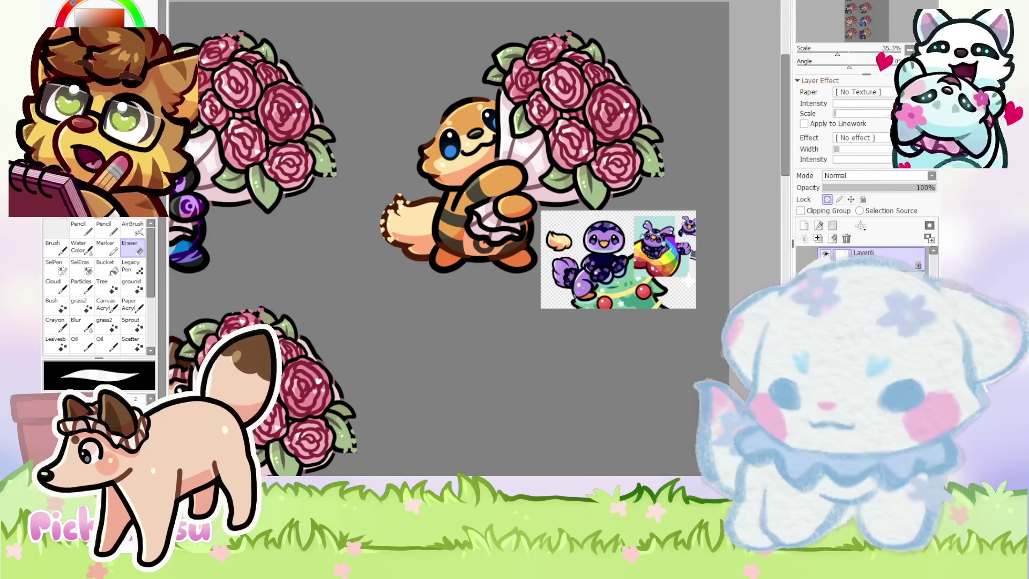
# Add a new layer above the critter.
pyautogui.scroll(3, 445, 77)
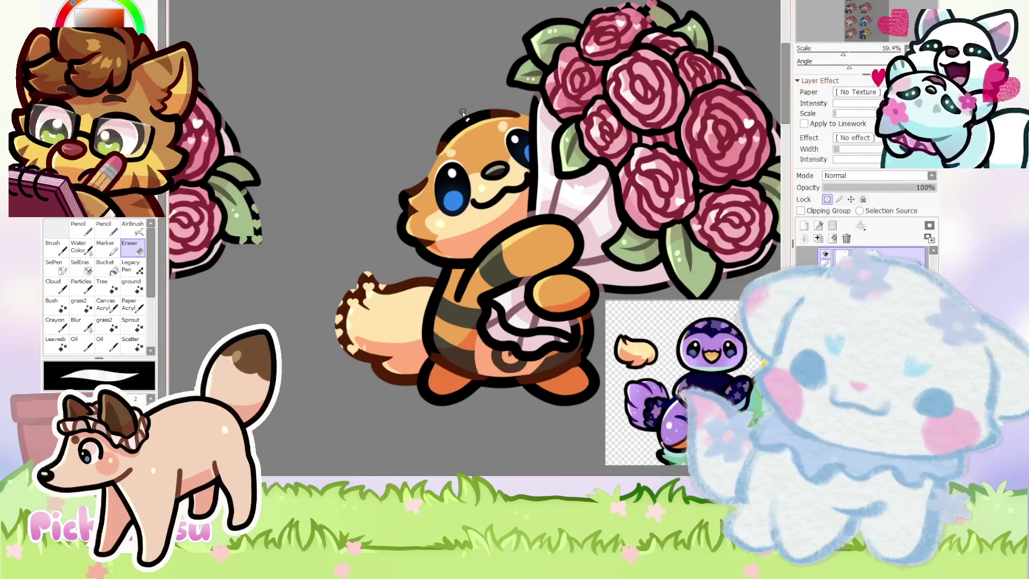
pyautogui.click(804, 225)
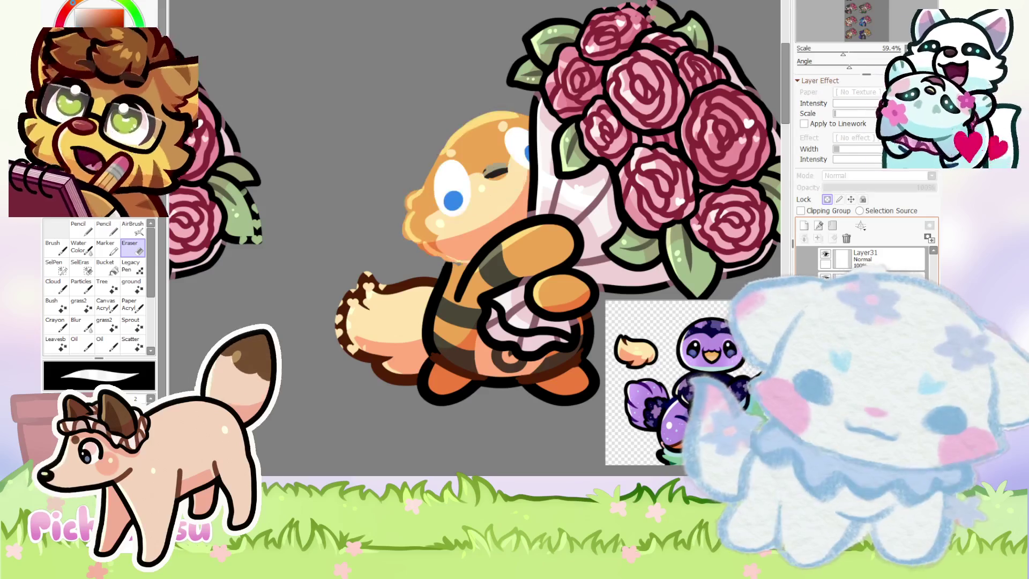
pyautogui.scroll(2, 570, 187)
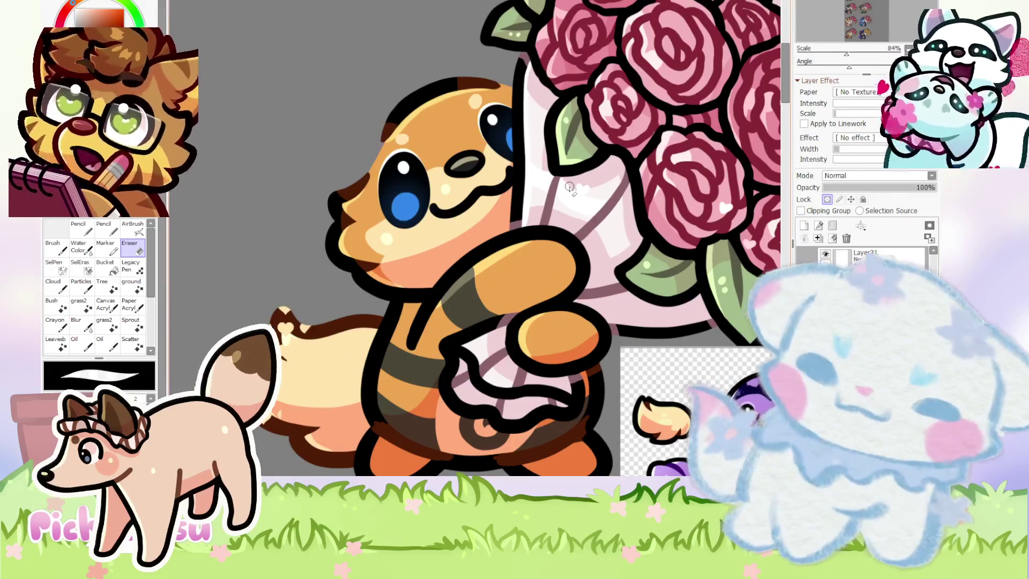
# Lasso and delete the old outline on the head's left side, then add a fresh linework layer.
pyautogui.press('a')
pyautogui.moveTo(459, 385); pyautogui.dragTo(511, 94)
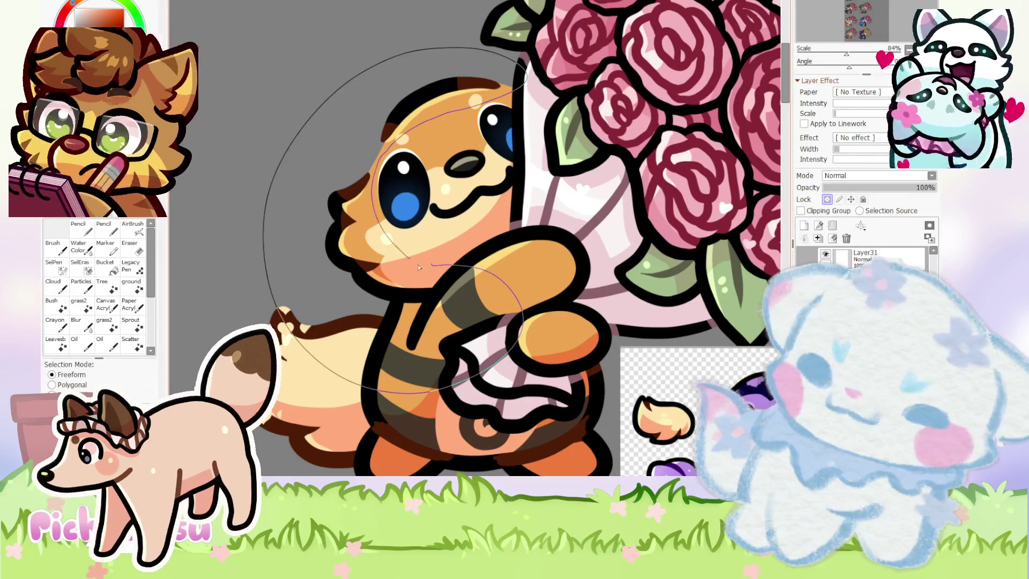
pyautogui.moveTo(409, 260); pyautogui.dragTo(406, 257)
pyautogui.click(847, 238)
pyautogui.hotkey('ctrl', 'd')
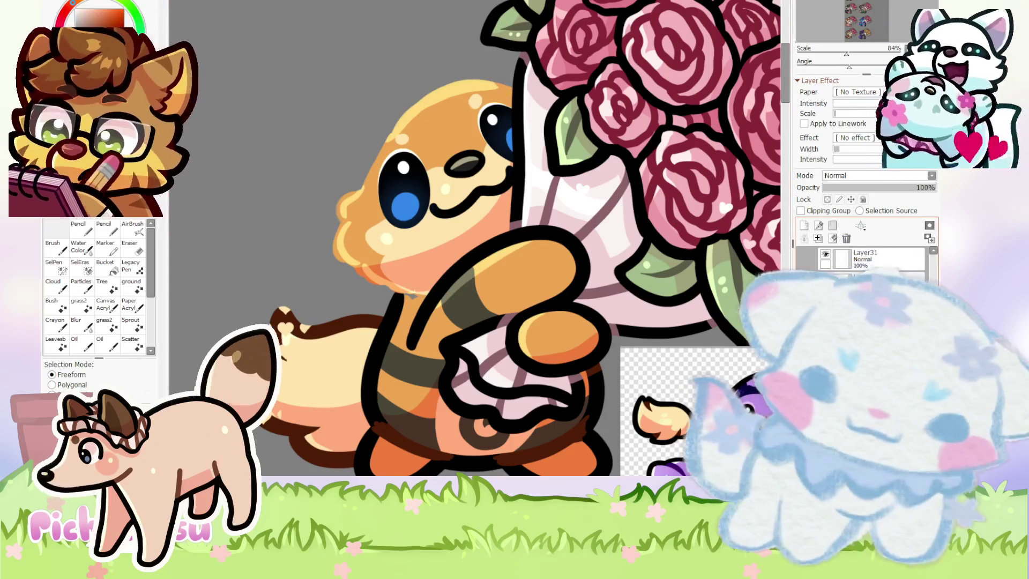
pyautogui.click(819, 225)
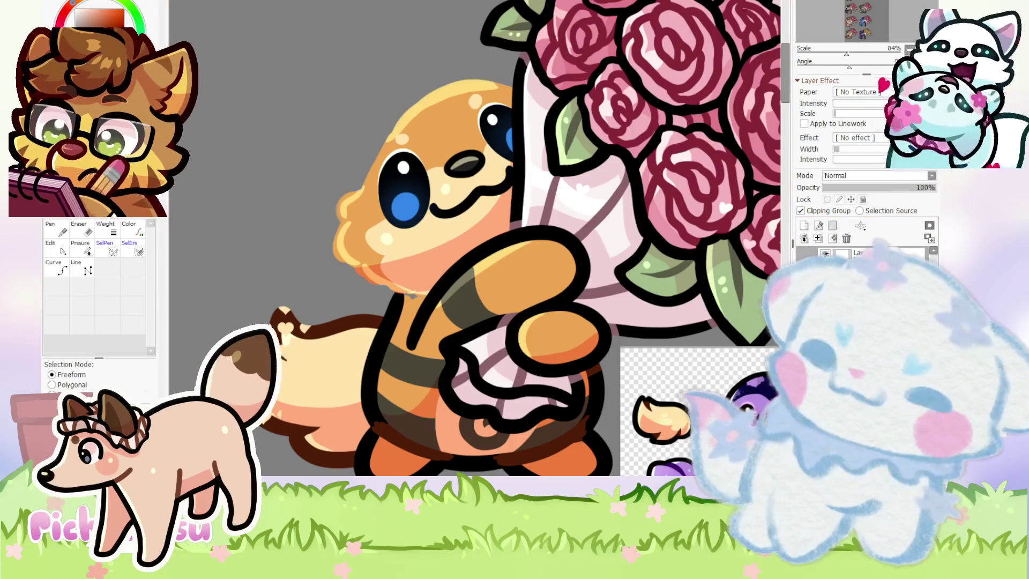
# Switch to the Curve tool with a thicker stroke and turn off clipping on the linework layer.
pyautogui.click(57, 267)
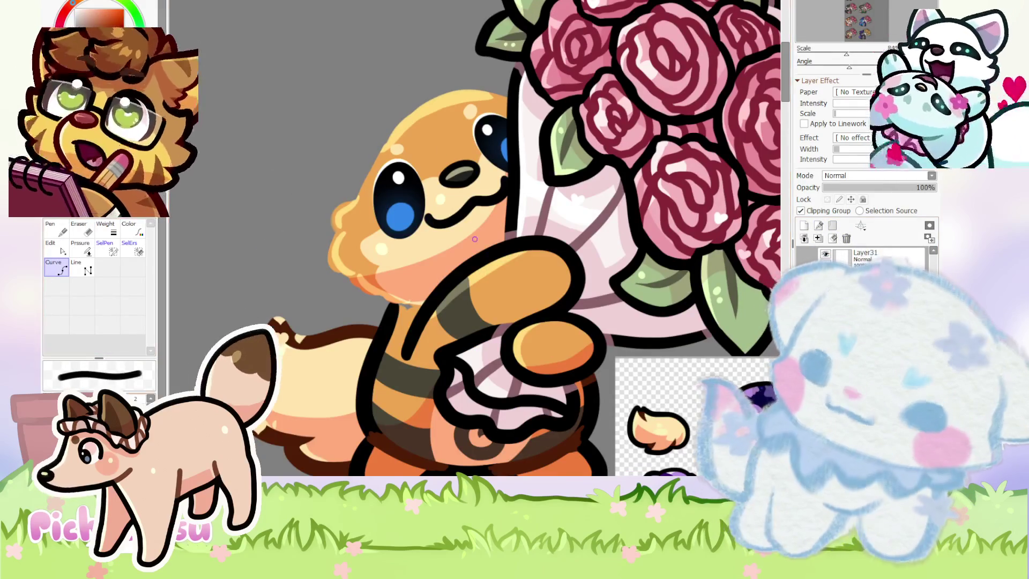
pyautogui.press(']')
pyautogui.press(']')
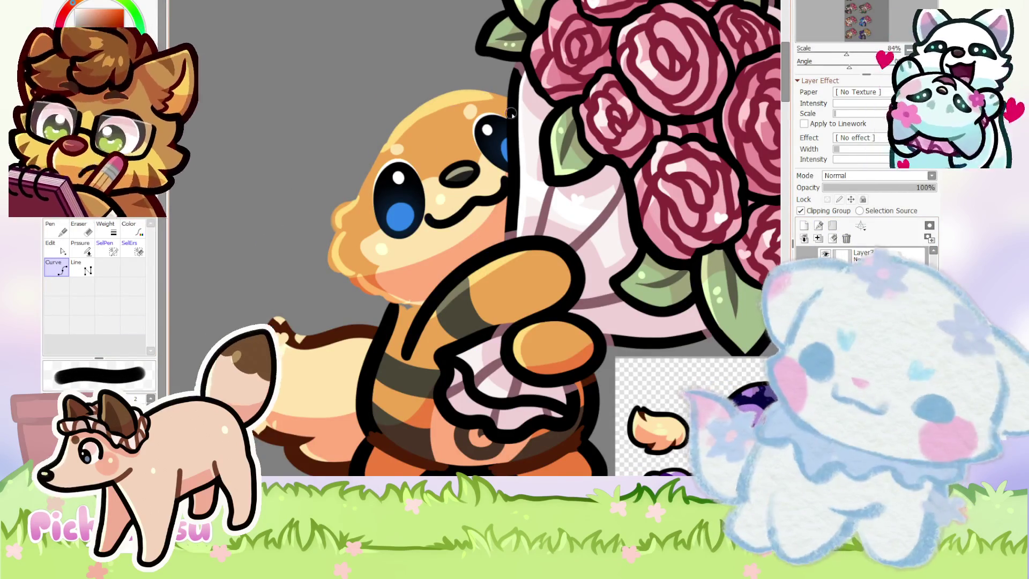
pyautogui.scroll(1, 509, 111)
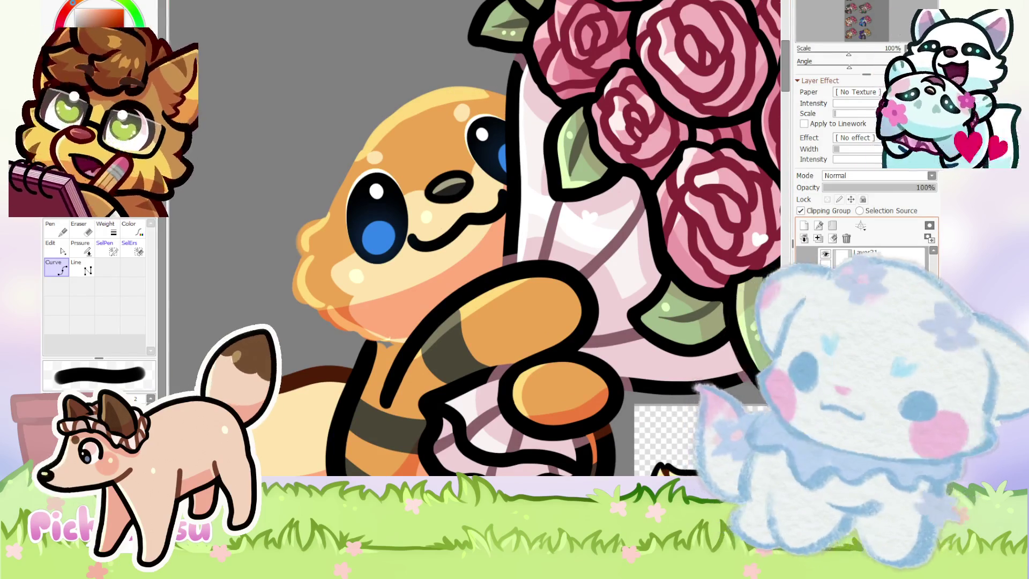
pyautogui.click(832, 215)
pyautogui.scroll(1, 421, 101)
# Place curve points from the head's top down its left side to the bottom.
pyautogui.click(523, 95)
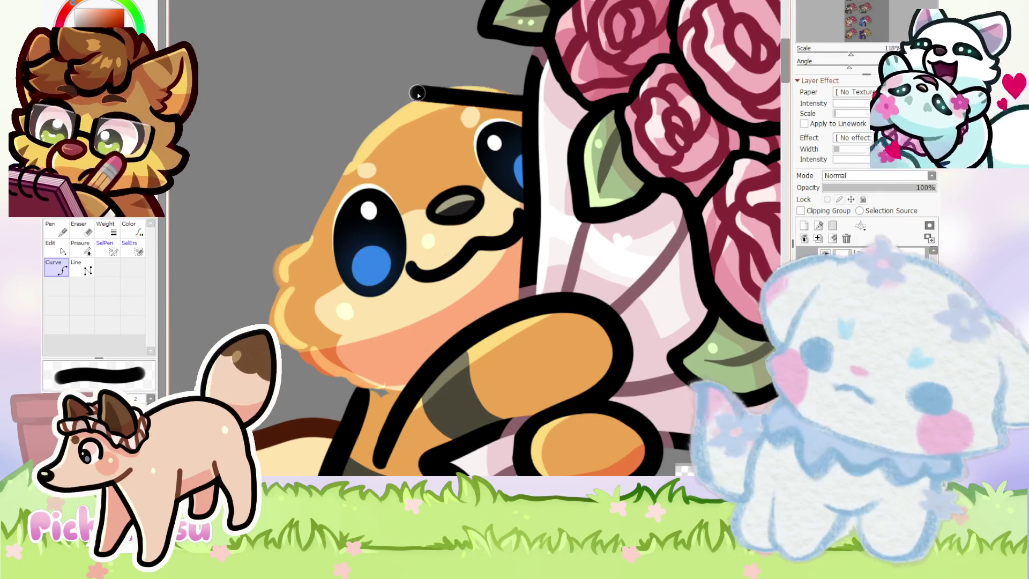
pyautogui.click(417, 95)
pyautogui.scroll(1, 298, 349)
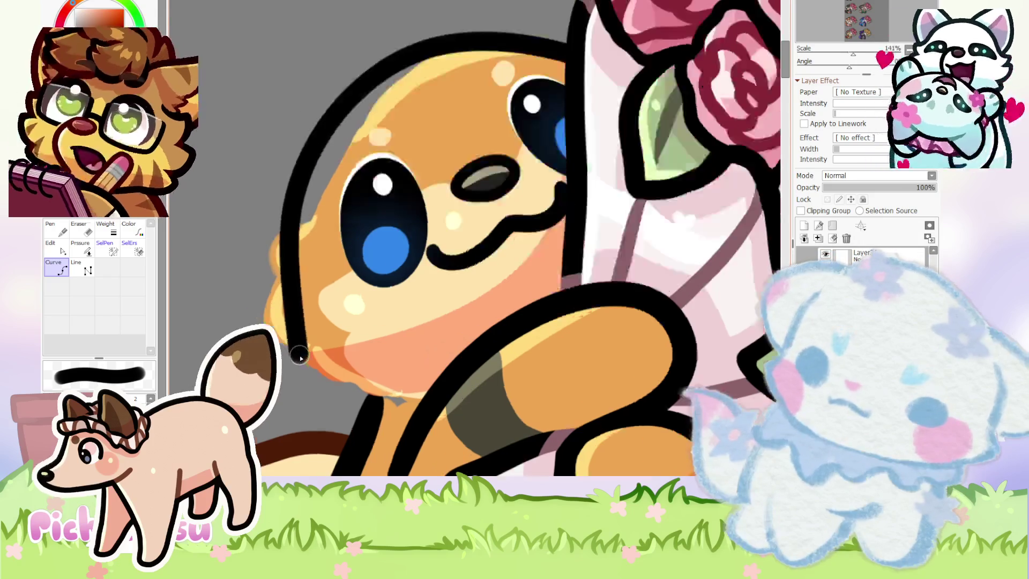
pyautogui.click(297, 351)
pyautogui.scroll(-1, 298, 352)
pyautogui.click(430, 414)
pyautogui.scroll(-1, 504, 375)
pyautogui.scroll(-2, 494, 268)
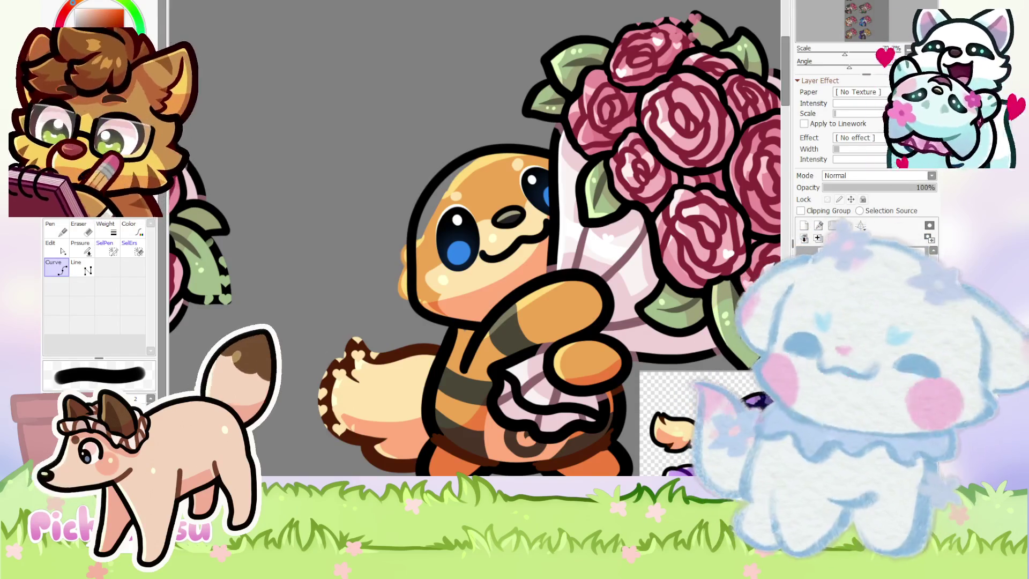
# Drag the curve's control points to smooth the outline and commit it.
pyautogui.scroll(1, 430, 314)
pyautogui.scroll(1, 430, 314)
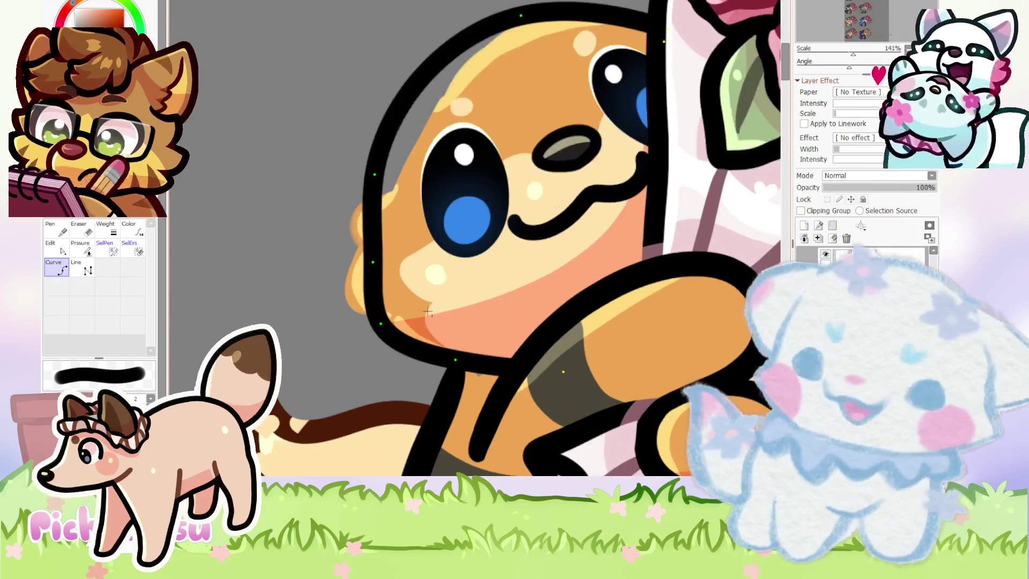
pyautogui.moveTo(372, 262); pyautogui.dragTo(371, 243)
pyautogui.moveTo(378, 321); pyautogui.dragTo(396, 334)
pyautogui.scroll(-4, 441, 272)
pyautogui.scroll(-1, 441, 272)
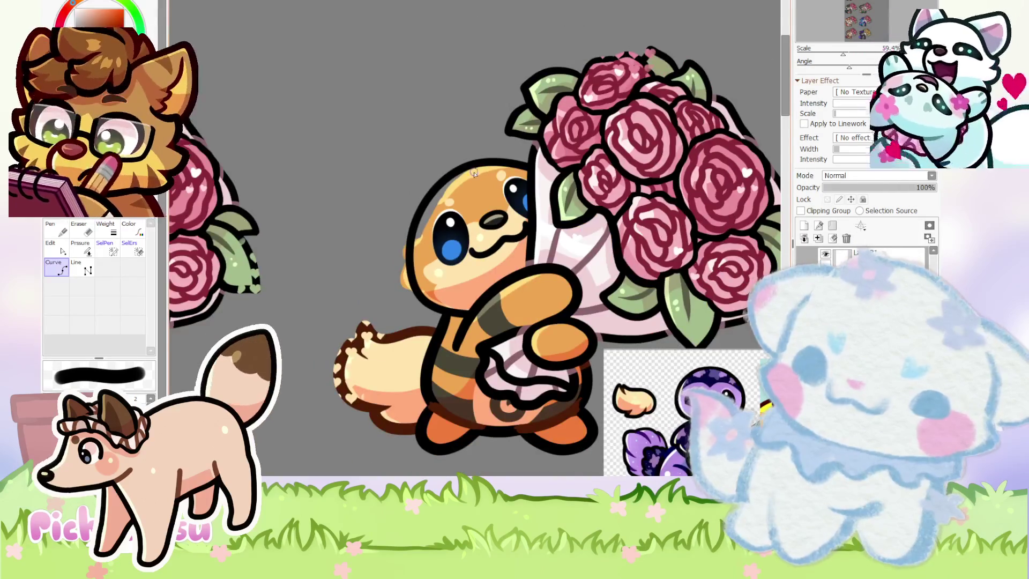
pyautogui.scroll(3, 473, 176)
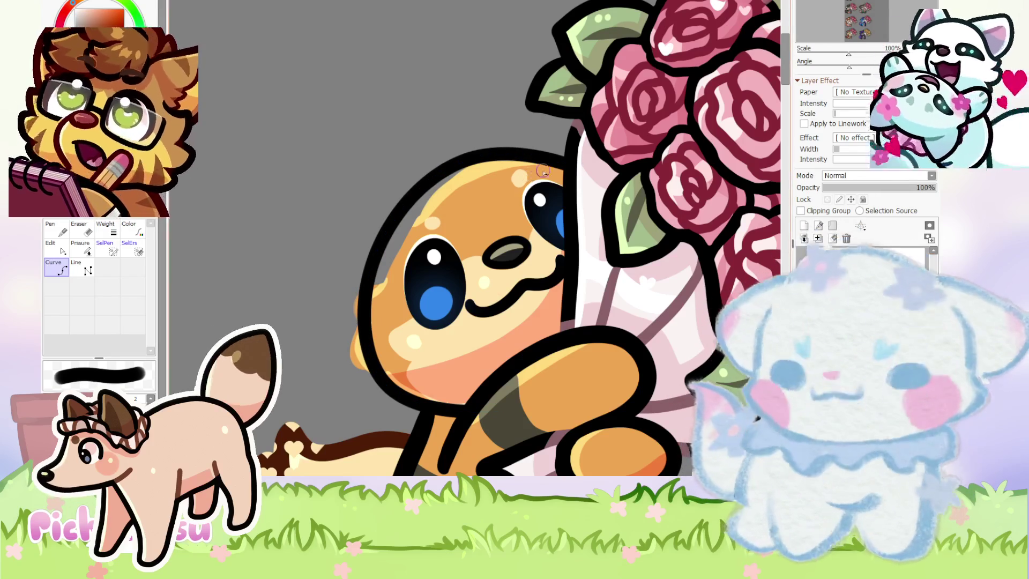
pyautogui.scroll(2, 592, 159)
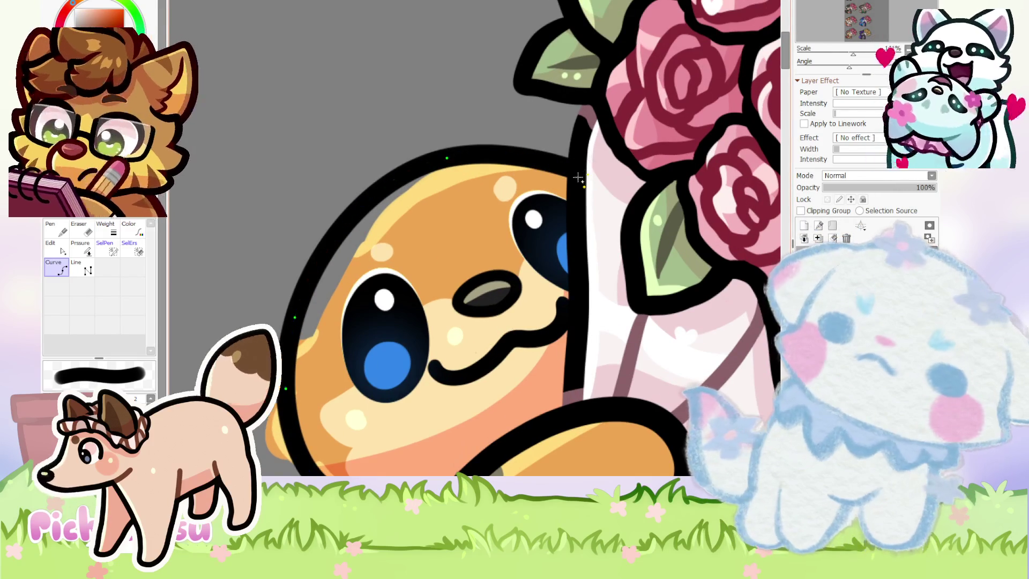
pyautogui.press('Return')
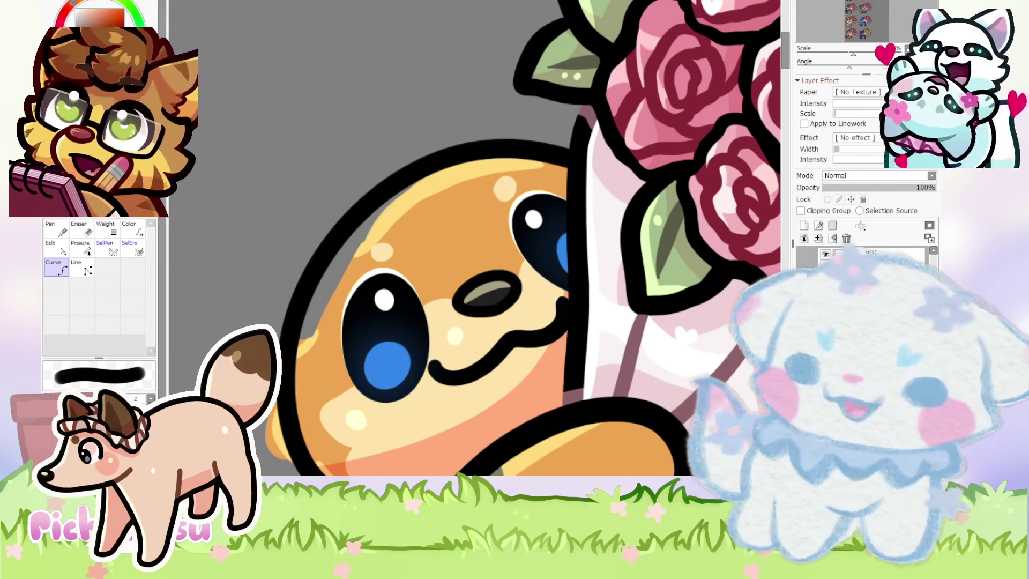
pyautogui.scroll(-3, 480, 238)
pyautogui.scroll(-2, 480, 239)
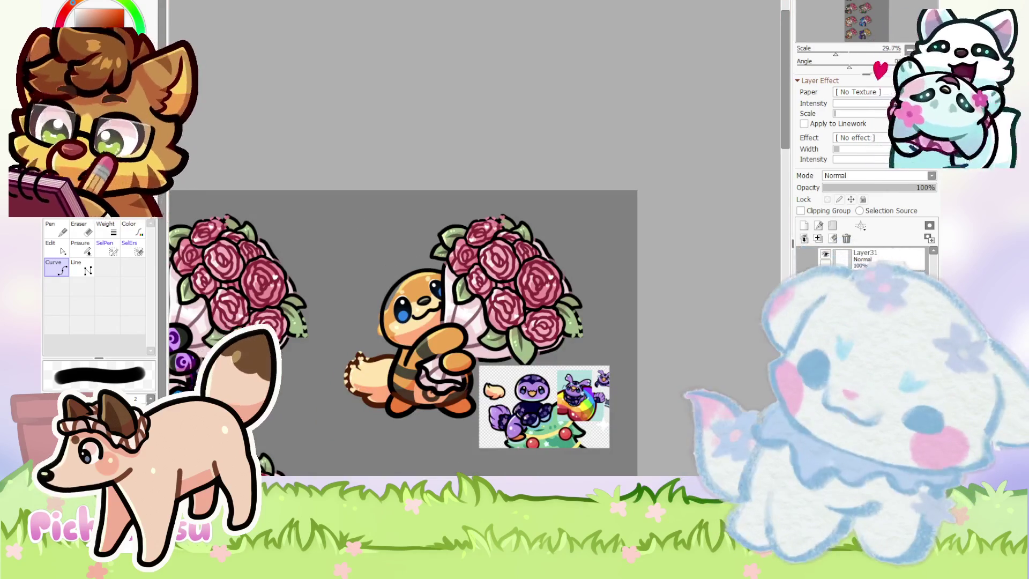
# Switch to the woodworking photo document and look it over.
pyautogui.hotkey('ctrl', 'Tab')
pyautogui.scroll(2, 502, 153)
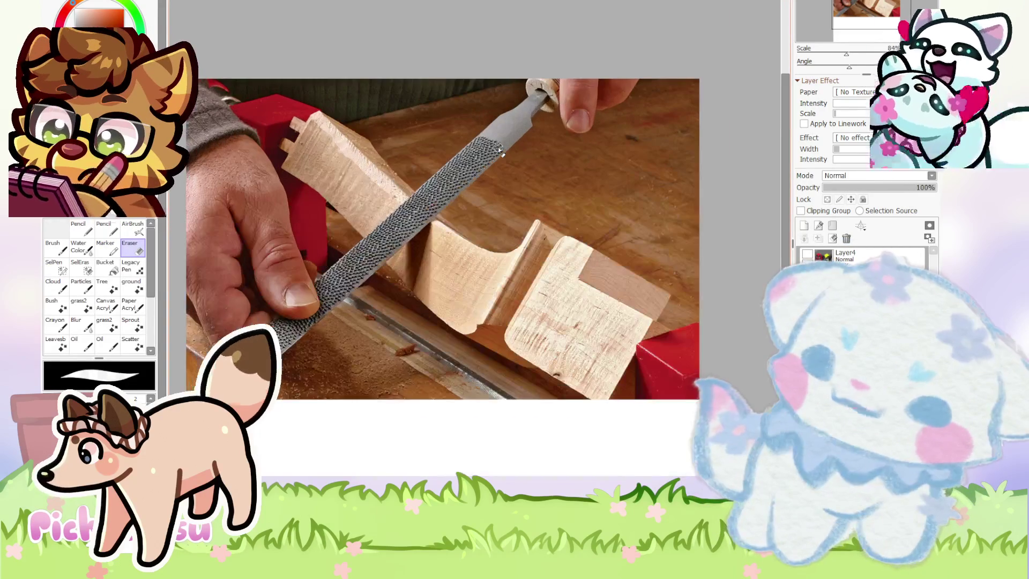
pyautogui.scroll(1, 315, 242)
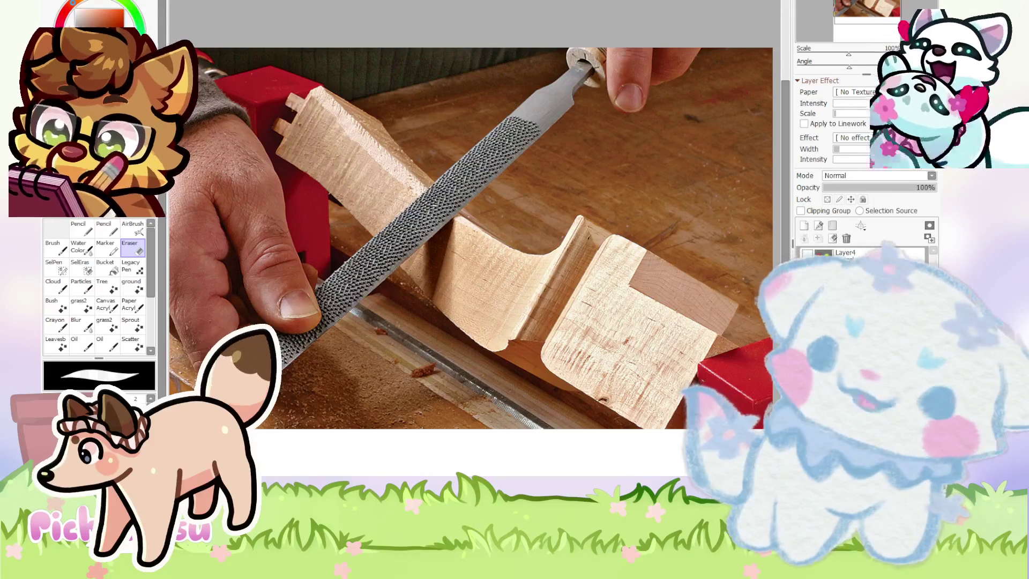
pyautogui.scroll(-4, 653, 252)
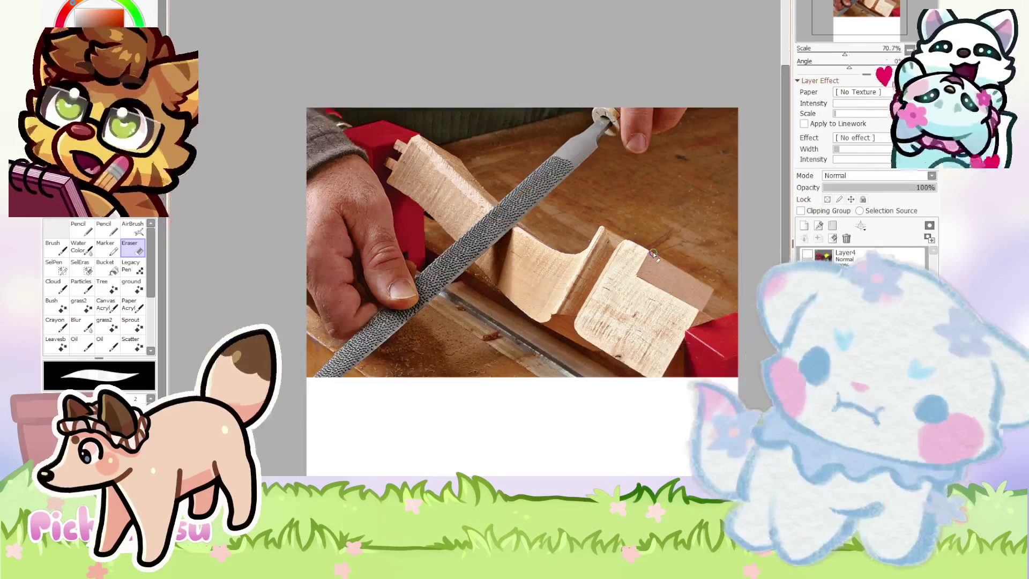
pyautogui.scroll(-1, 653, 252)
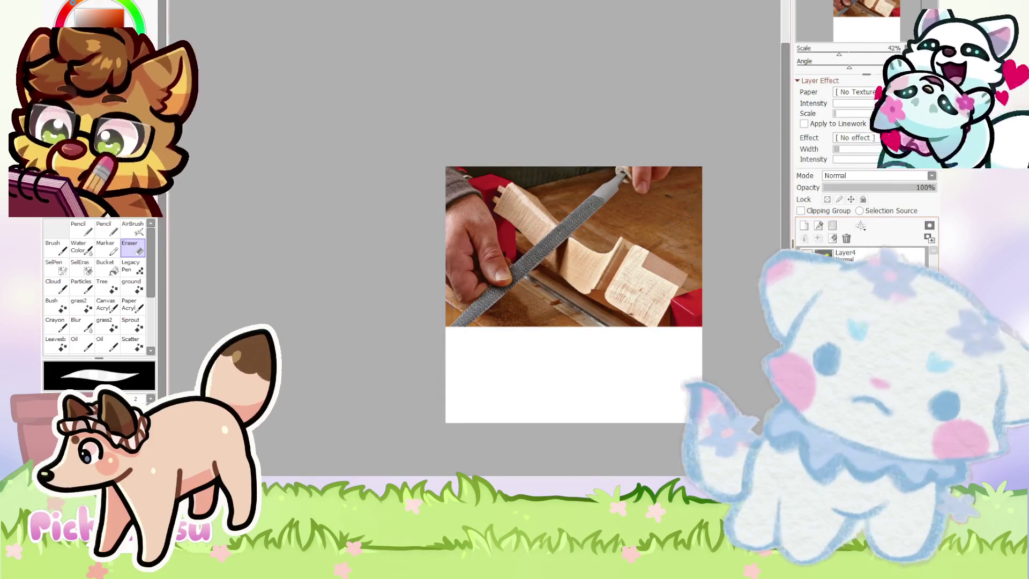
pyautogui.scroll(2, 688, 281)
pyautogui.scroll(2, 687, 281)
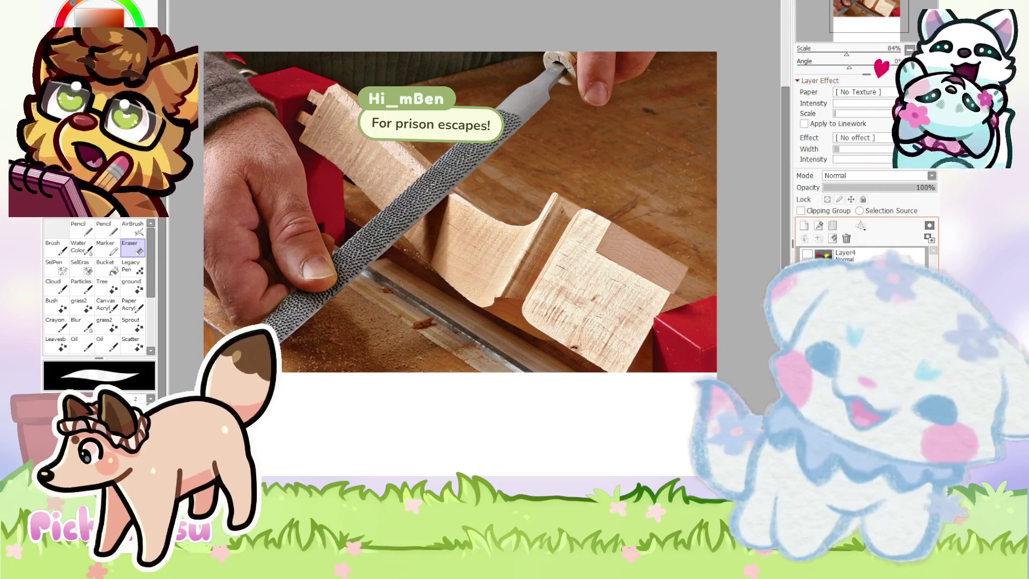
# Remove the woodworking photo from the canvas and cycle back to the fox drawing.
pyautogui.hotkey('ctrl', 'z')
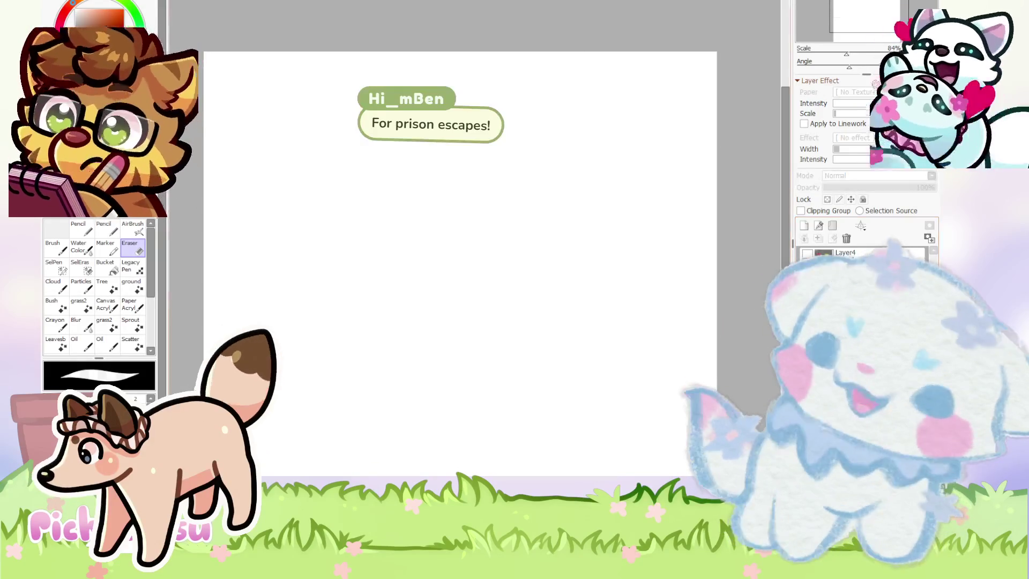
pyautogui.hotkey('ctrl', 'Tab')
pyautogui.hotkey('ctrl', 'Tab')
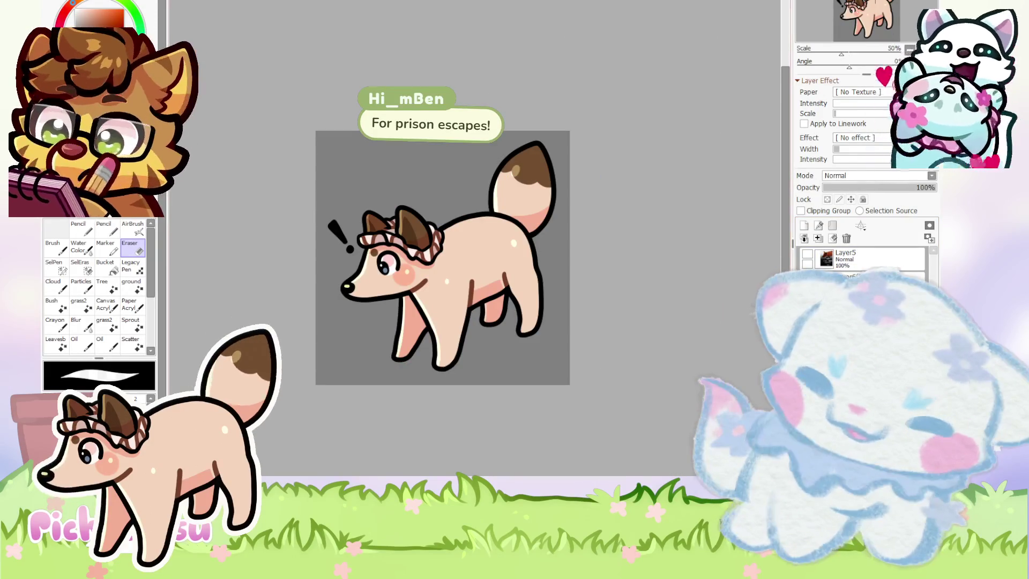
pyautogui.hotkey('ctrl', 'Tab')
# Adjust the curve's line thickness setting.
pyautogui.scroll(4, 447, 336)
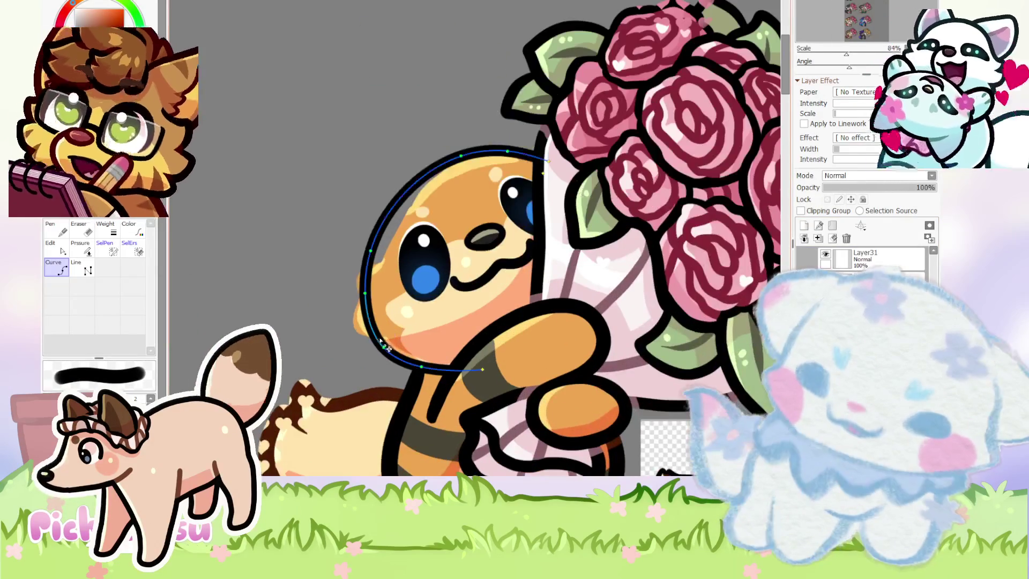
pyautogui.click(101, 237)
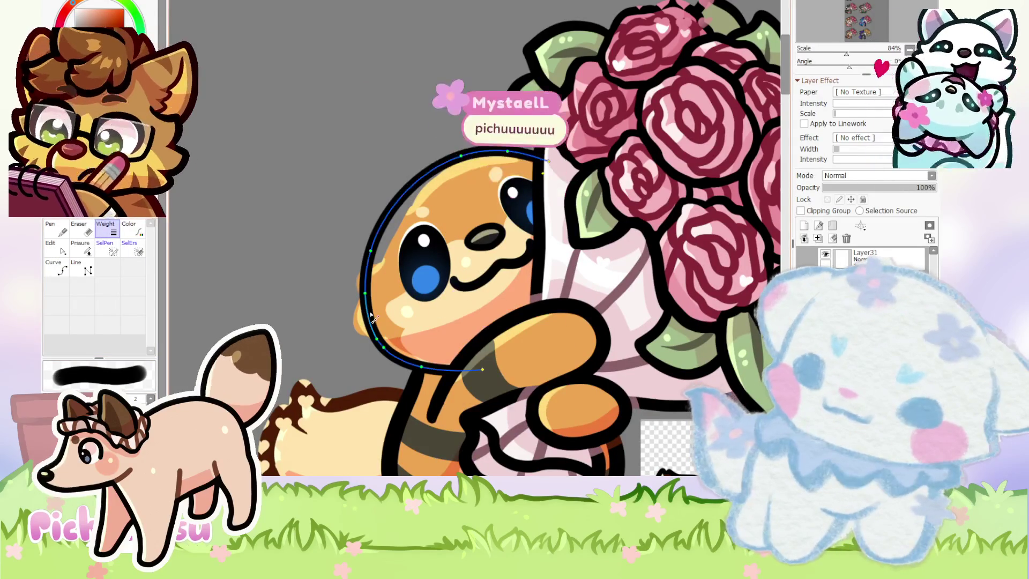
pyautogui.scroll(3, 428, 361)
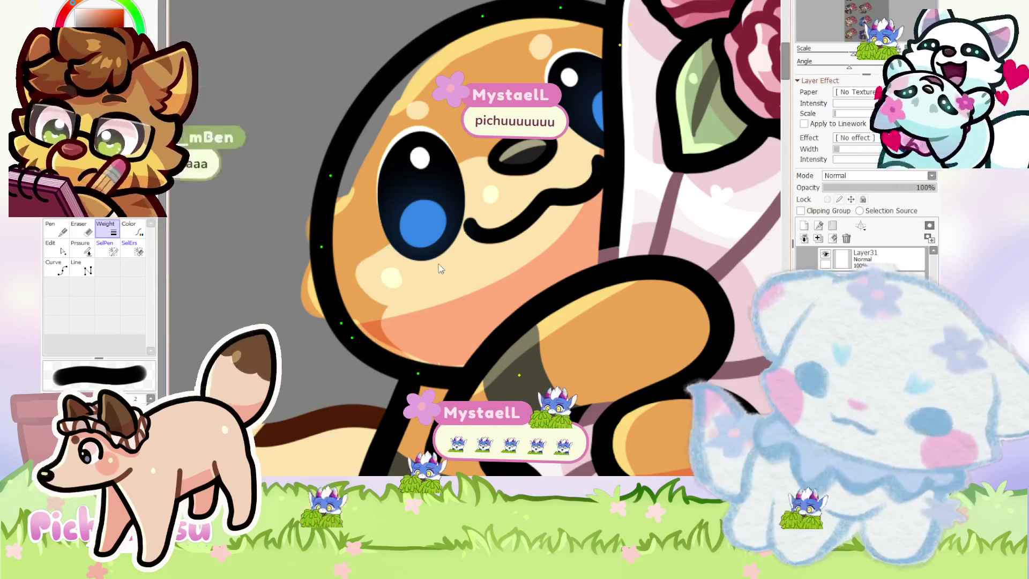
pyautogui.scroll(-2, 430, 286)
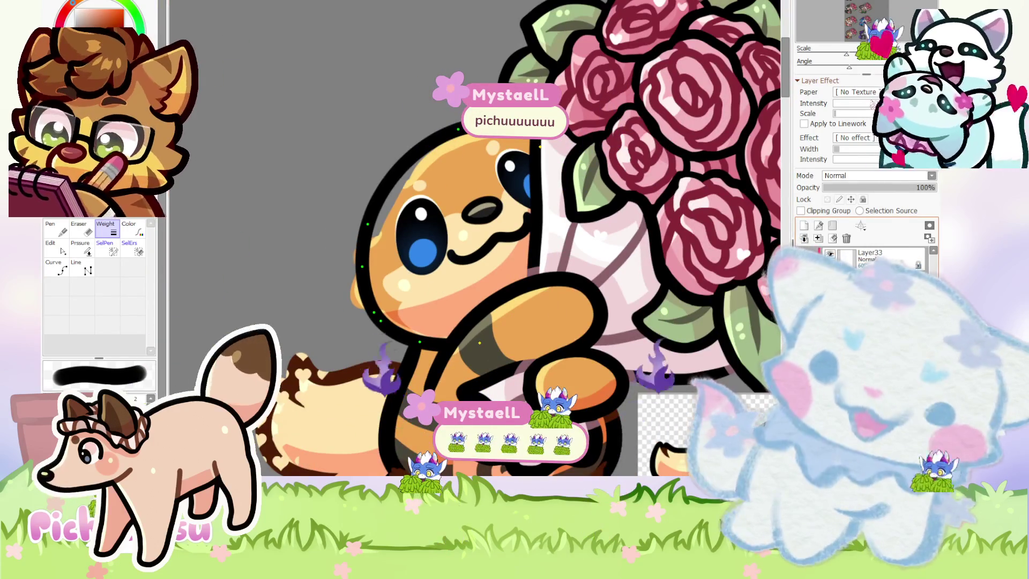
pyautogui.scroll(1, 453, 187)
pyautogui.scroll(2, 453, 188)
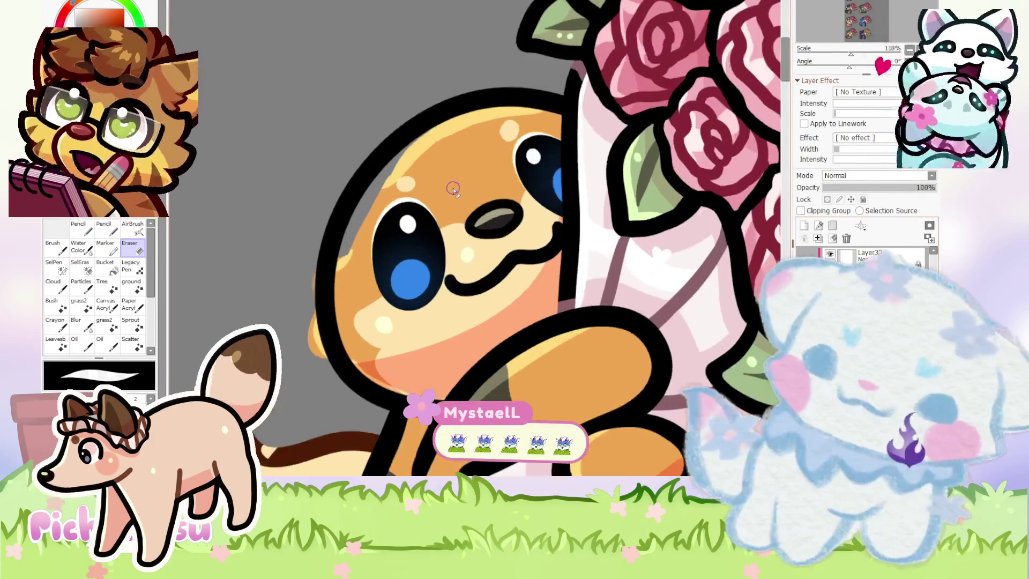
# Loop a freehand lasso selection around the critter's head.
pyautogui.press('l')
pyautogui.moveTo(399, 410)
pyautogui.mouseDown()
pyautogui.moveTo(344, 366)
pyautogui.moveTo(400, 332)
pyautogui.mouseUp()
pyautogui.scroll(-3, 401, 332)
pyautogui.scroll(-3, 461, 155)
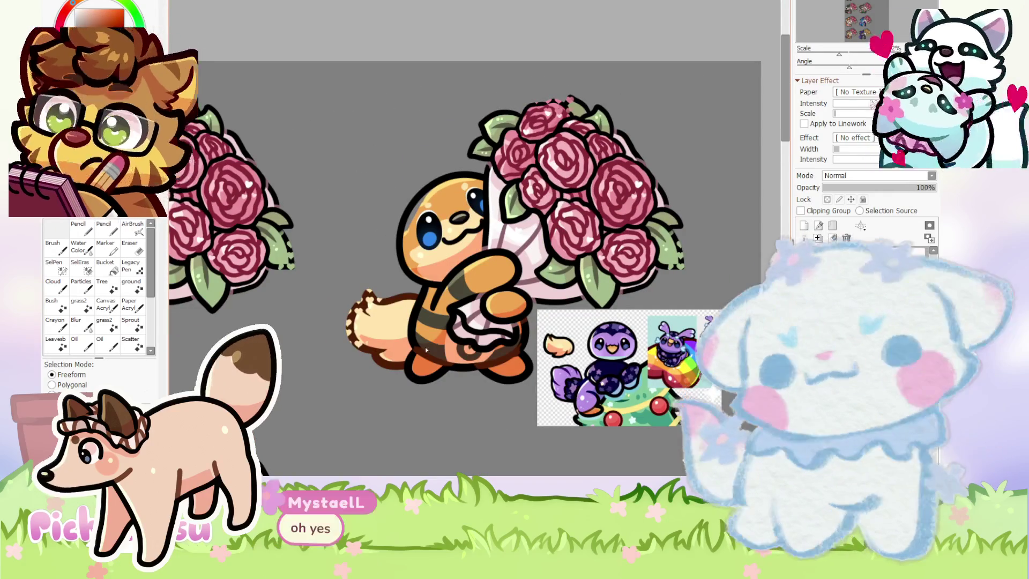
# Delete the cream tail fill, then set the brown tail outline layer's opacity to 43%.
pyautogui.scroll(2, 424, 338)
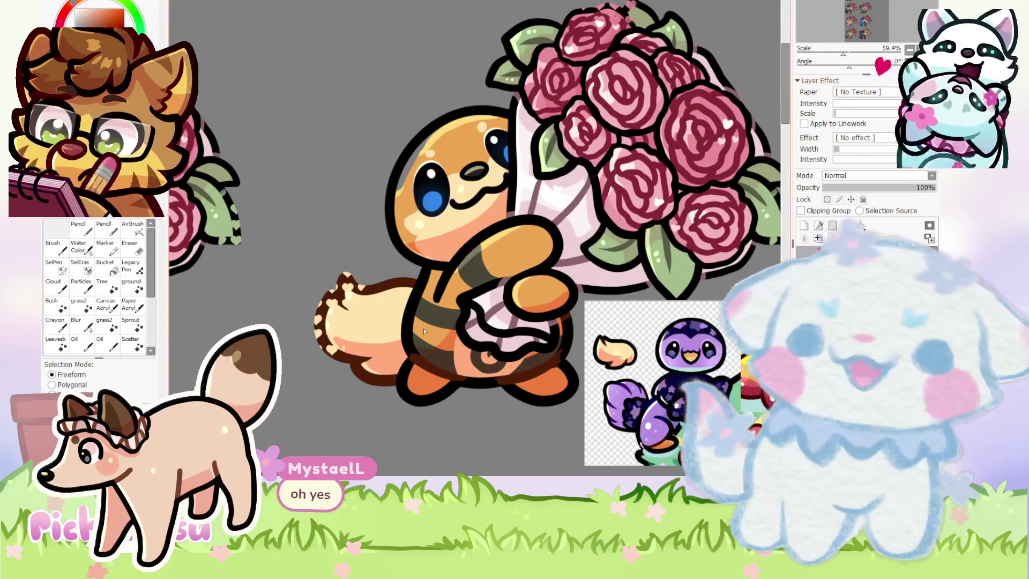
pyautogui.scroll(4, 423, 328)
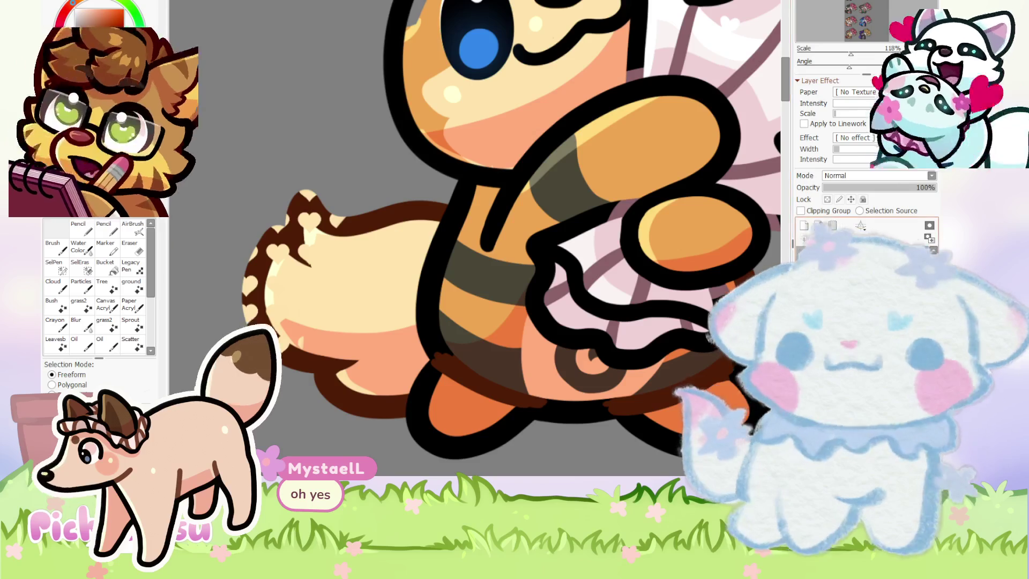
pyautogui.press('Delete')
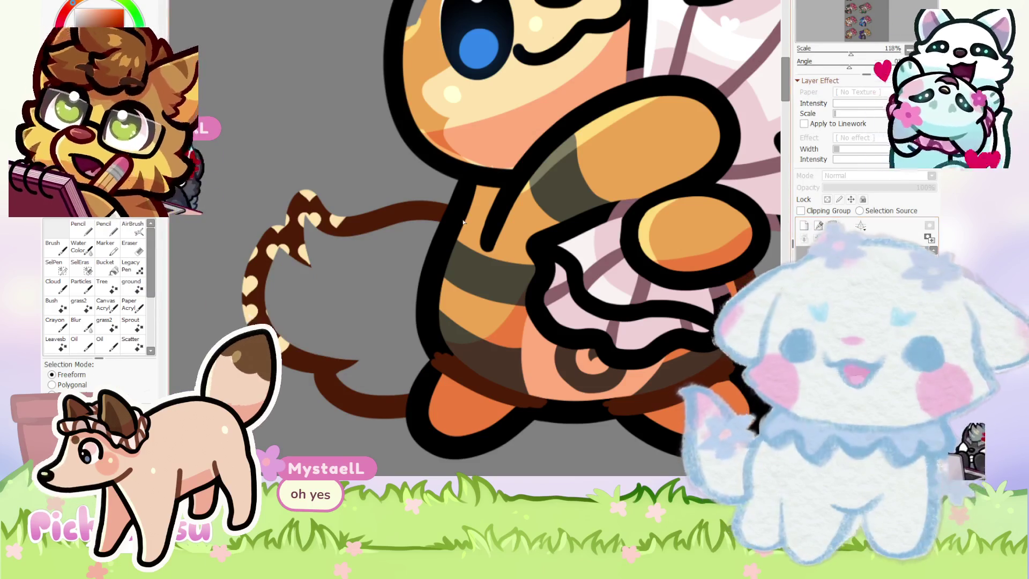
pyautogui.keyDown('ctrl'); pyautogui.click(387, 220); pyautogui.keyUp('ctrl')
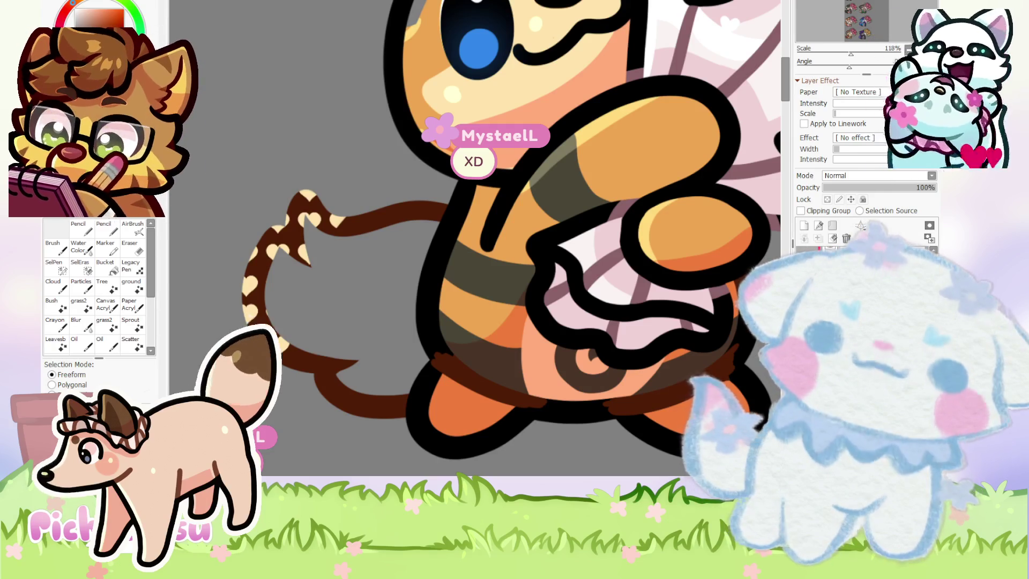
pyautogui.moveTo(912, 188); pyautogui.dragTo(871, 187)
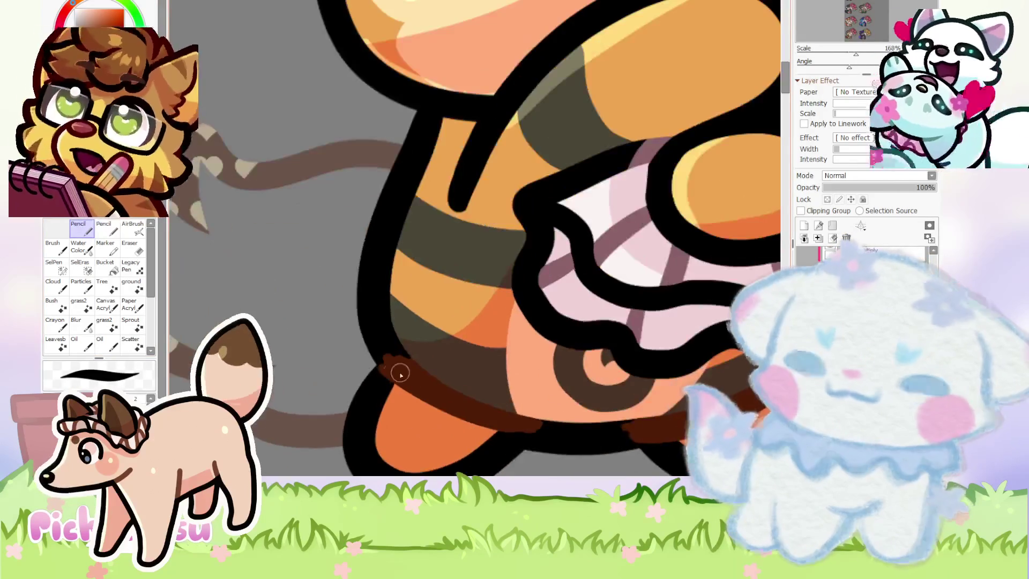
# Draw black outline strokes left of the body, up to the top.
pyautogui.moveTo(375, 369); pyautogui.dragTo(235, 311)
pyautogui.moveTo(257, 212)
pyautogui.mouseDown()
pyautogui.moveTo(236, 305)
pyautogui.moveTo(294, 236)
pyautogui.mouseUp()
pyautogui.moveTo(252, 172)
pyautogui.mouseDown()
pyautogui.moveTo(238, 212)
pyautogui.moveTo(343, 161)
pyautogui.mouseUp()
pyautogui.moveTo(316, 156); pyautogui.dragTo(340, 179)
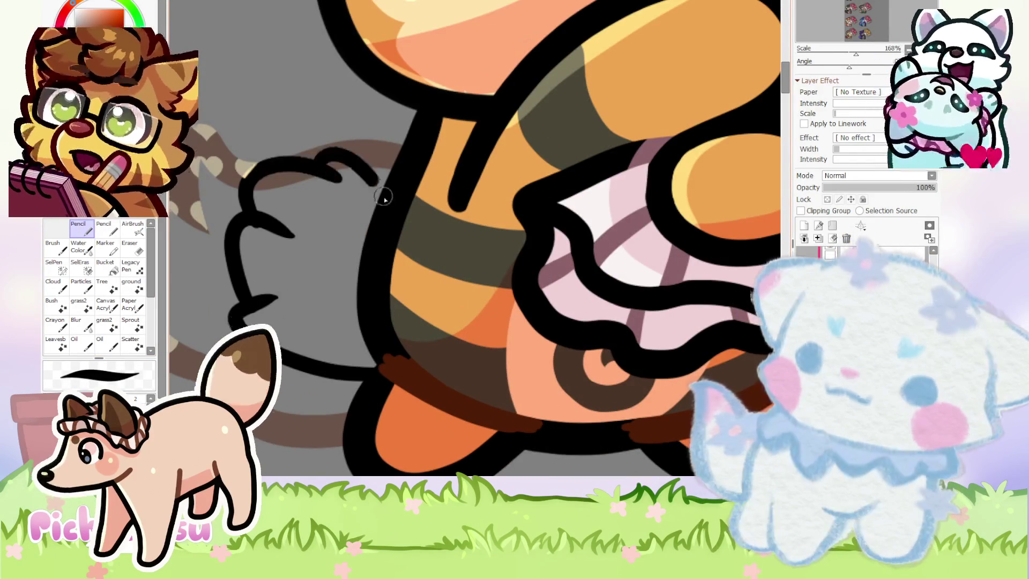
pyautogui.scroll(-3, 368, 175)
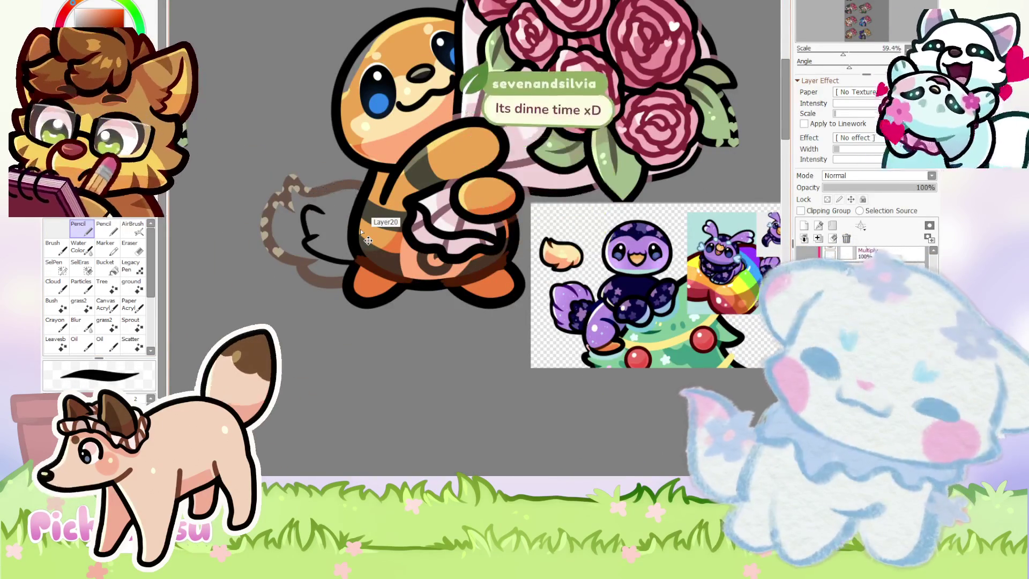
pyautogui.scroll(2, 311, 171)
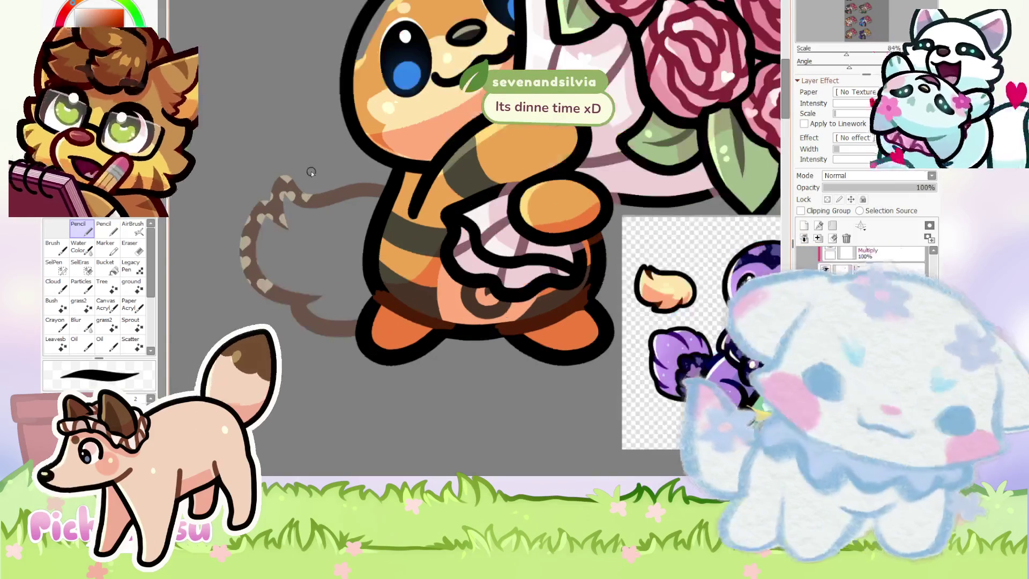
# Sketch a thick dark-red tail outline around the faded tail guide.
pyautogui.click(113, 49)
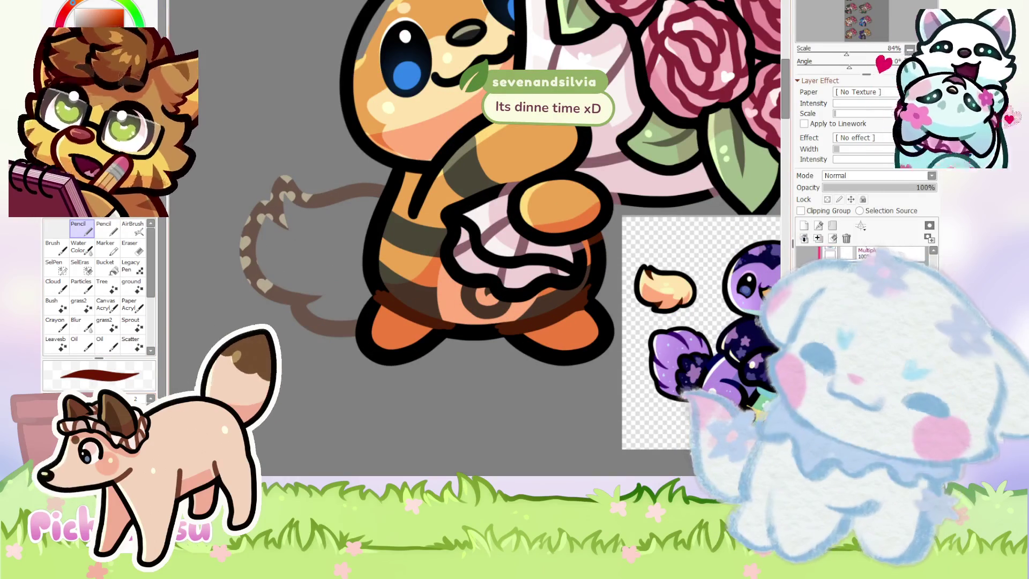
pyautogui.moveTo(378, 189); pyautogui.dragTo(347, 307)
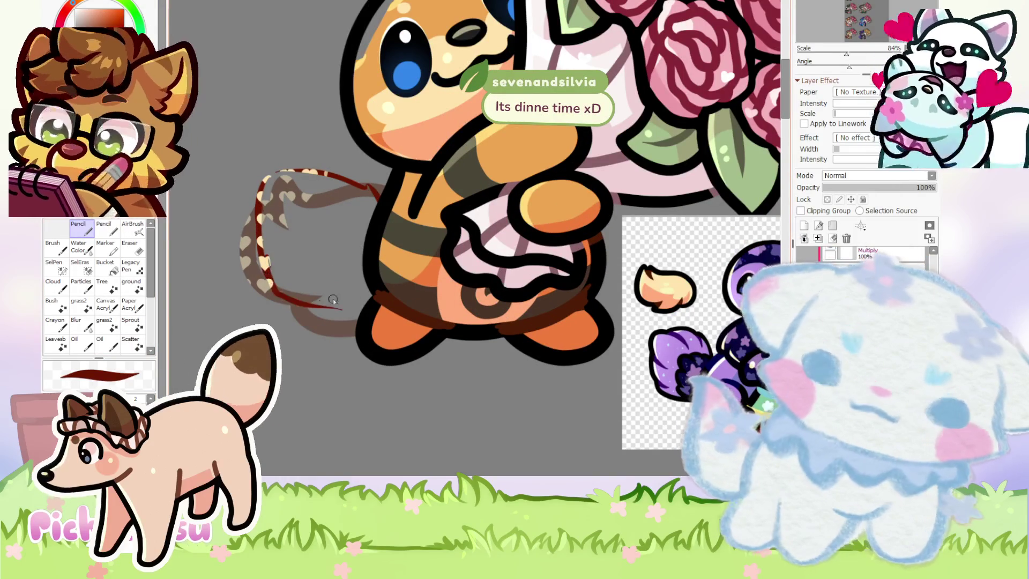
pyautogui.moveTo(266, 282); pyautogui.dragTo(380, 292)
pyautogui.moveTo(260, 180); pyautogui.dragTo(354, 161)
pyautogui.moveTo(314, 308); pyautogui.dragTo(368, 300)
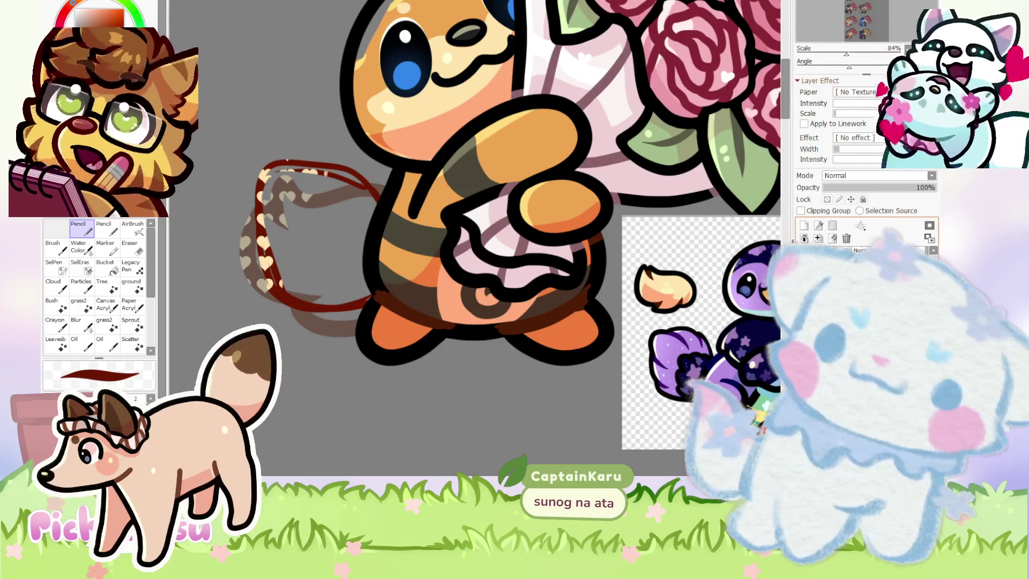
pyautogui.hotkey('ctrl', 'z')
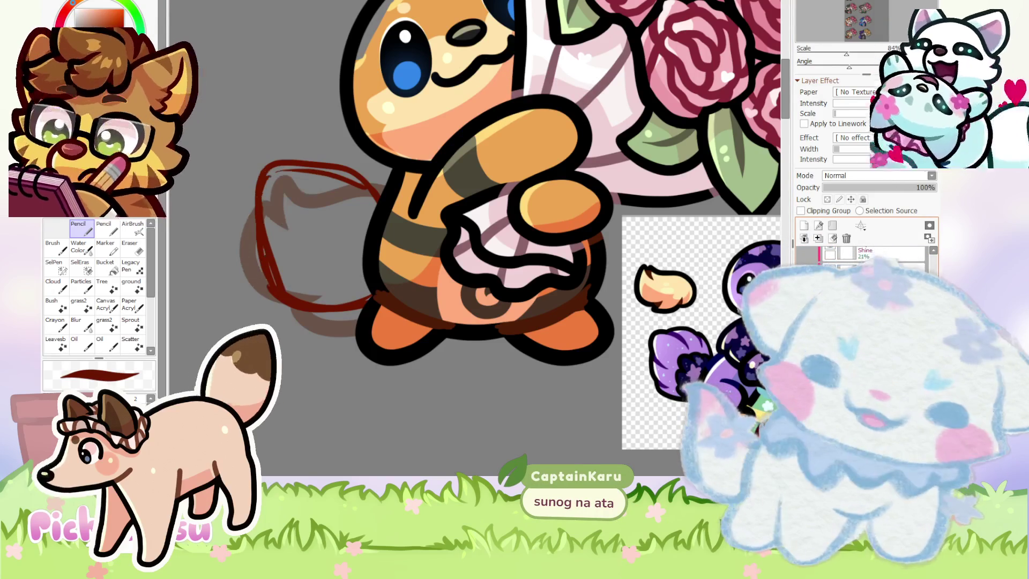
pyautogui.moveTo(380, 204); pyautogui.dragTo(394, 210)
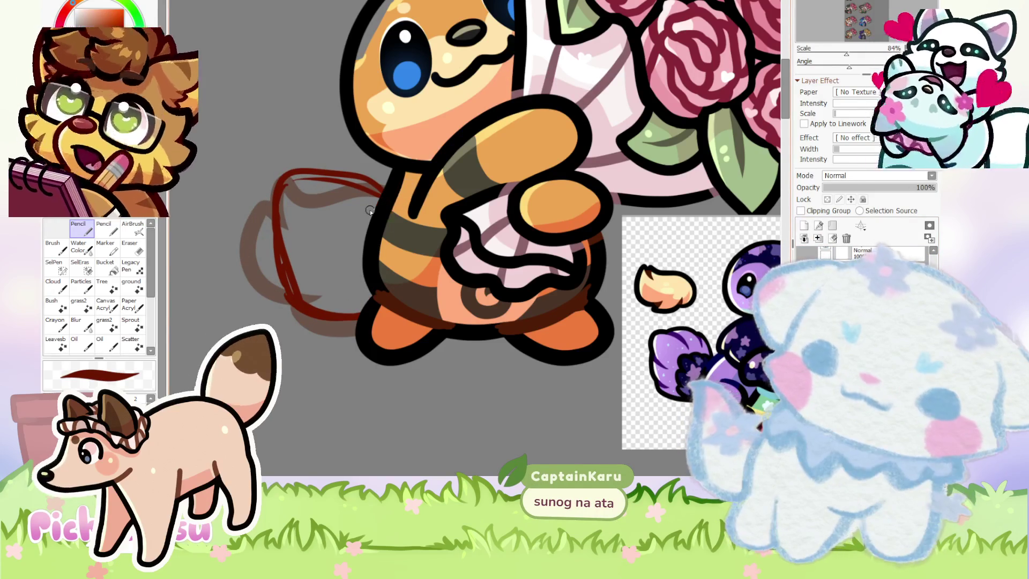
# Free-transform the red tail sketch, pulling its corners to reshape it into place.
pyautogui.hotkey('ctrl', 't')
pyautogui.moveTo(271, 171); pyautogui.dragTo(261, 170)
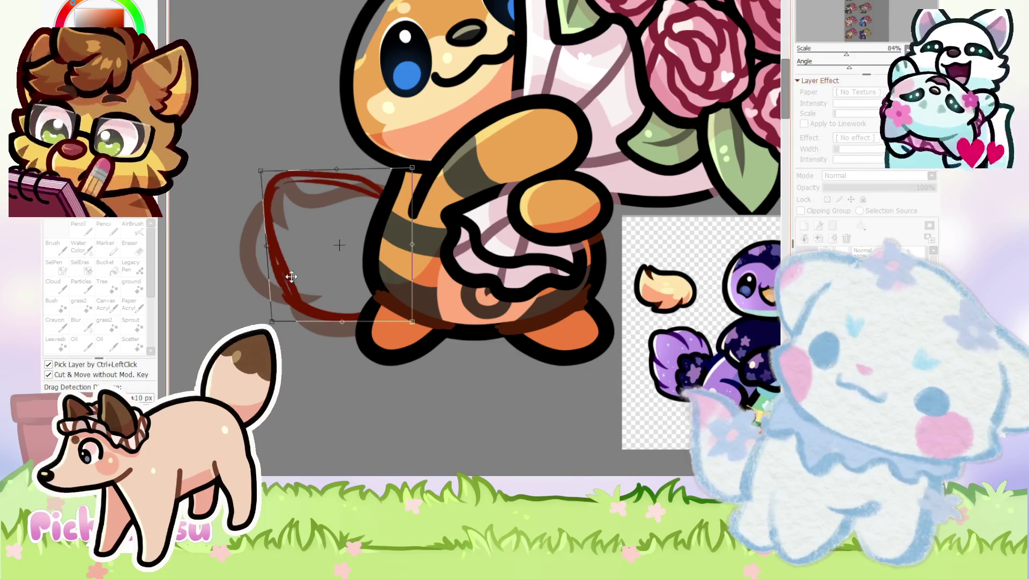
pyautogui.moveTo(277, 320); pyautogui.dragTo(287, 324)
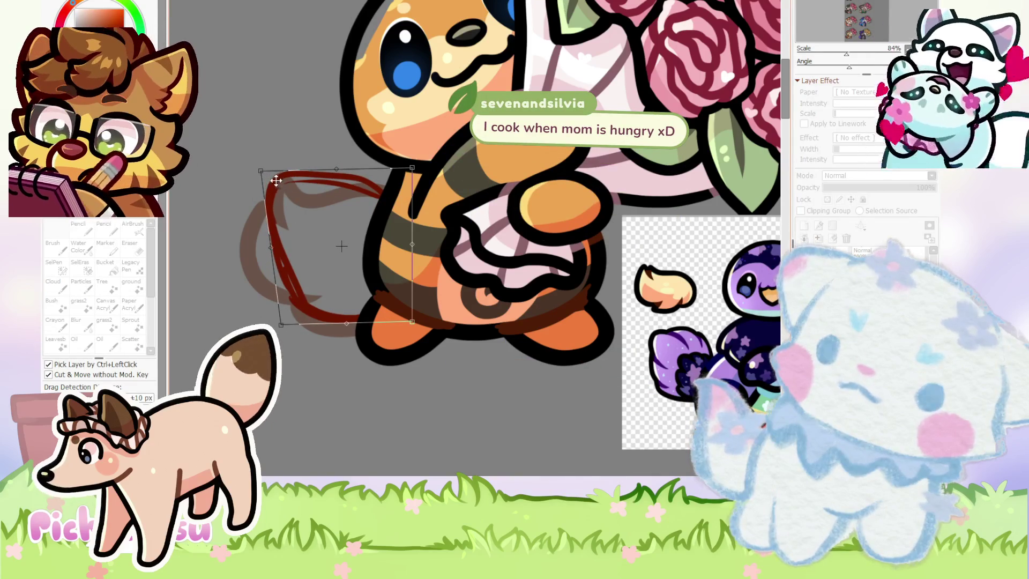
pyautogui.moveTo(263, 181); pyautogui.dragTo(267, 188)
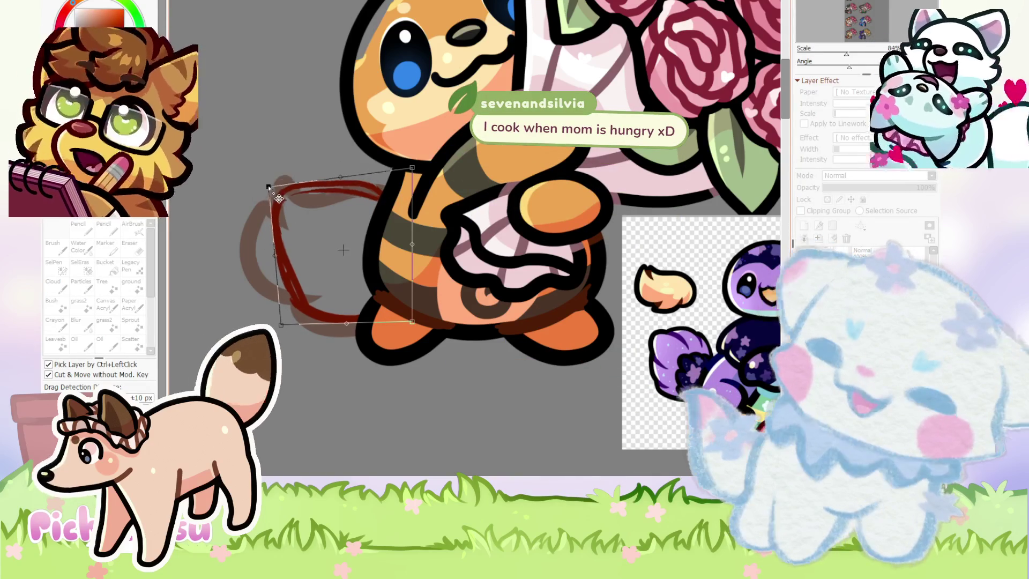
pyautogui.moveTo(330, 331); pyautogui.dragTo(339, 327)
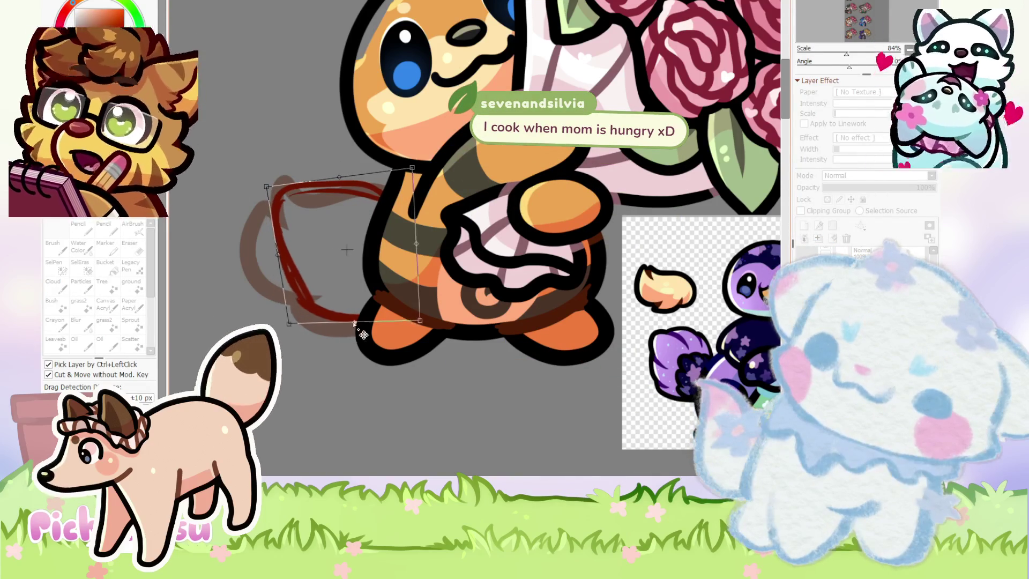
pyautogui.scroll(-3, 406, 304)
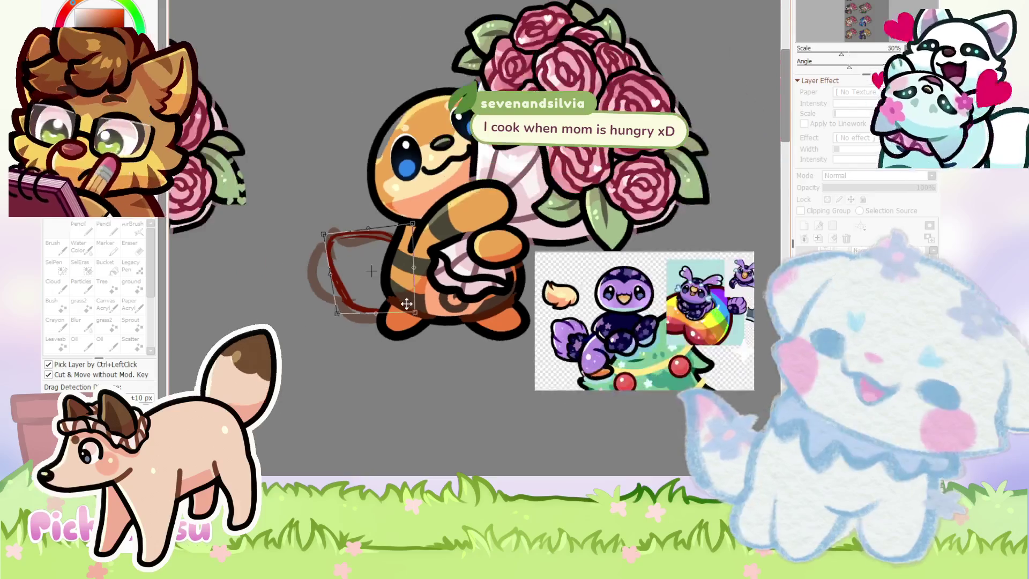
pyautogui.press('Return')
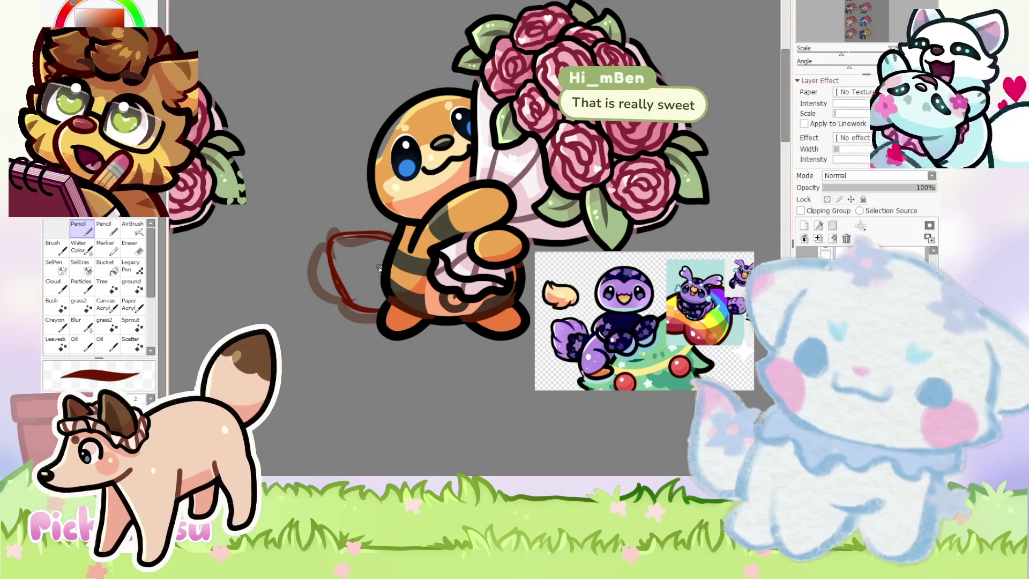
# Draw scalloped fluffy lobes, a top curl and upper-left strokes inside the tail sketch.
pyautogui.scroll(3, 379, 258)
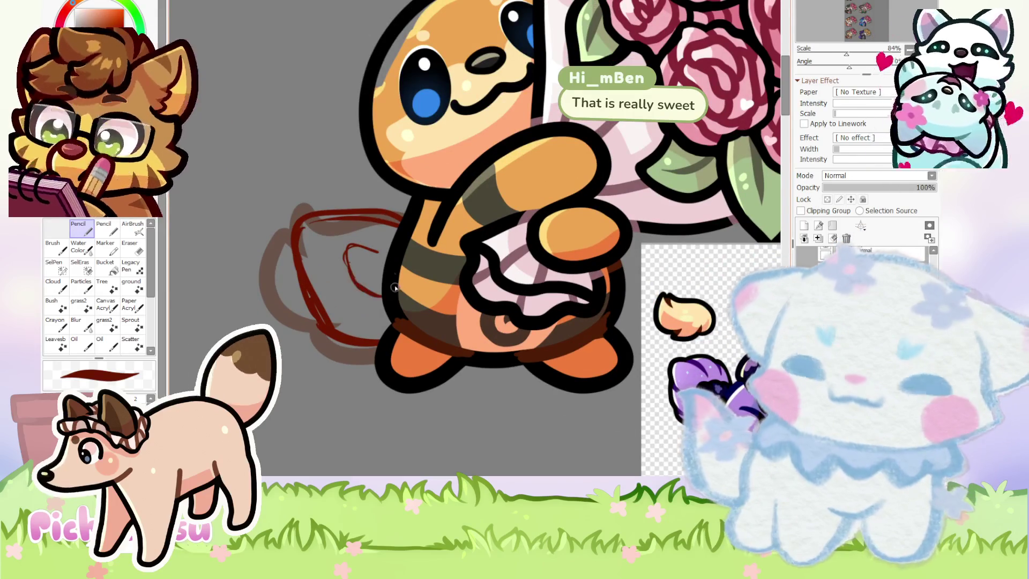
pyautogui.moveTo(352, 300); pyautogui.dragTo(357, 325)
pyautogui.moveTo(342, 284)
pyautogui.mouseDown()
pyautogui.moveTo(375, 240)
pyautogui.moveTo(343, 270)
pyautogui.mouseUp()
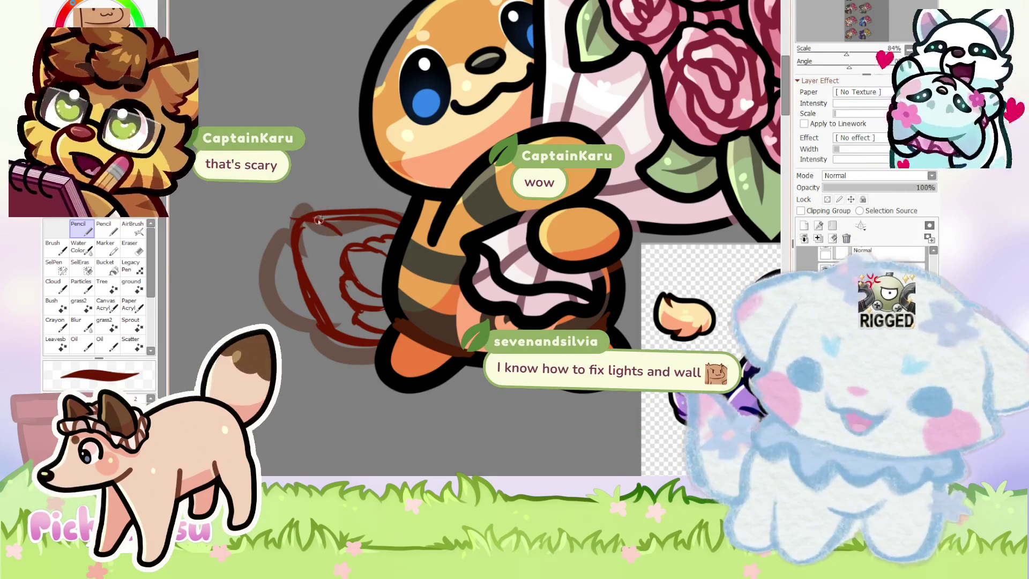
pyautogui.moveTo(300, 202); pyautogui.dragTo(319, 261)
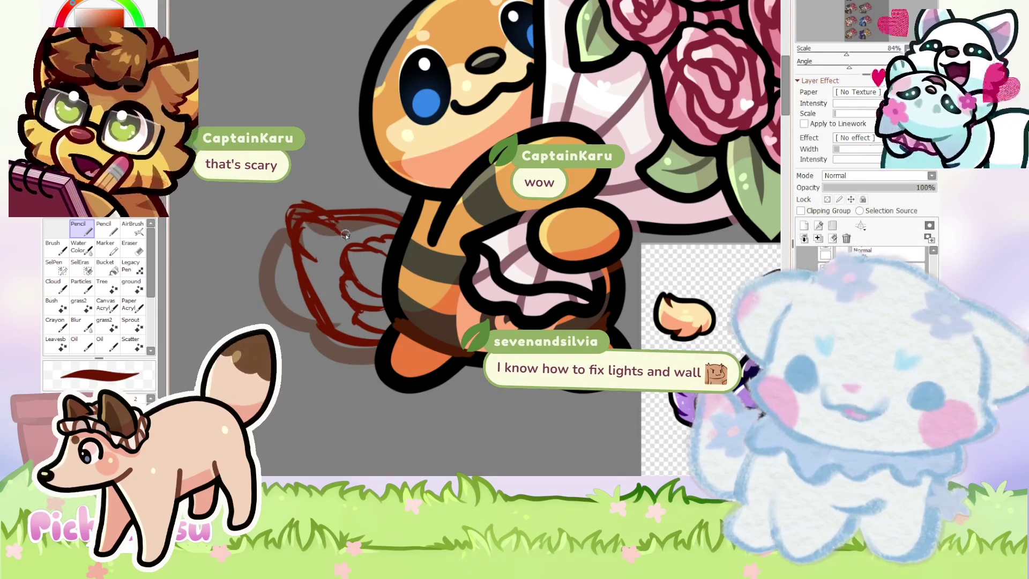
pyautogui.scroll(1, 346, 236)
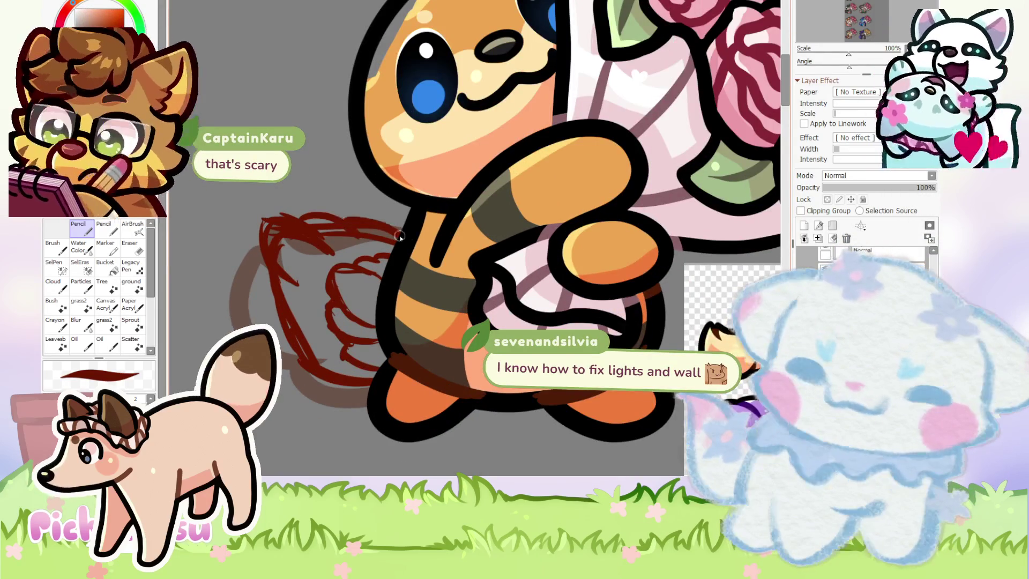
pyautogui.scroll(1, 349, 300)
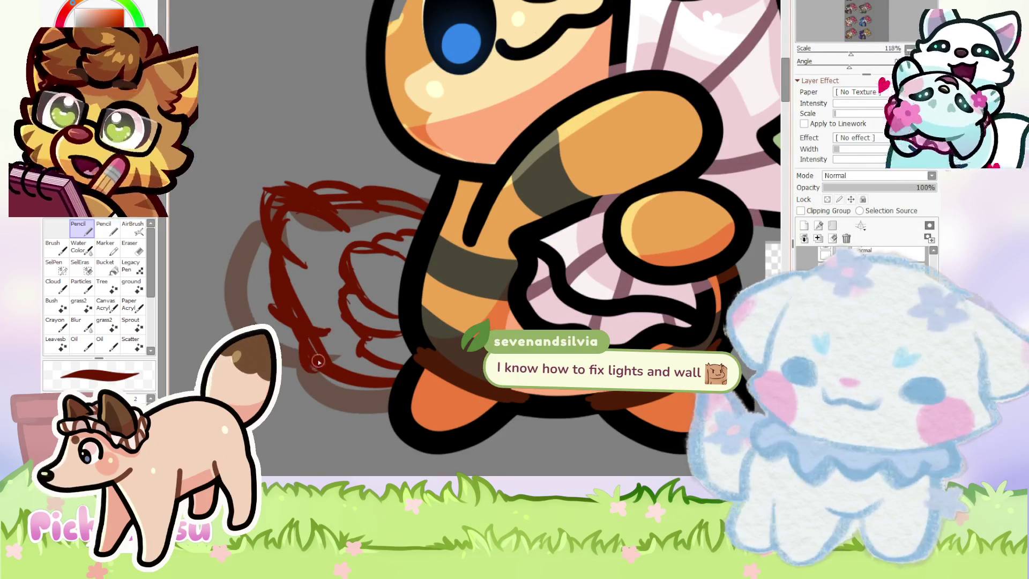
pyautogui.scroll(-3, 318, 371)
pyautogui.scroll(3, 405, 347)
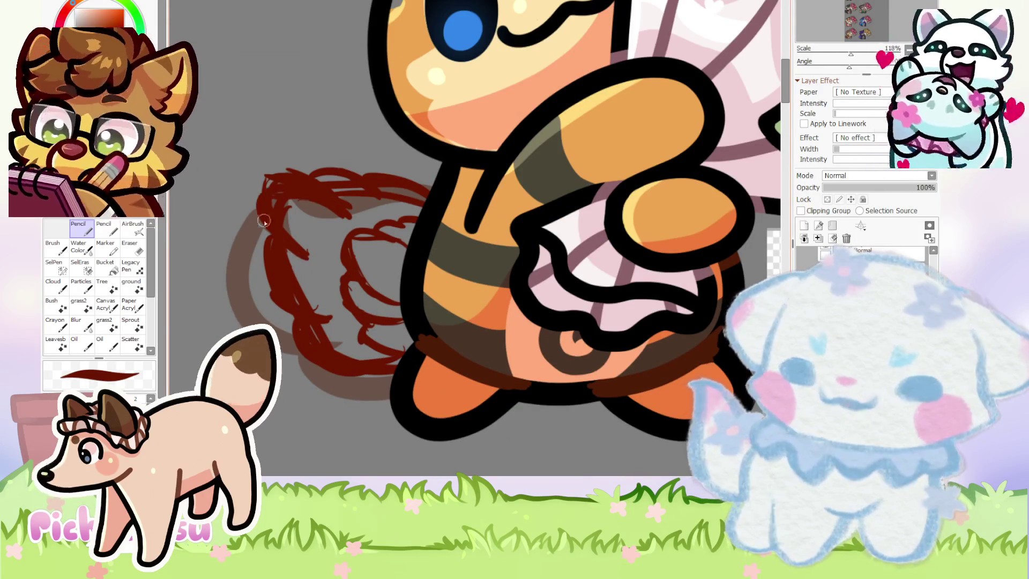
pyautogui.scroll(-3, 262, 216)
pyautogui.scroll(4, 340, 230)
# Erase the stray strokes along the sketch's top and return to the pencil.
pyautogui.press('e')
pyautogui.moveTo(340, 231); pyautogui.dragTo(283, 228)
pyautogui.scroll(-5, 361, 223)
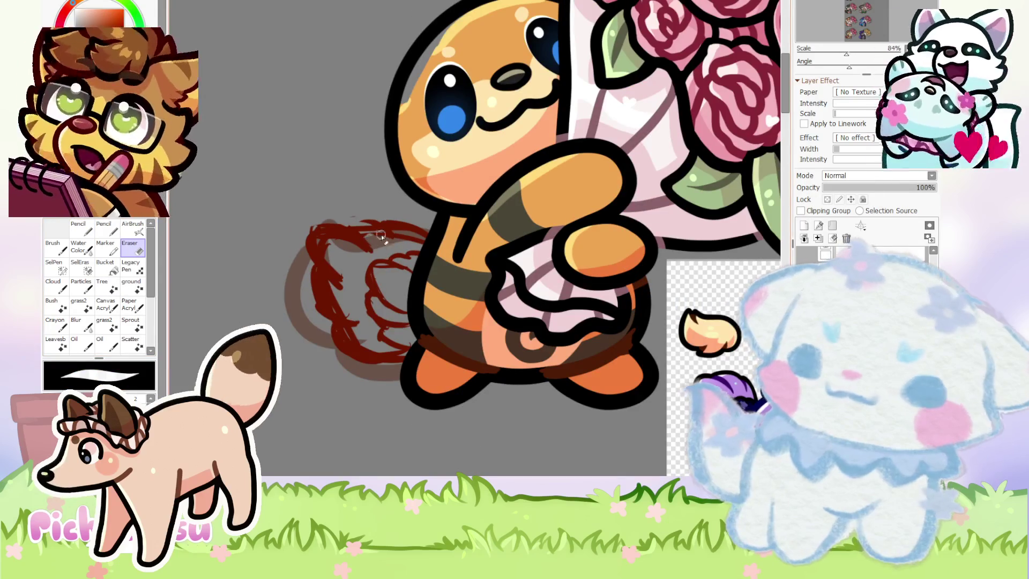
pyautogui.scroll(-1, 384, 240)
pyautogui.press('n')
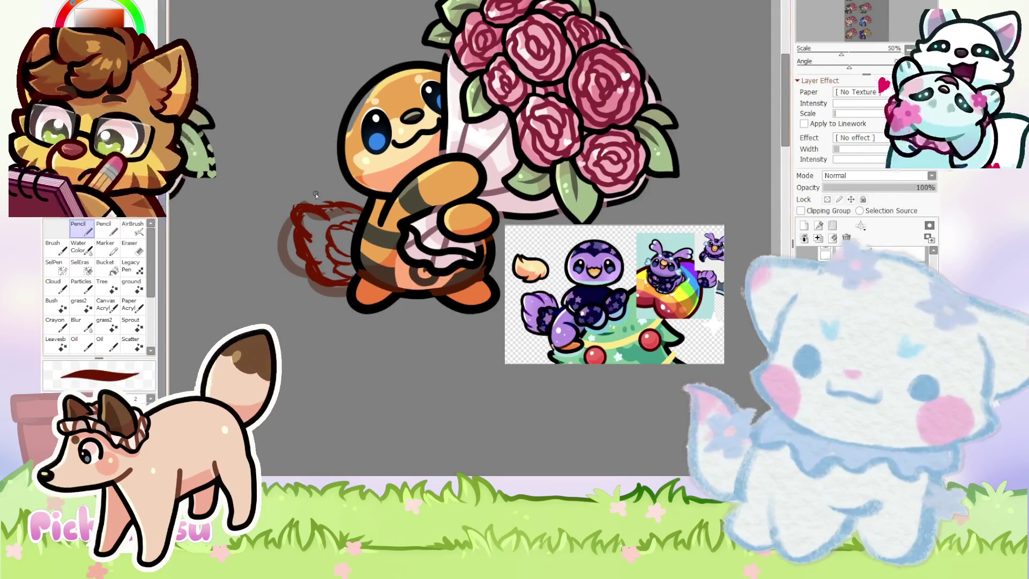
pyautogui.scroll(4, 327, 230)
pyautogui.scroll(-1, 327, 231)
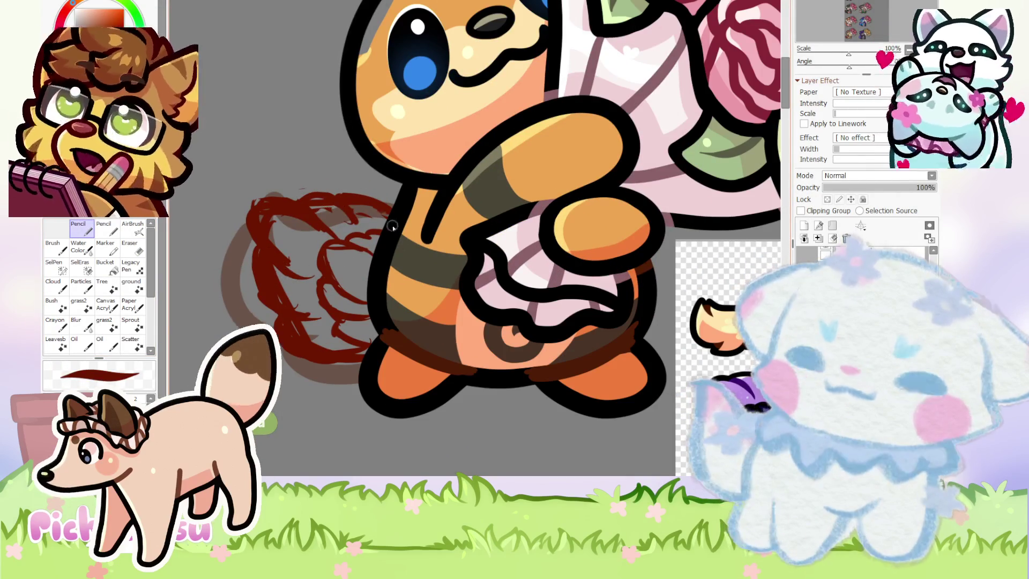
pyautogui.scroll(-3, 353, 224)
pyautogui.scroll(3, 314, 209)
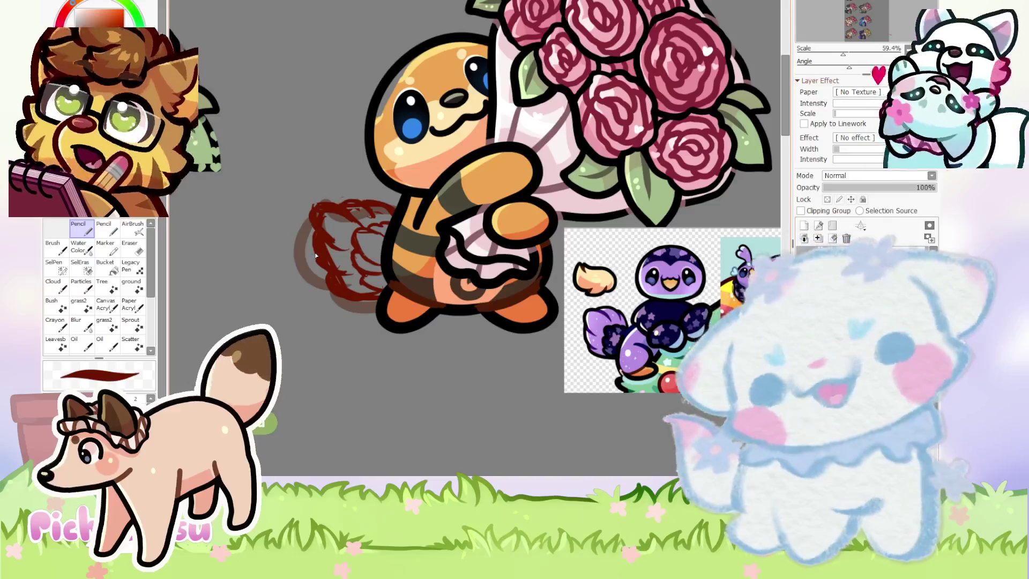
# Skew the red sketch's top corners to the right with a transform and apply it.
pyautogui.hotkey('ctrl', 't')
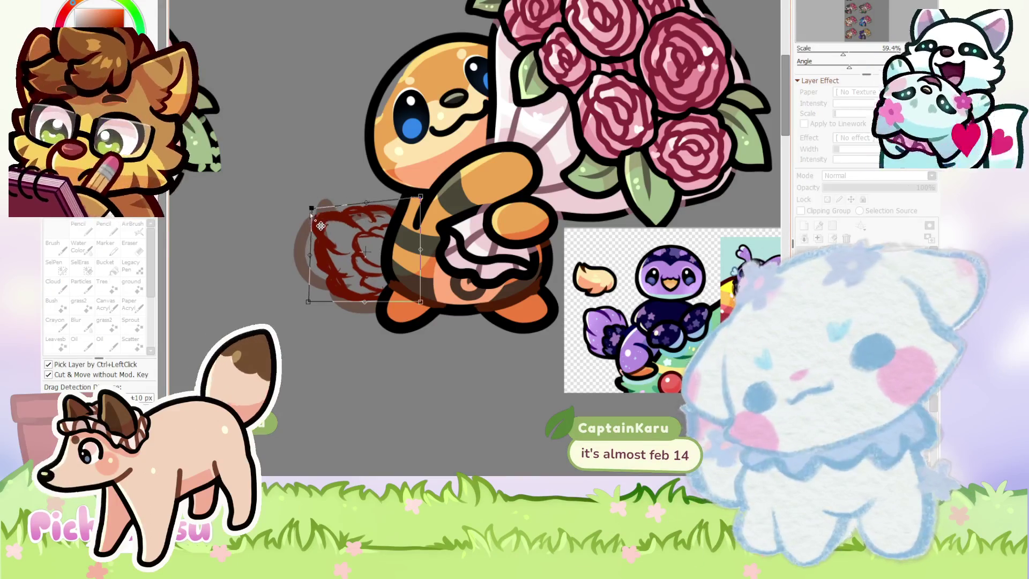
pyautogui.moveTo(420, 210); pyautogui.dragTo(427, 213)
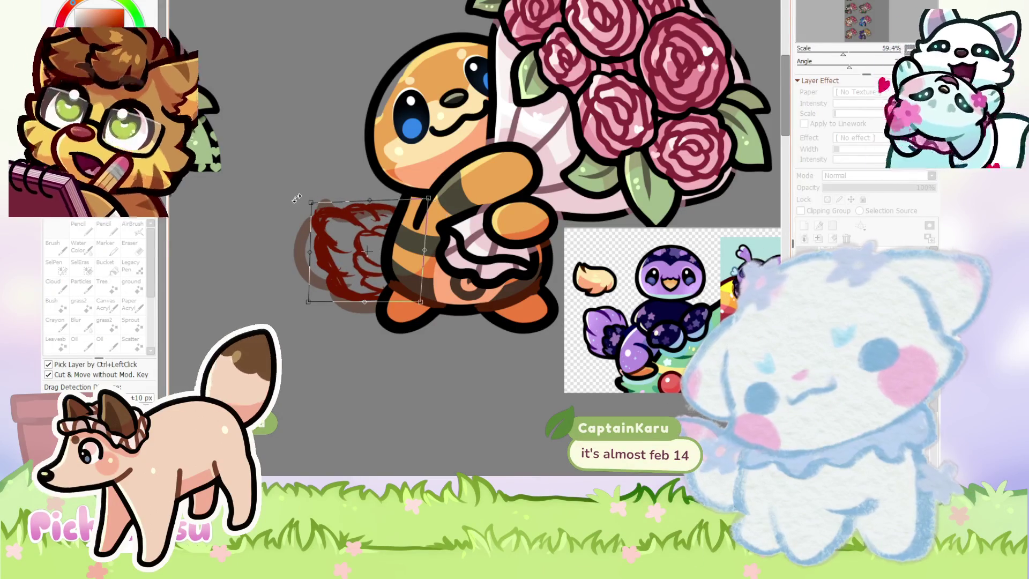
pyautogui.moveTo(312, 203); pyautogui.dragTo(316, 201)
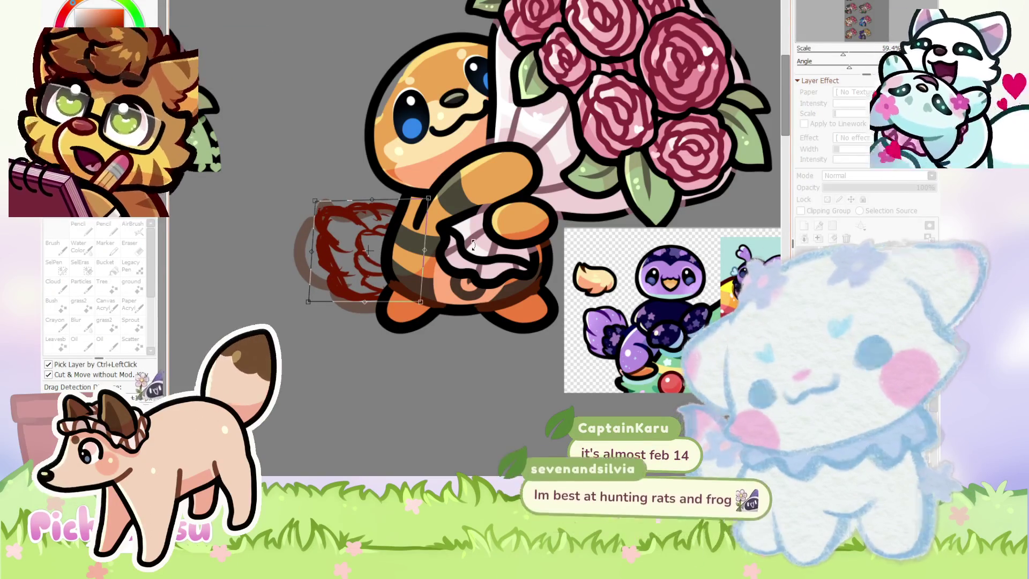
pyautogui.press('Return')
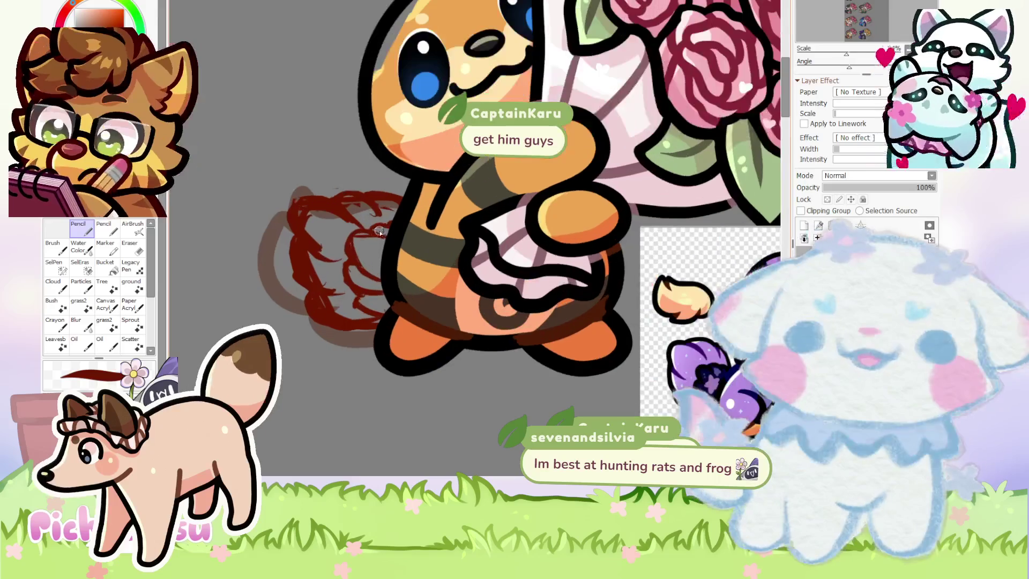
# Pan the view down toward the sketch and return to the pencil.
pyautogui.scroll(1, 380, 227)
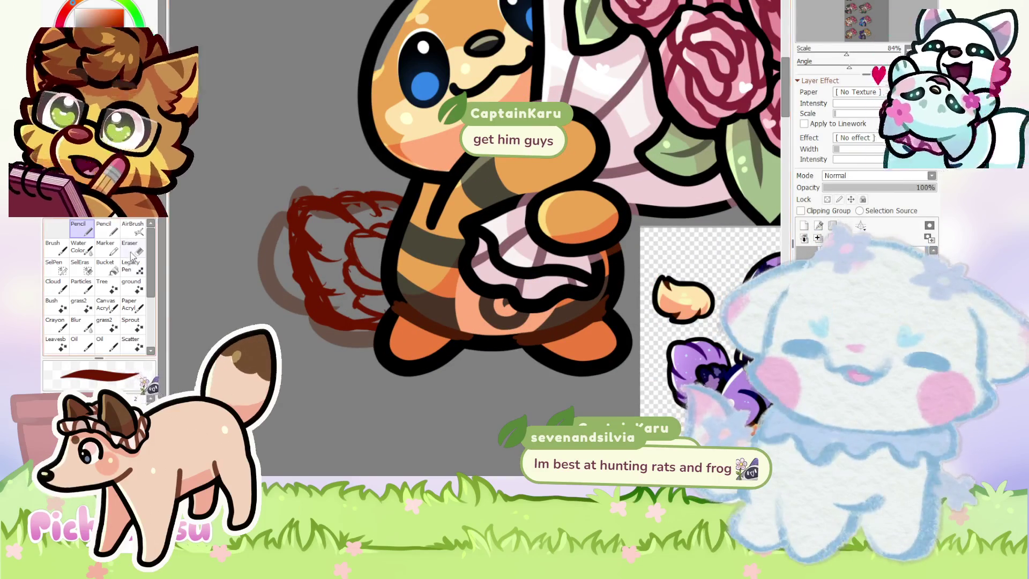
pyautogui.press('e')
pyautogui.scroll(1, 316, 327)
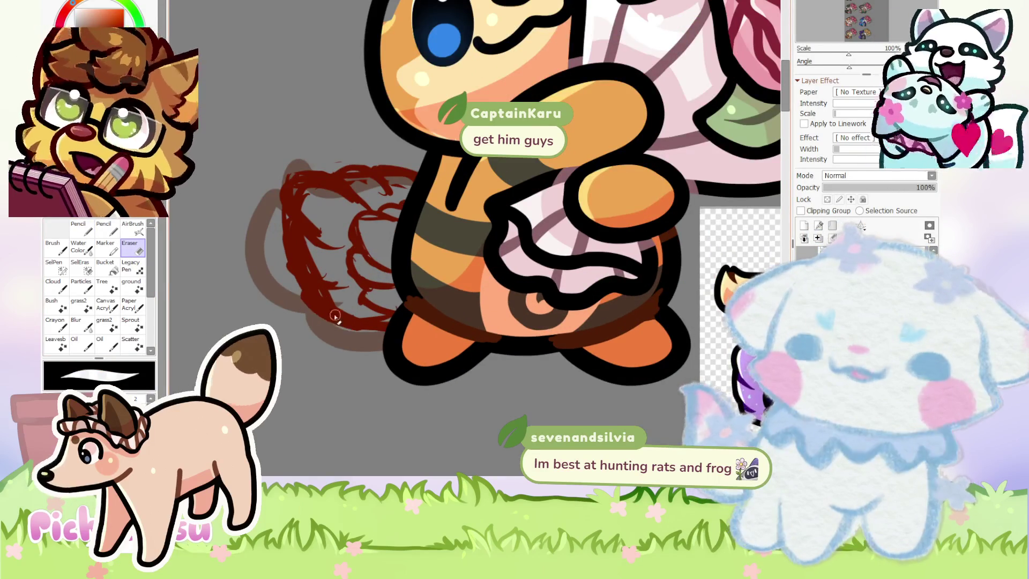
pyautogui.moveTo(363, 161); pyautogui.dragTo(339, 225)
pyautogui.press('n')
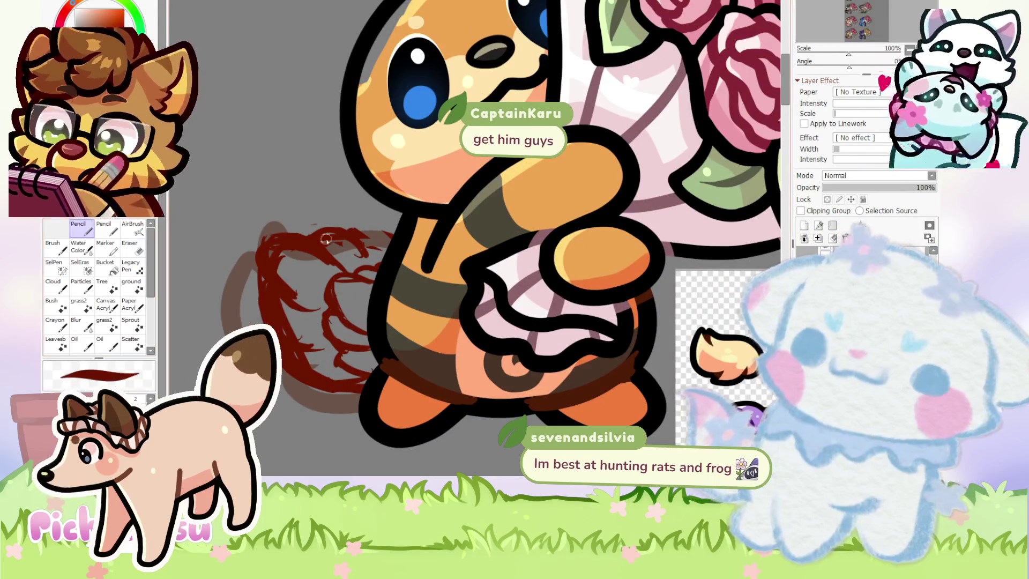
pyautogui.scroll(-1, 301, 214)
pyautogui.scroll(-1, 323, 211)
pyautogui.scroll(-2, 323, 211)
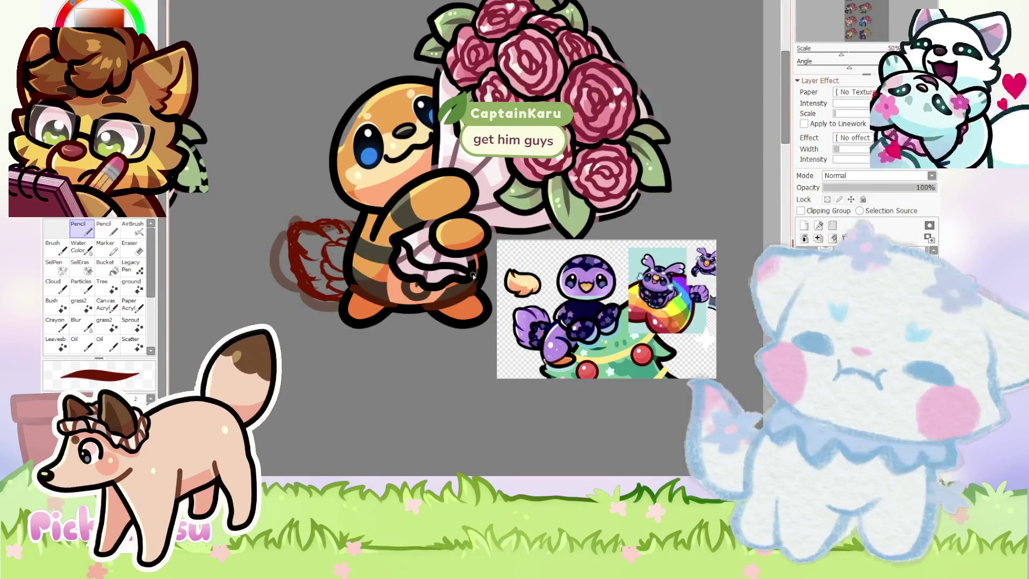
pyautogui.scroll(2, 474, 276)
pyautogui.scroll(-2, 439, 289)
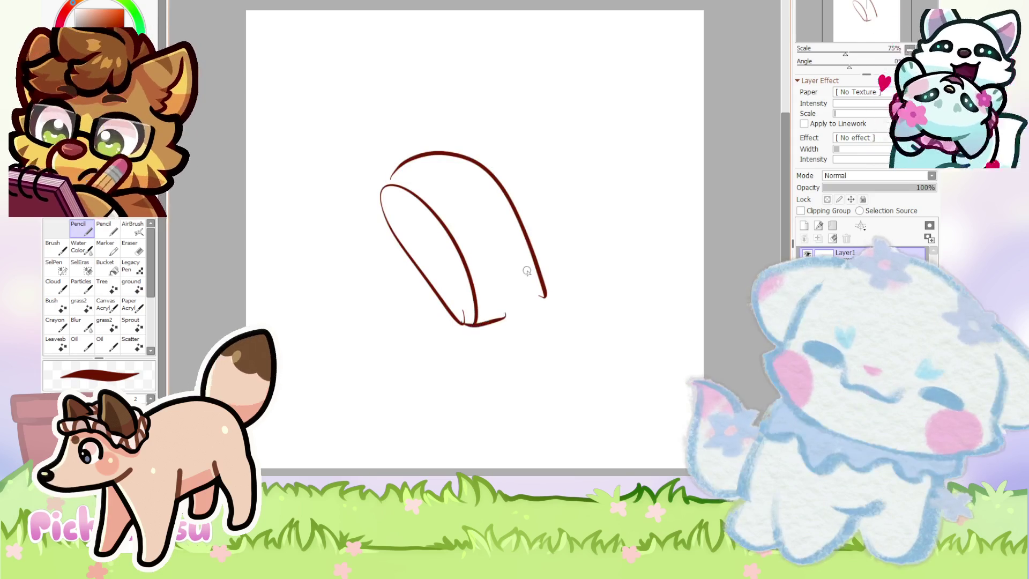
pyautogui.click(837, 239)
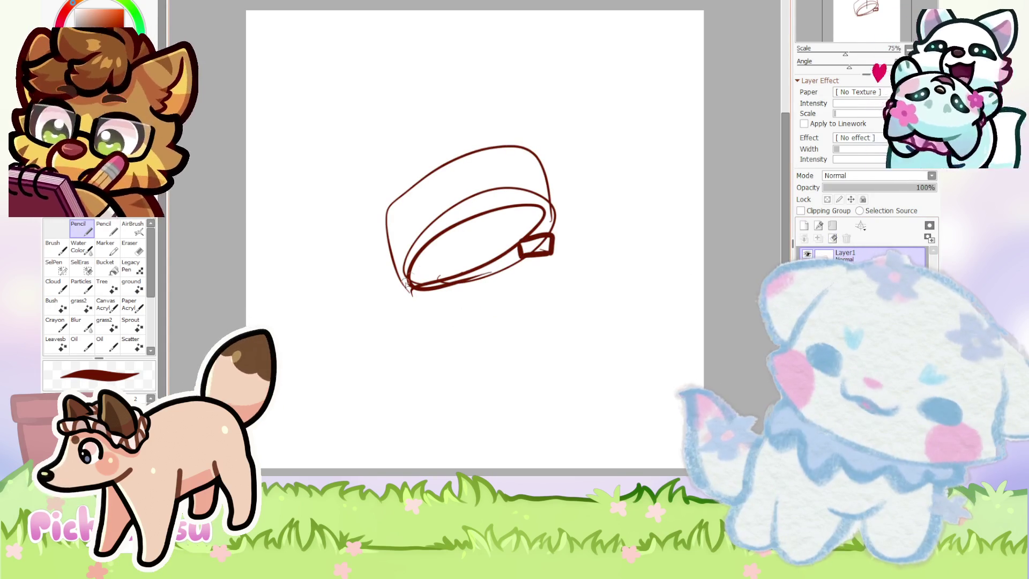
pyautogui.moveTo(371, 294); pyautogui.dragTo(611, 276)
pyautogui.click(834, 239)
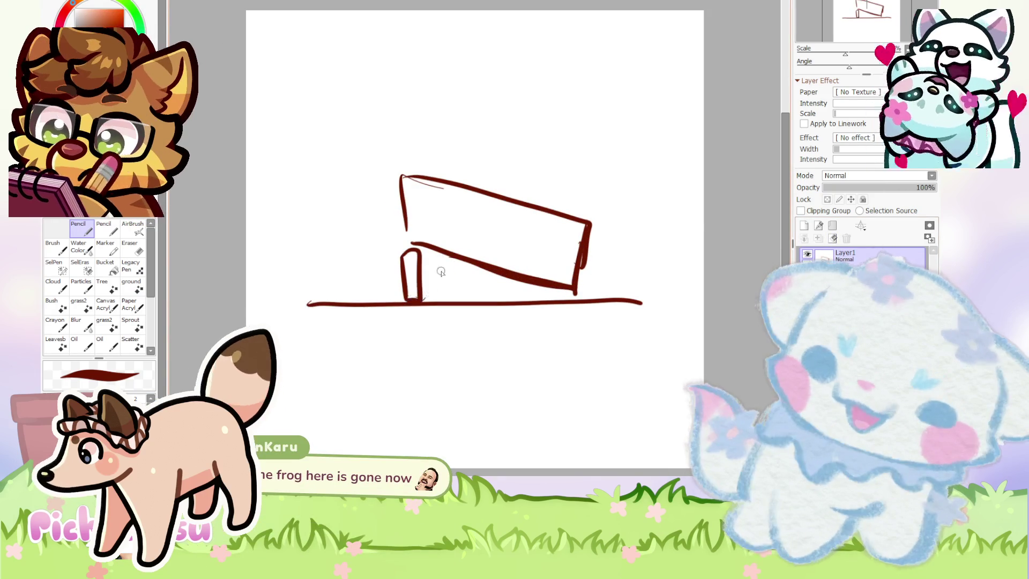
pyautogui.scroll(1, 452, 265)
pyautogui.moveTo(460, 272)
pyautogui.mouseDown()
pyautogui.moveTo(440, 261)
pyautogui.moveTo(457, 306)
pyautogui.mouseUp()
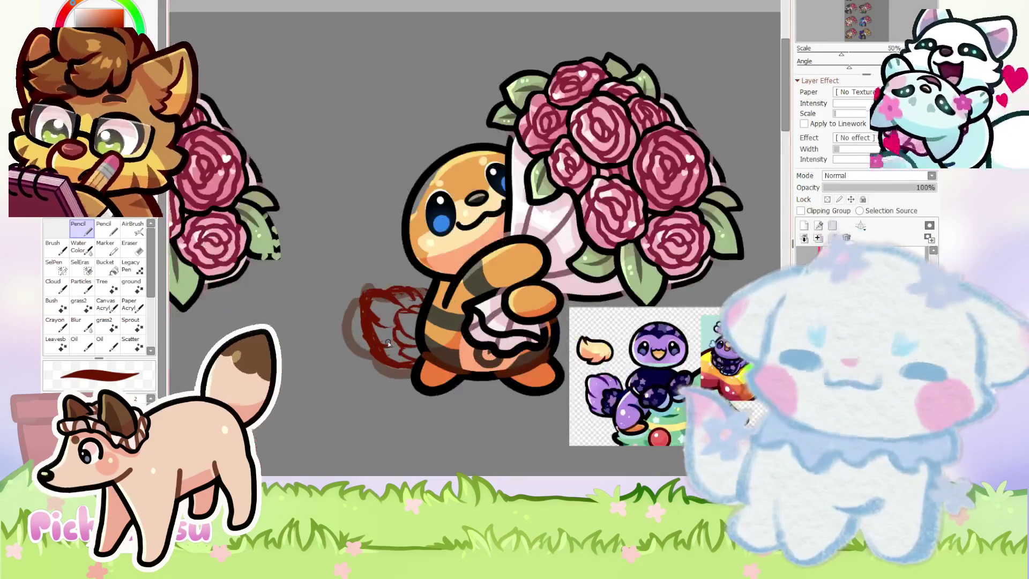
# Select the red sketch layer (Layer151) and lower its opacity to about 43%.
pyautogui.scroll(1, 388, 343)
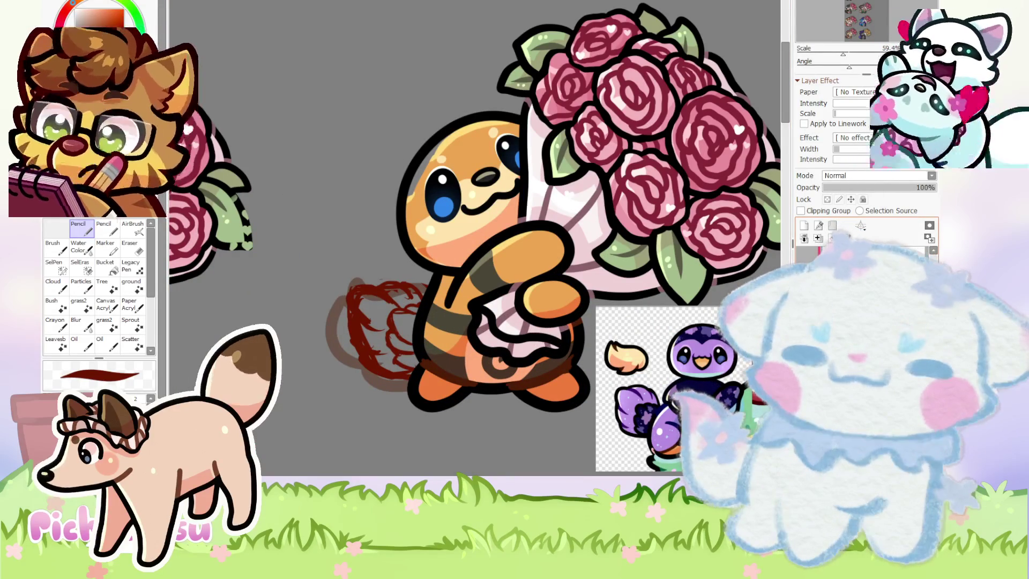
pyautogui.scroll(3, 402, 335)
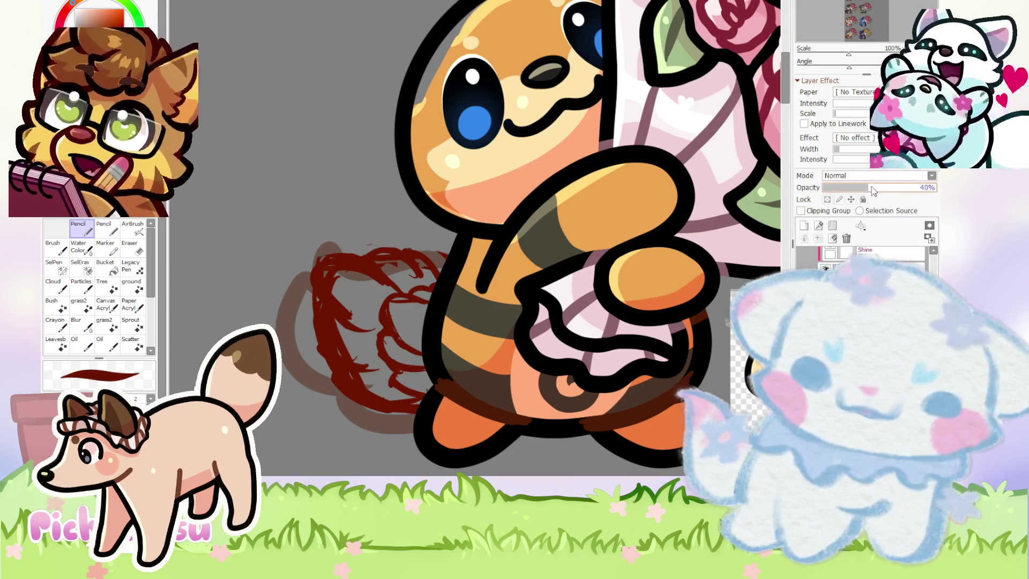
pyautogui.keyDown('ctrl'); pyautogui.click(371, 268); pyautogui.keyUp('ctrl')
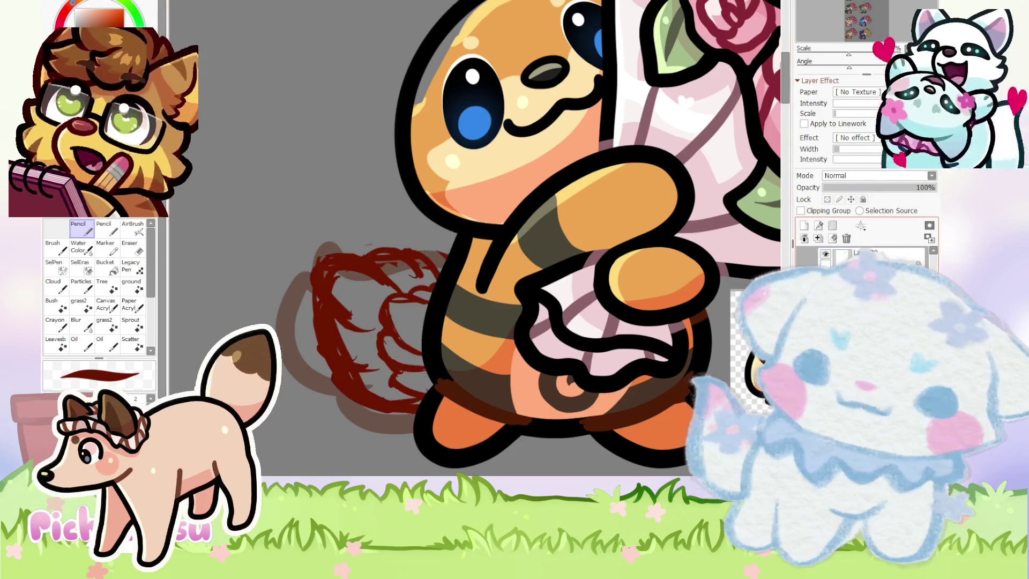
pyautogui.moveTo(855, 189); pyautogui.dragTo(878, 187)
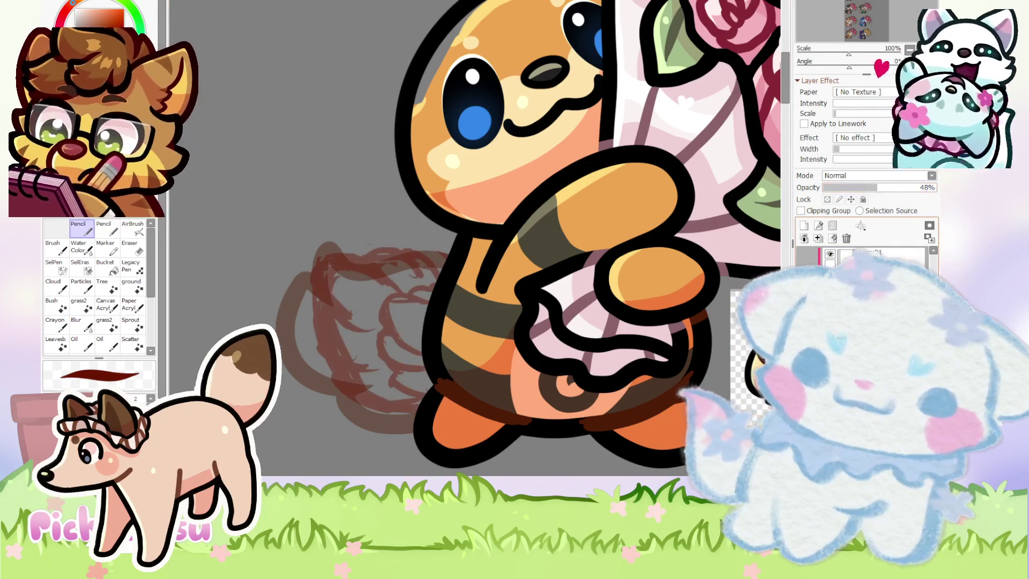
pyautogui.click(834, 239)
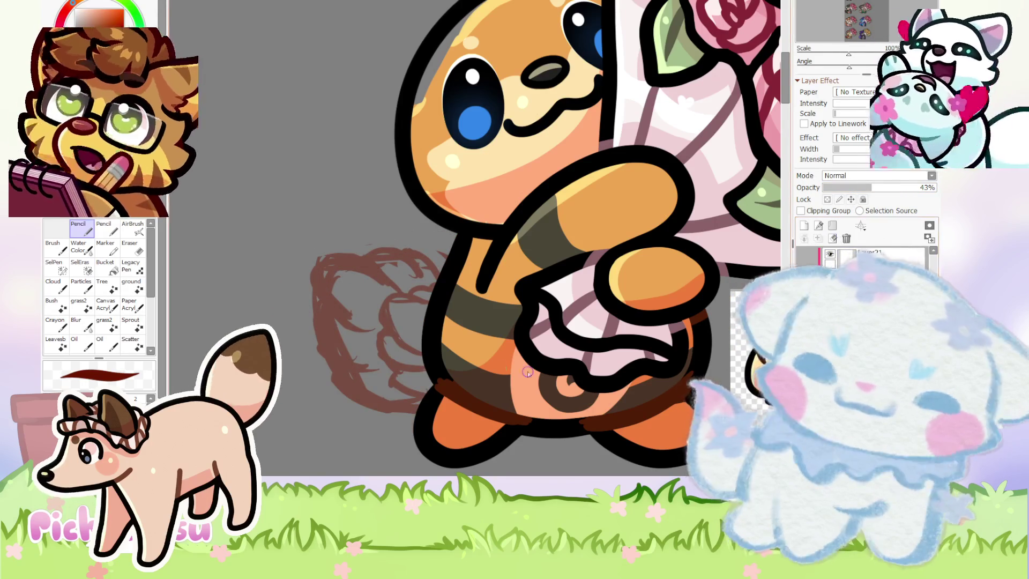
pyautogui.scroll(1, 491, 365)
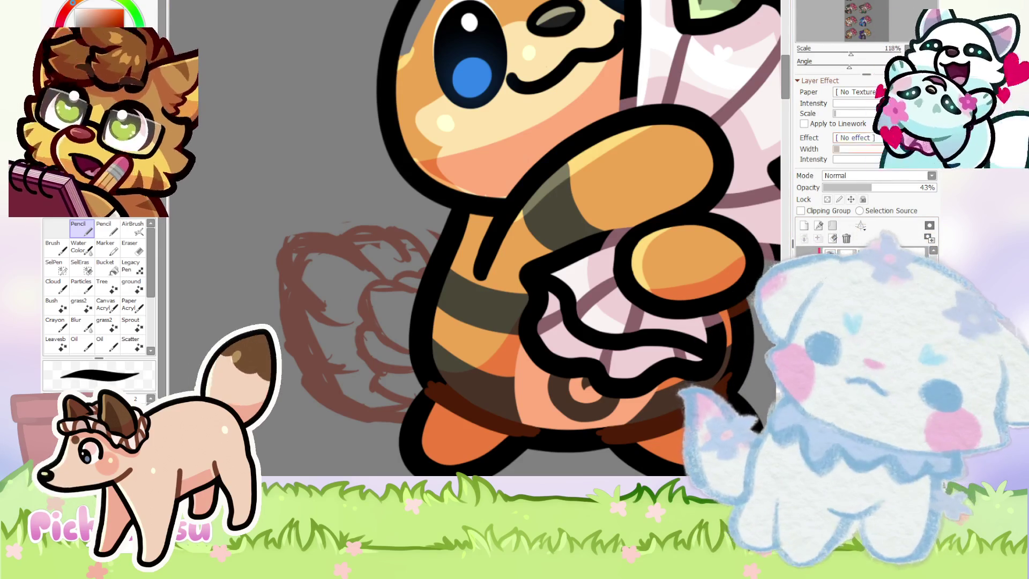
pyautogui.press('End')
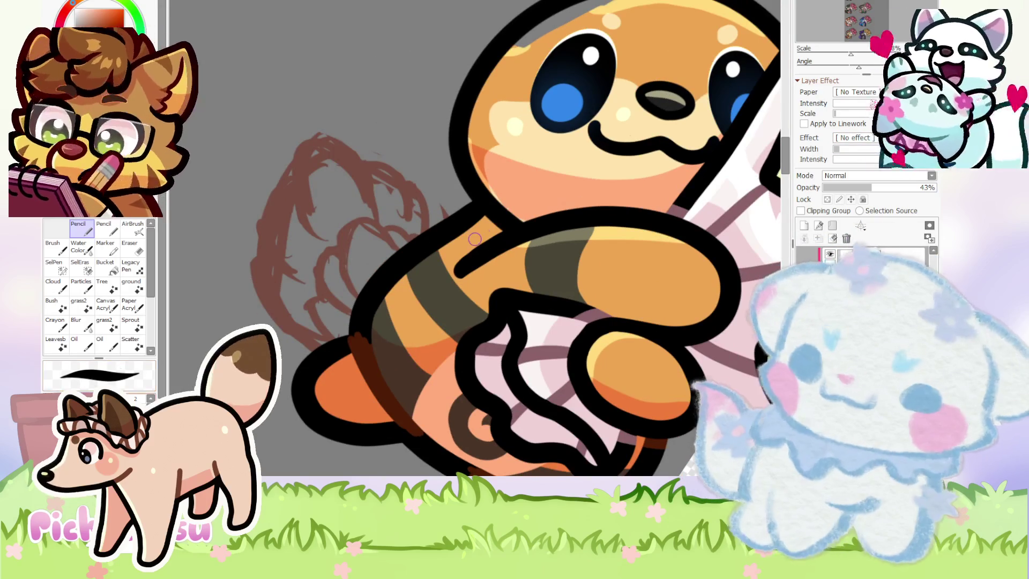
pyautogui.scroll(2, 404, 252)
pyautogui.moveTo(405, 252)
pyautogui.mouseDown()
pyautogui.moveTo(241, 158)
pyautogui.moveTo(322, 333)
pyautogui.mouseUp()
pyautogui.hotkey('ctrl', '0')
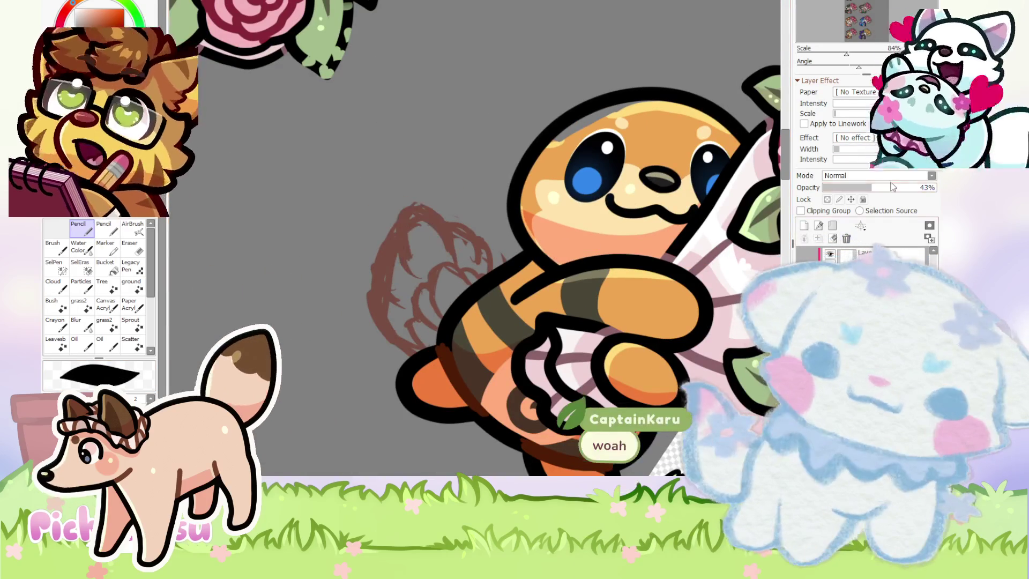
pyautogui.moveTo(893, 186); pyautogui.dragTo(935, 187)
pyautogui.scroll(2, 462, 274)
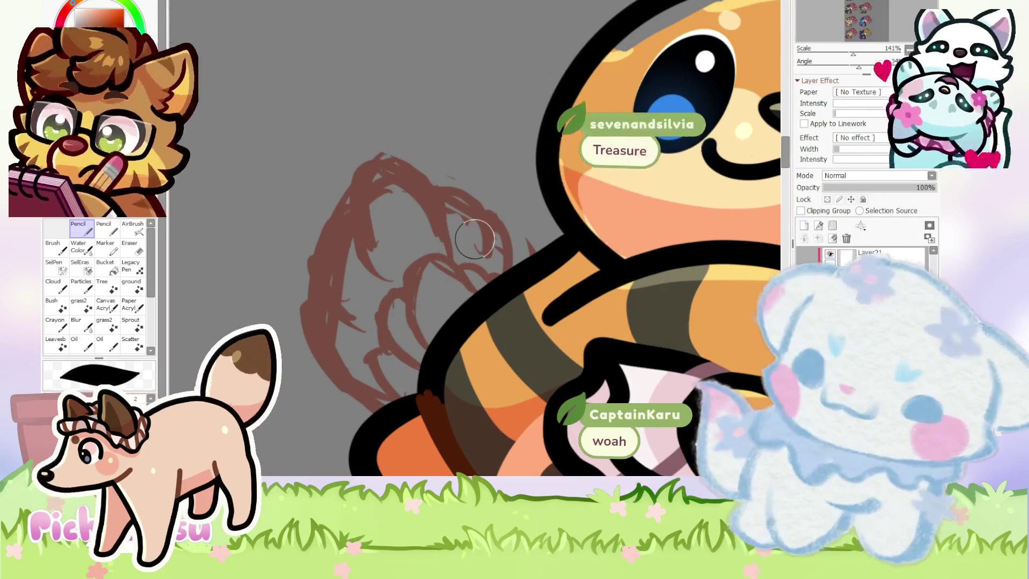
pyautogui.scroll(3, 421, 190)
pyautogui.moveTo(485, 295)
pyautogui.mouseDown()
pyautogui.moveTo(356, 142)
pyautogui.moveTo(370, 385)
pyautogui.mouseUp()
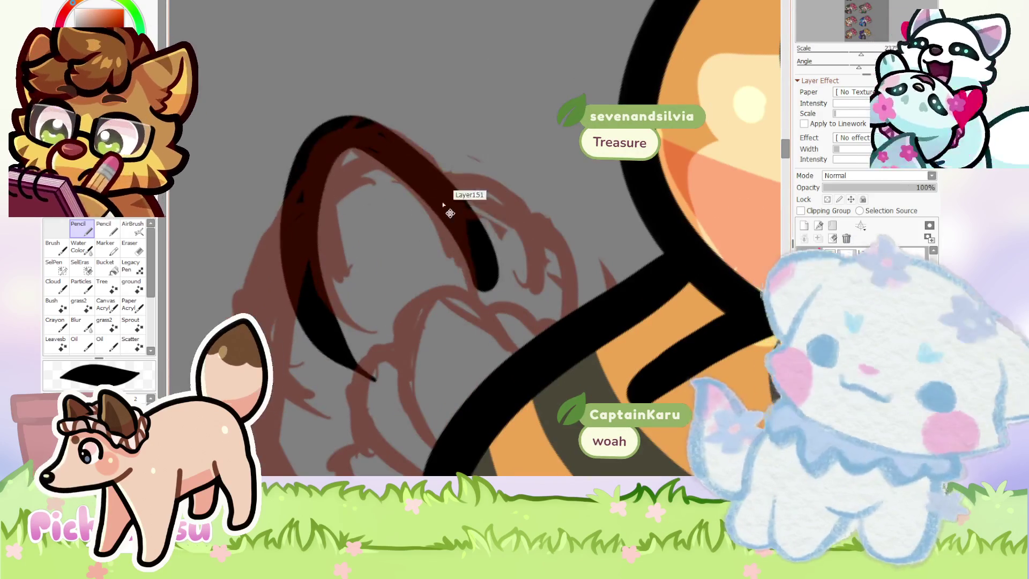
pyautogui.hotkey('ctrl', 'z')
pyautogui.hotkey('ctrl', 'z')
pyautogui.moveTo(482, 288)
pyautogui.mouseDown()
pyautogui.moveTo(340, 133)
pyautogui.moveTo(340, 295)
pyautogui.mouseUp()
pyautogui.scroll(-2, 323, 210)
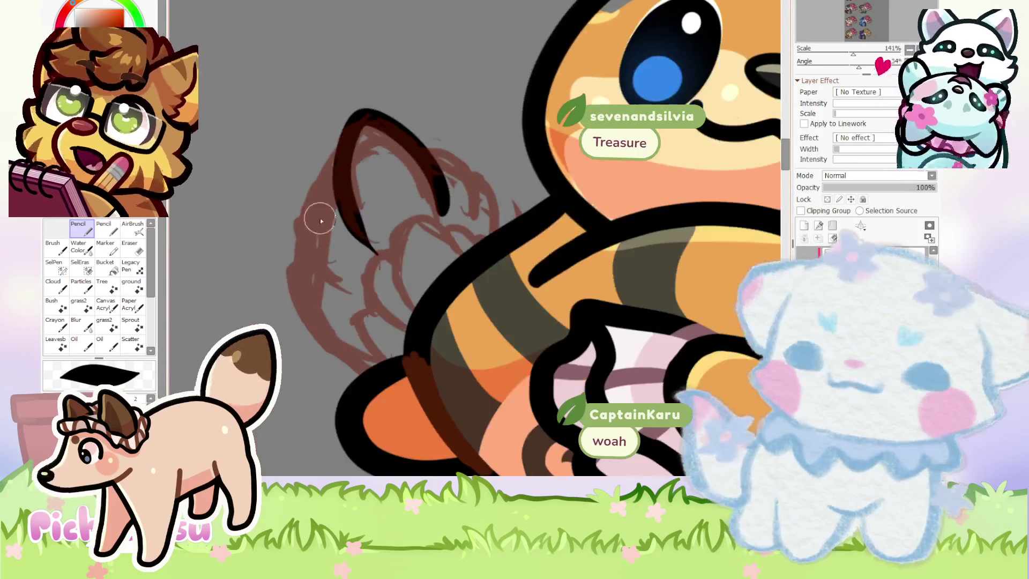
pyautogui.scroll(1, 323, 209)
pyautogui.moveTo(351, 133); pyautogui.dragTo(386, 316)
pyautogui.moveTo(305, 305); pyautogui.dragTo(429, 423)
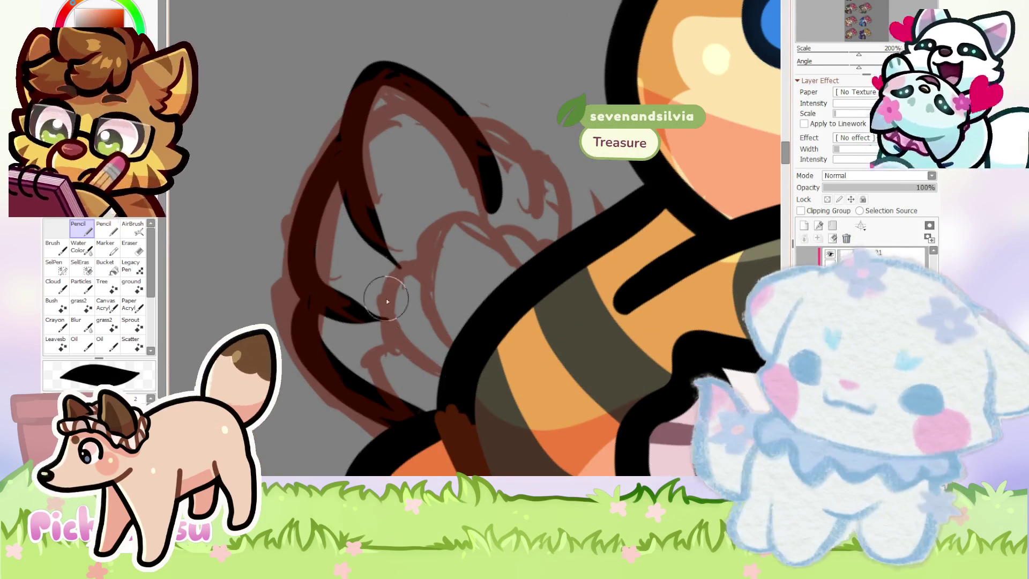
pyautogui.scroll(1, 398, 324)
pyautogui.moveTo(409, 101)
pyautogui.mouseDown()
pyautogui.moveTo(552, 237)
pyautogui.moveTo(536, 317)
pyautogui.mouseUp()
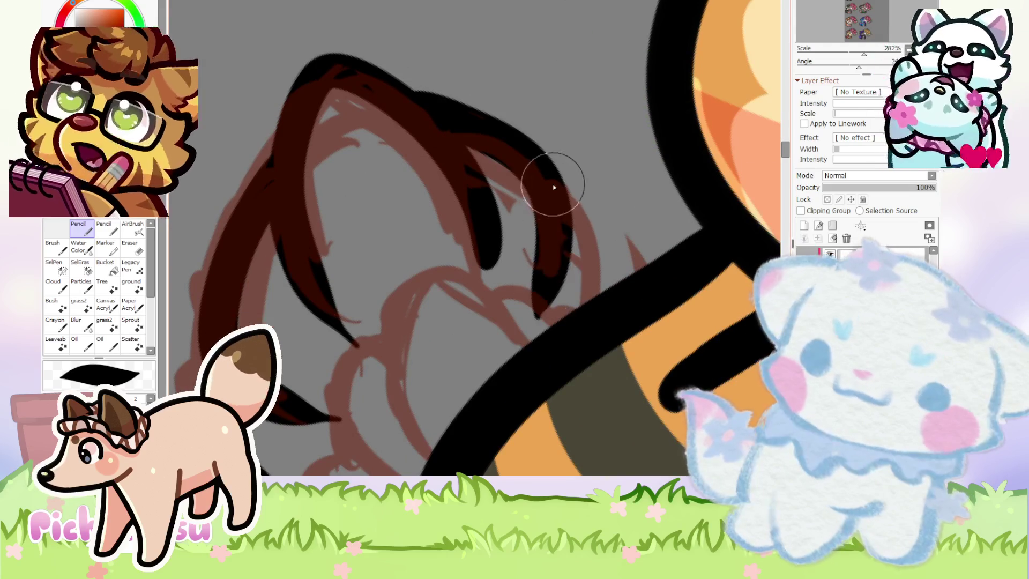
pyautogui.scroll(-2, 526, 253)
pyautogui.scroll(1, 408, 241)
pyautogui.press('e')
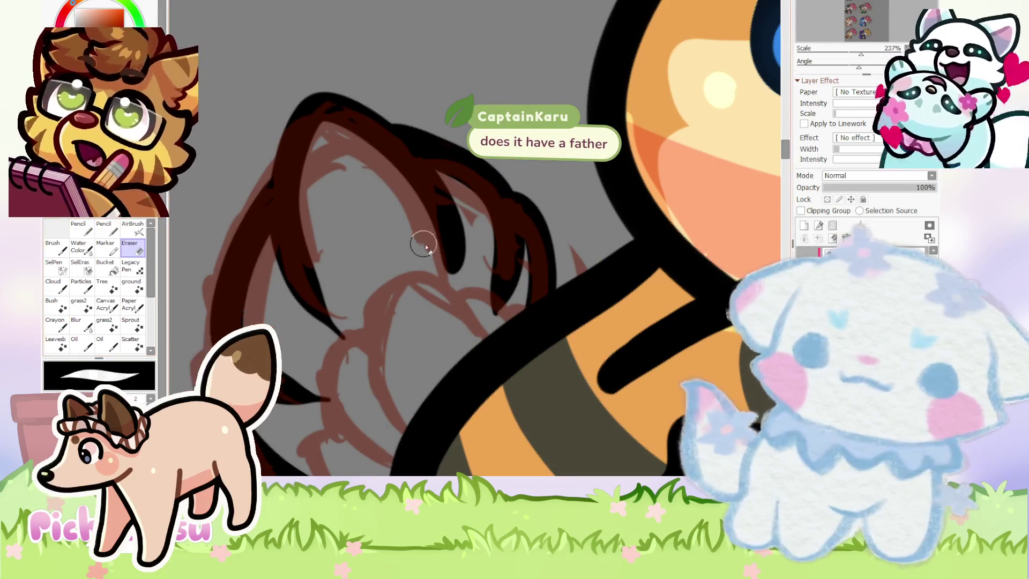
pyautogui.click(850, 187)
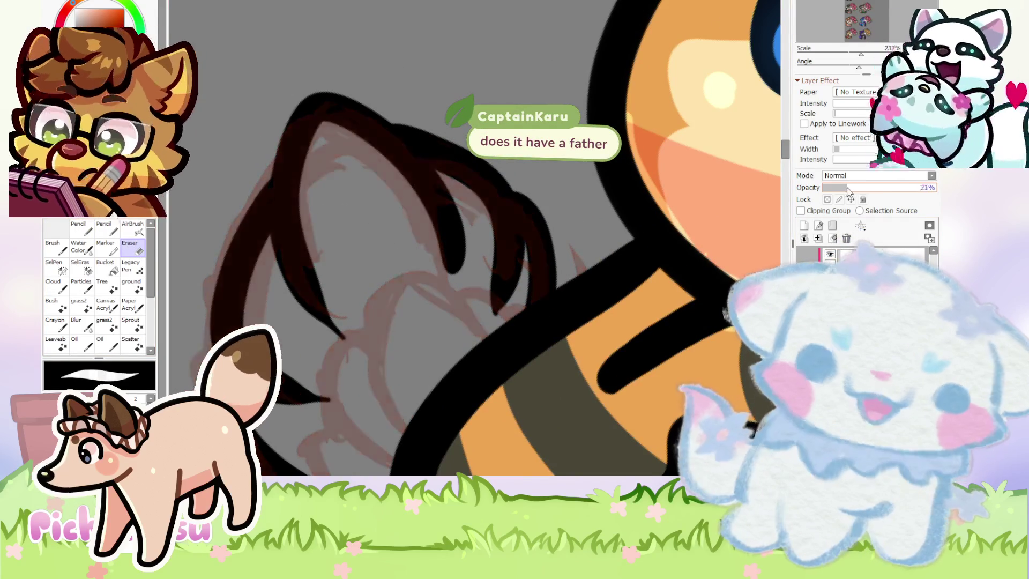
pyautogui.moveTo(850, 187); pyautogui.dragTo(844, 188)
pyautogui.click(868, 268)
pyautogui.scroll(4, 476, 198)
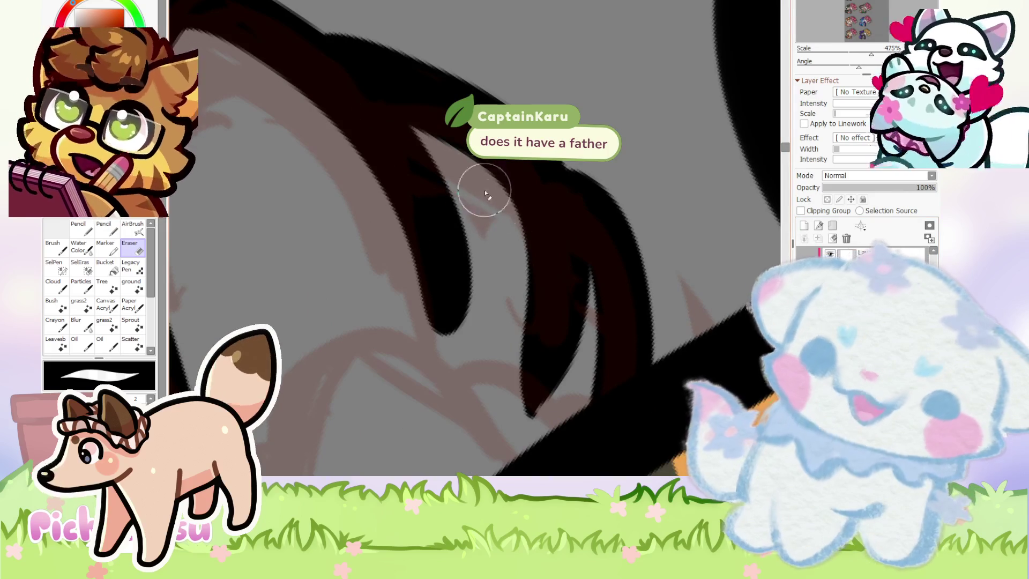
pyautogui.moveTo(478, 186); pyautogui.dragTo(524, 341)
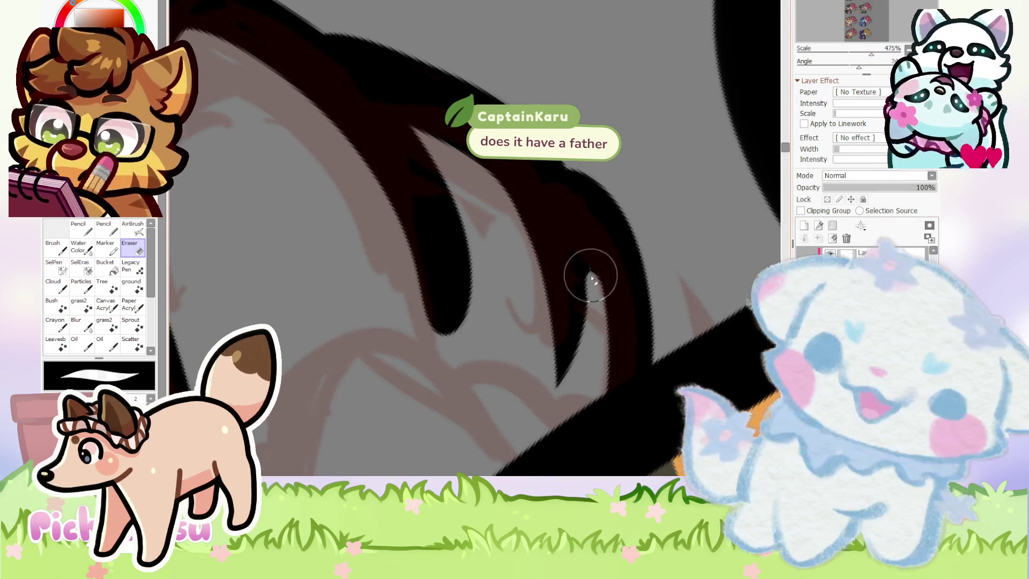
pyautogui.scroll(-3, 551, 402)
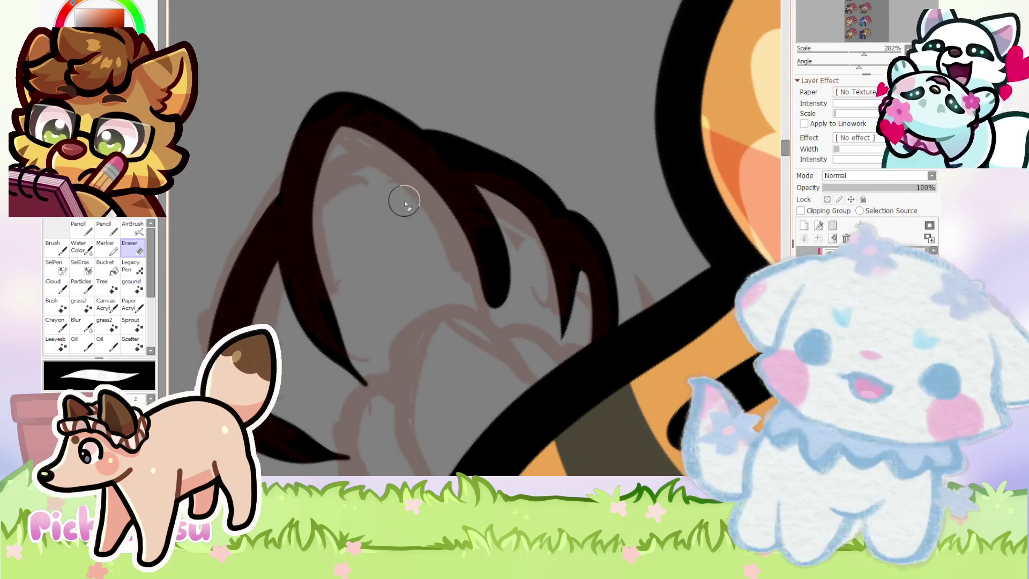
pyautogui.scroll(3, 416, 211)
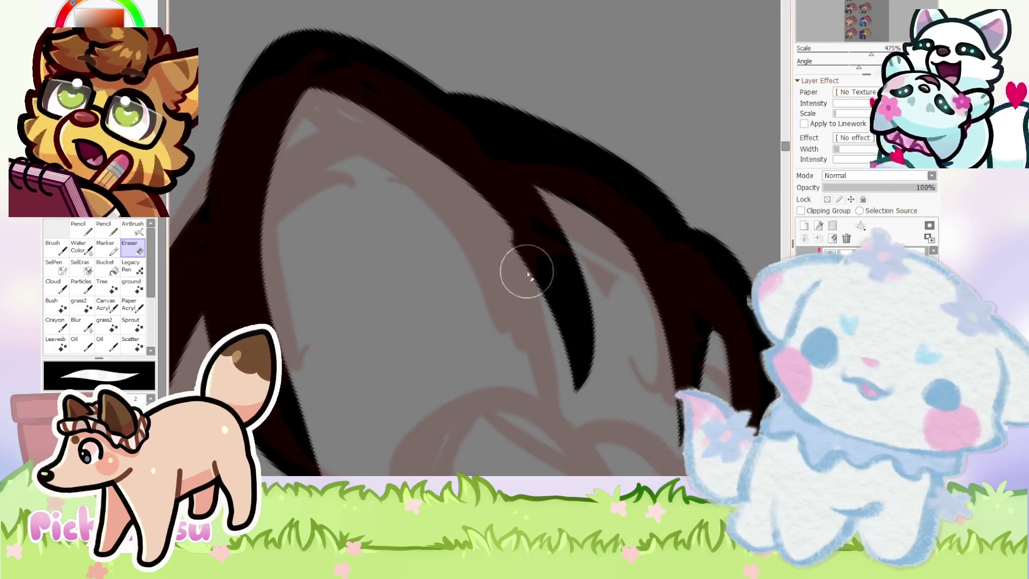
pyautogui.scroll(-3, 495, 230)
pyautogui.scroll(2, 448, 161)
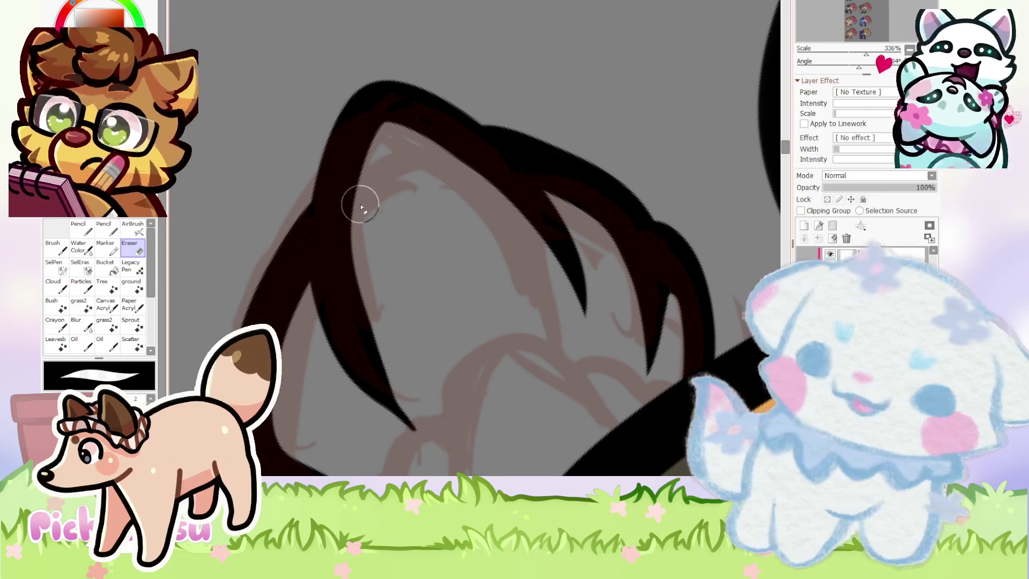
pyautogui.scroll(-2, 376, 268)
pyautogui.scroll(2, 338, 290)
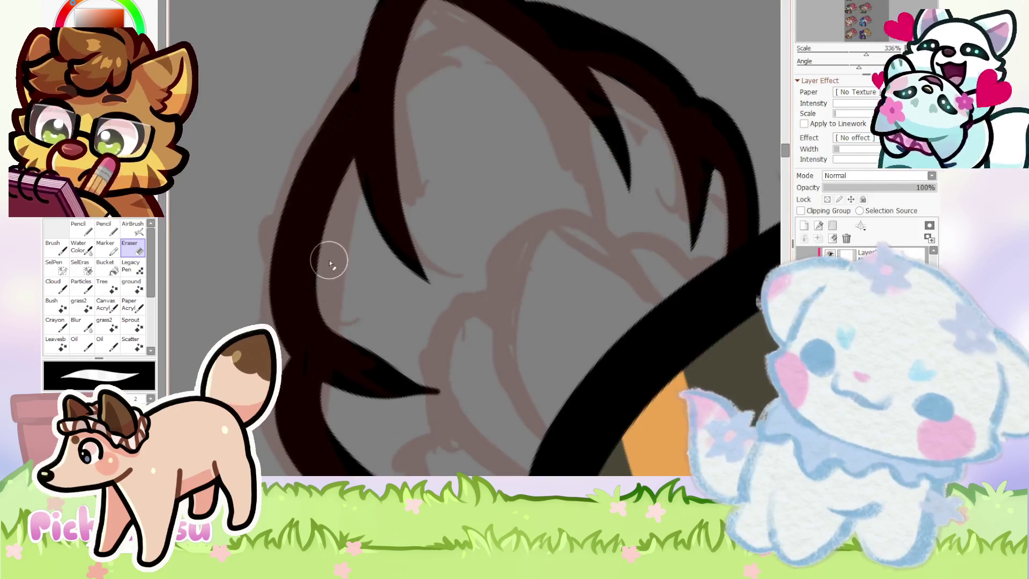
pyautogui.scroll(-3, 321, 279)
pyautogui.scroll(-1, 402, 242)
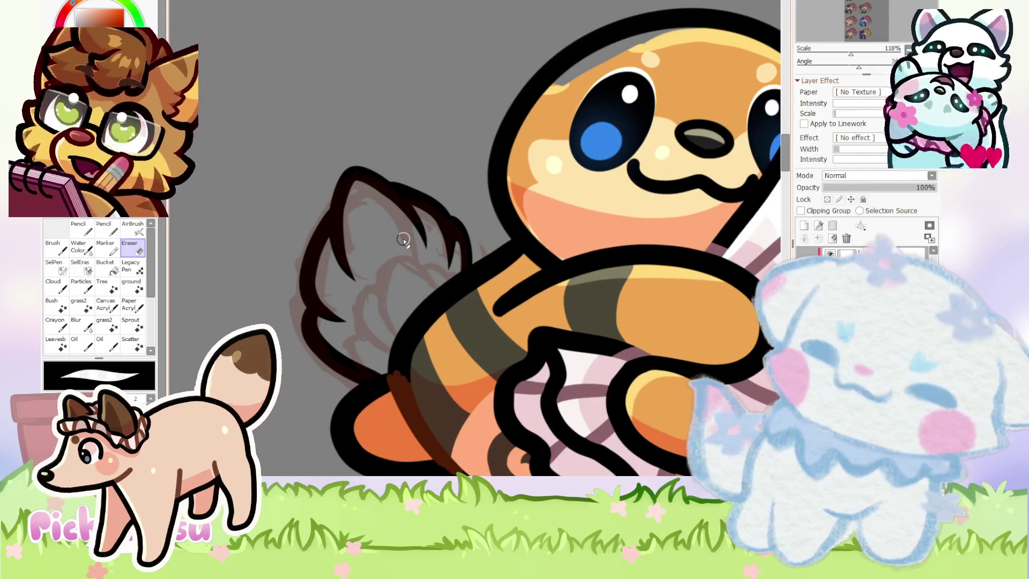
pyautogui.hotkey('ctrl', 't')
# Rotate the tail drawing, stretch it slightly wider, and apply the transform.
pyautogui.moveTo(450, 279); pyautogui.dragTo(513, 253)
pyautogui.moveTo(443, 323); pyautogui.dragTo(451, 320)
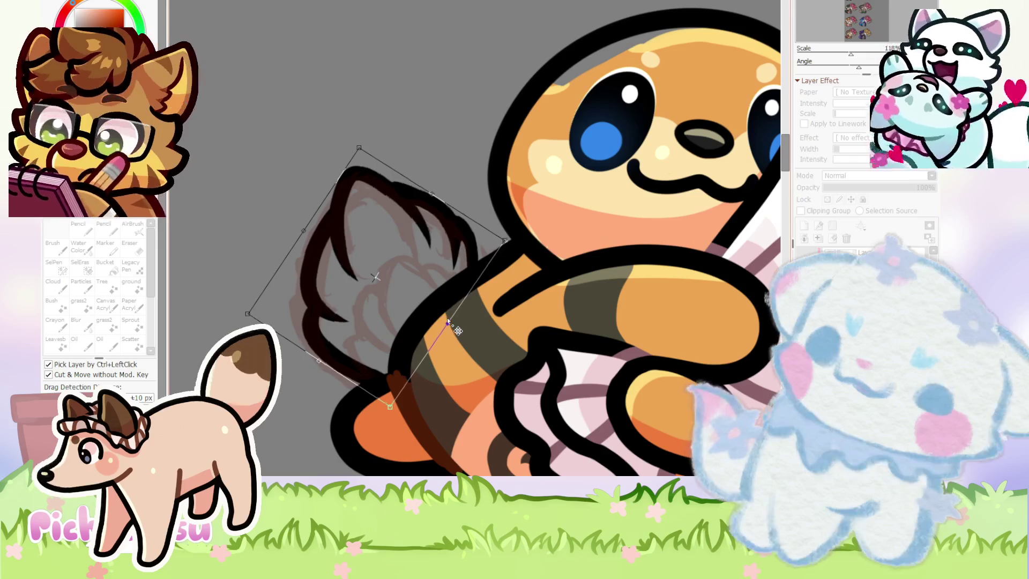
pyautogui.scroll(-2, 462, 329)
pyautogui.press('Return')
pyautogui.press('e')
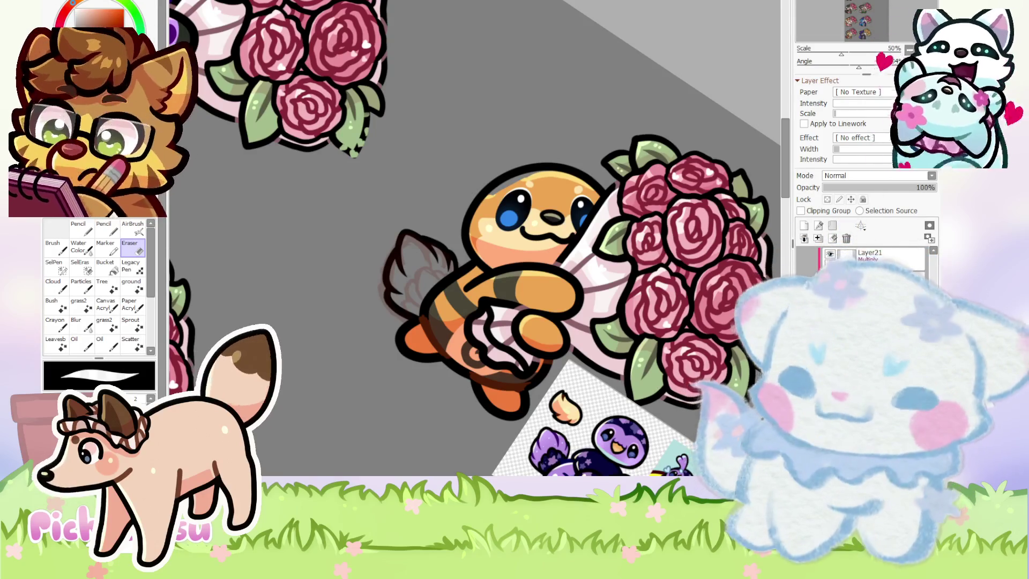
# Take up the Pencil and move around the fluffy grey wing to touch up its dark lines.
pyautogui.scroll(1, 414, 291)
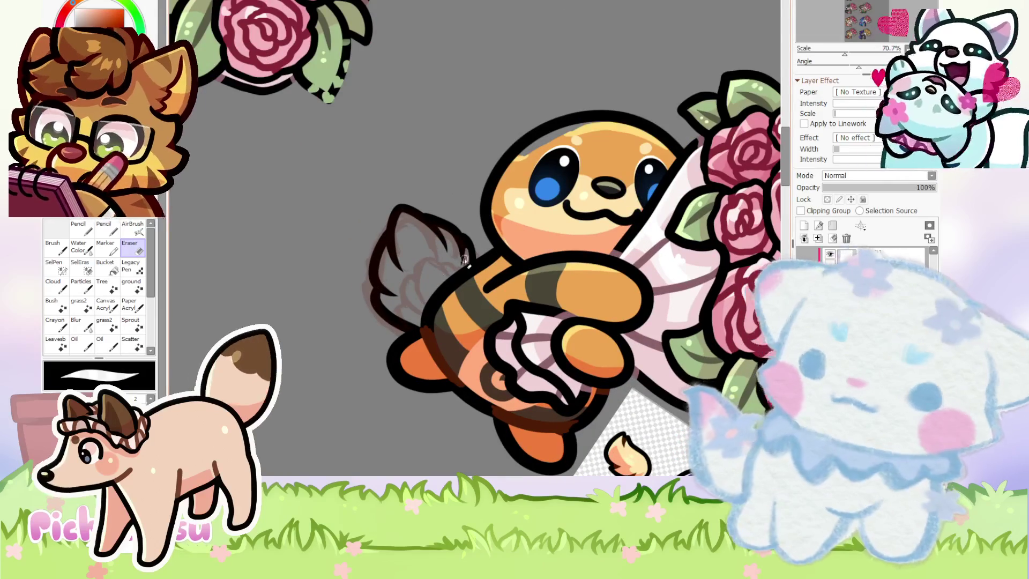
pyautogui.scroll(1, 461, 261)
pyautogui.scroll(1, 467, 252)
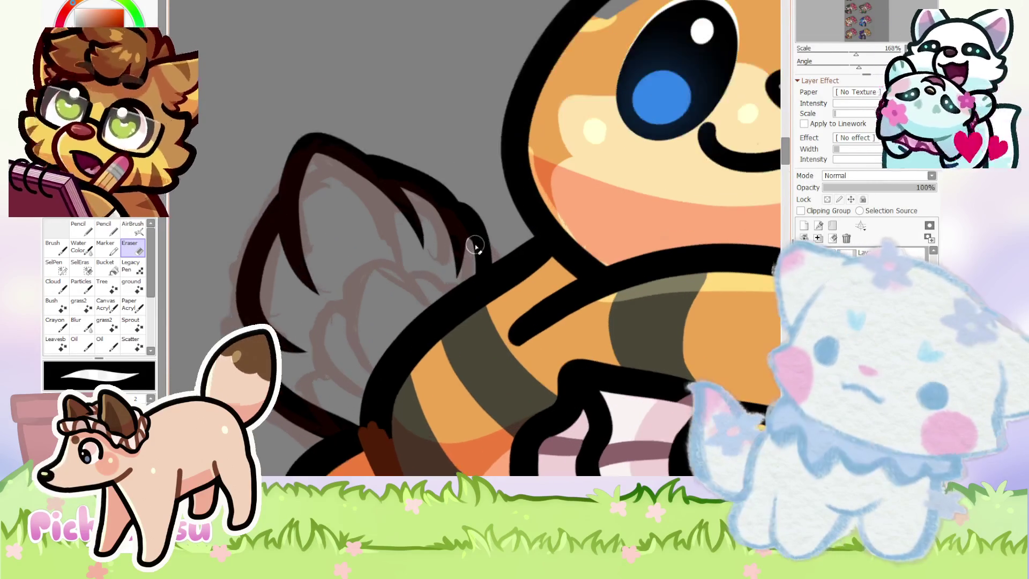
pyautogui.scroll(1, 482, 236)
pyautogui.scroll(1, 484, 236)
pyautogui.scroll(1, 483, 235)
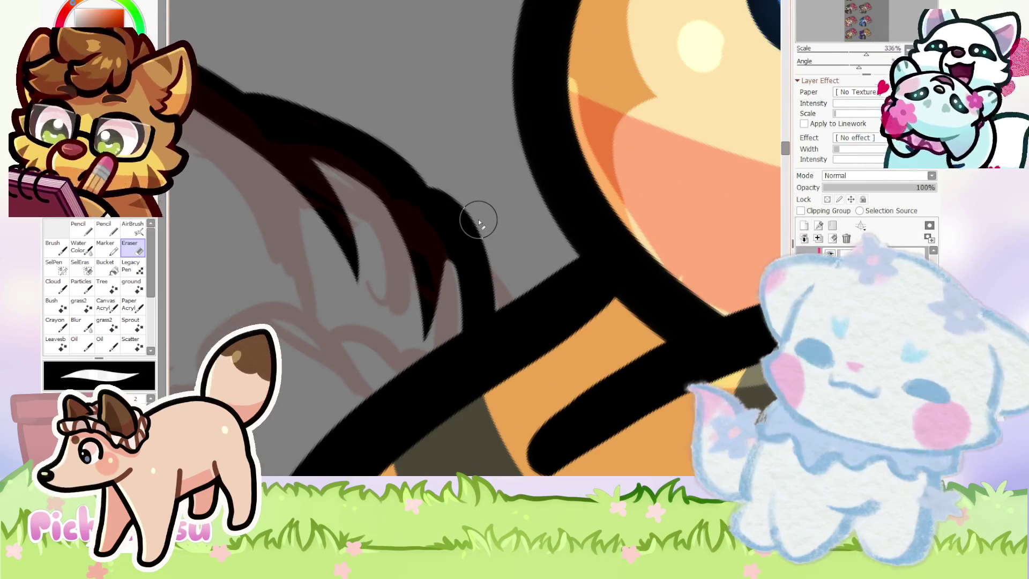
pyautogui.press('n')
pyautogui.scroll(-1, 436, 193)
pyautogui.scroll(-2, 375, 223)
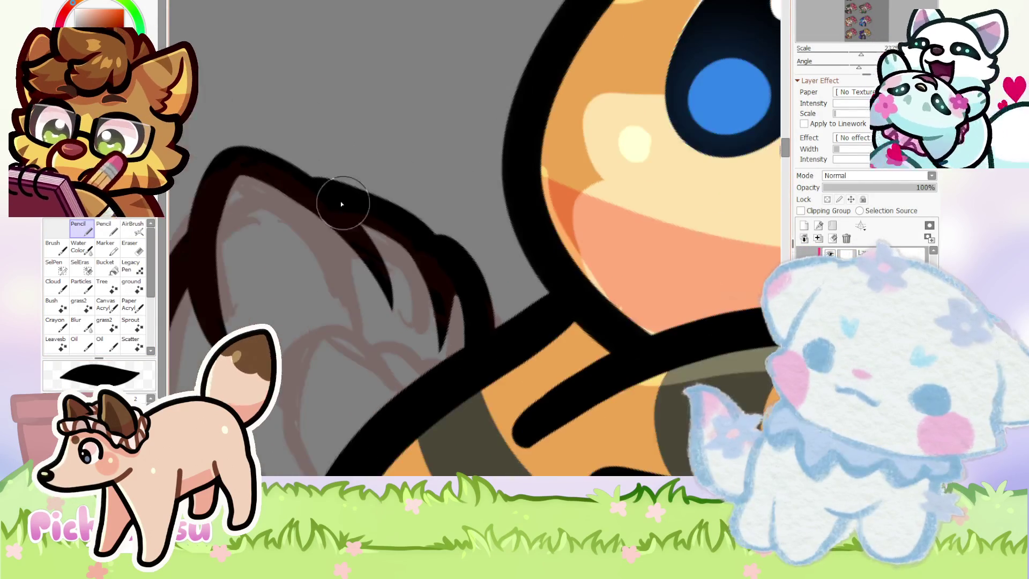
pyautogui.scroll(5, 333, 200)
pyautogui.scroll(-2, 508, 246)
pyautogui.scroll(1, 287, 179)
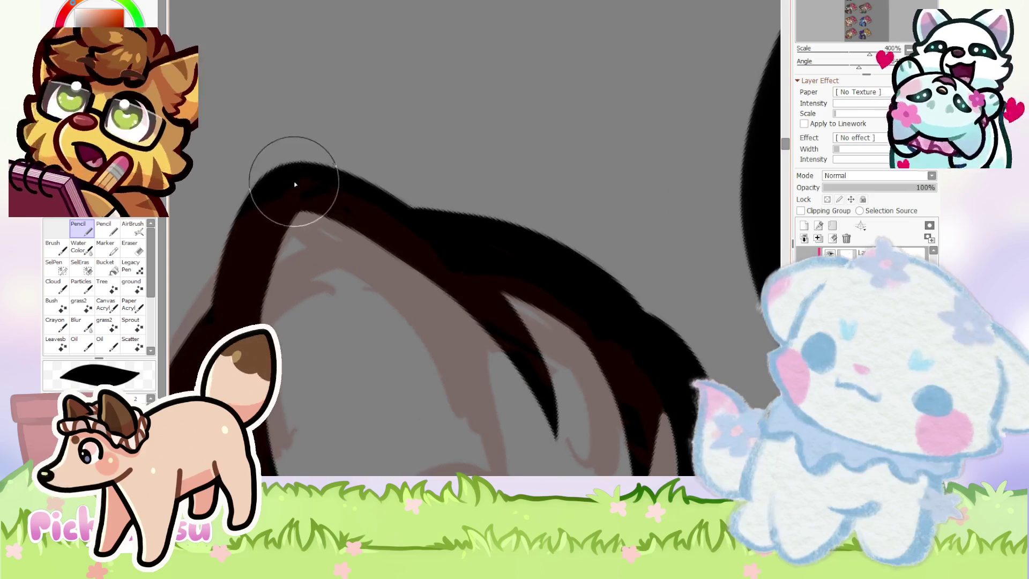
pyautogui.scroll(1, 343, 200)
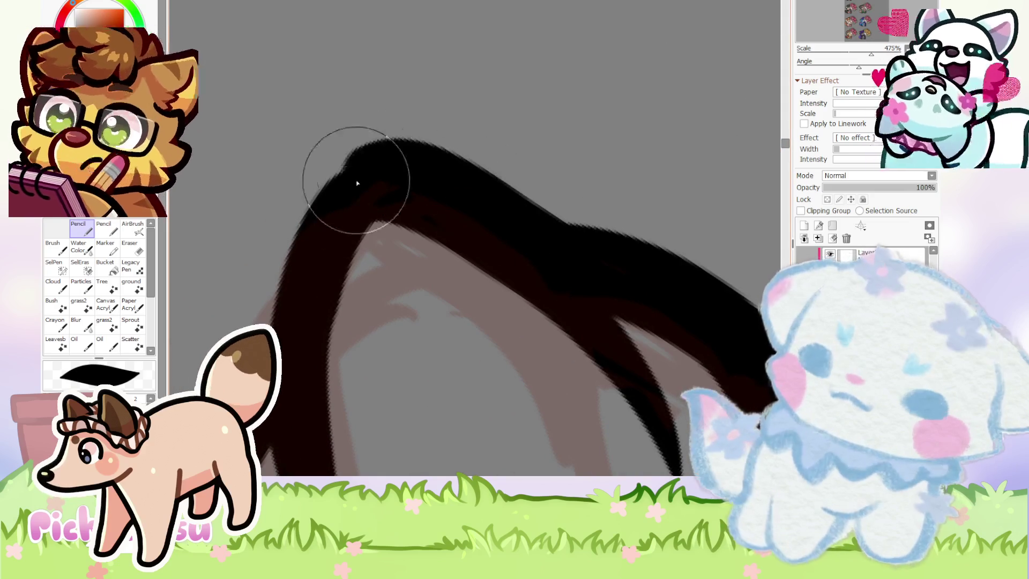
pyautogui.scroll(-5, 315, 223)
pyautogui.scroll(2, 337, 223)
pyautogui.scroll(1, 338, 223)
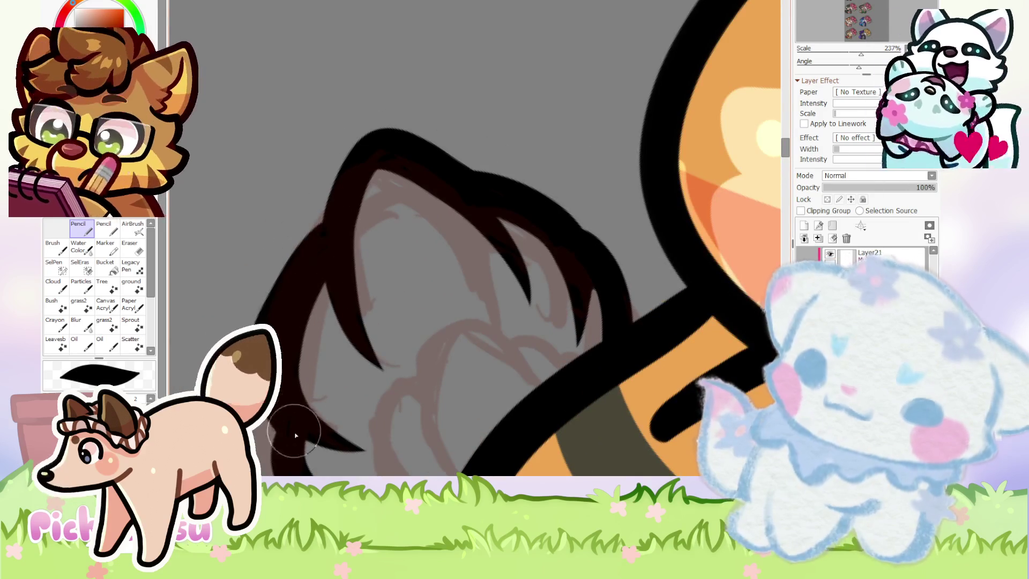
pyautogui.scroll(-3, 252, 211)
pyautogui.scroll(4, 241, 285)
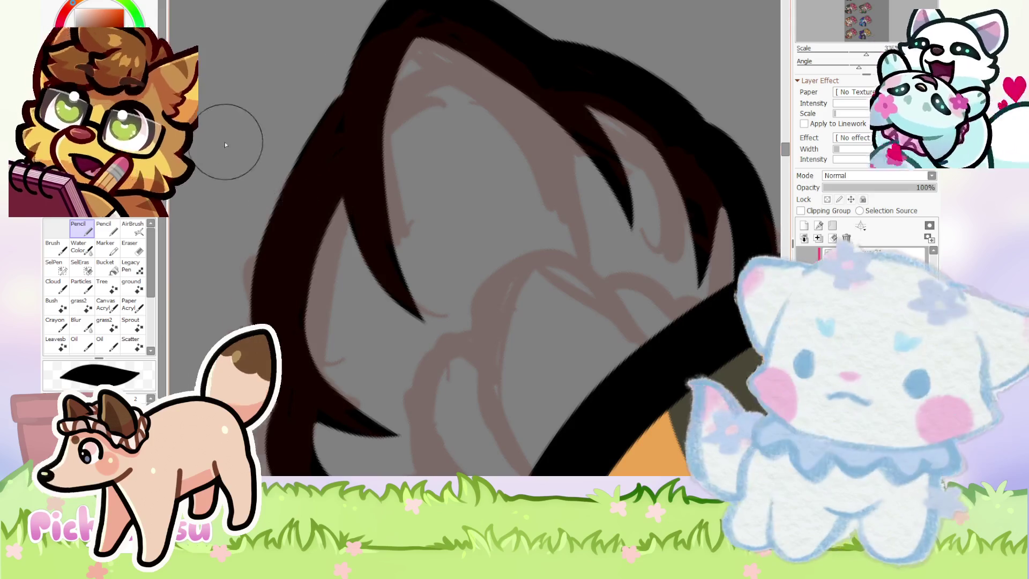
pyautogui.scroll(-3, 257, 271)
pyautogui.scroll(3, 254, 305)
pyautogui.scroll(-2, 218, 230)
pyautogui.scroll(-3, 251, 249)
pyautogui.scroll(2, 252, 249)
pyautogui.scroll(2, 345, 241)
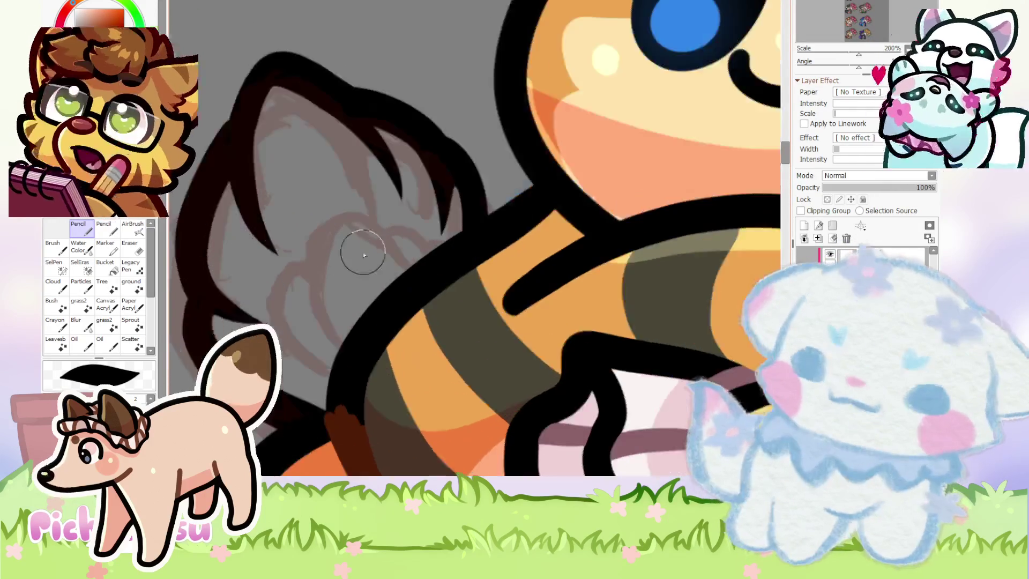
pyautogui.scroll(2, 414, 241)
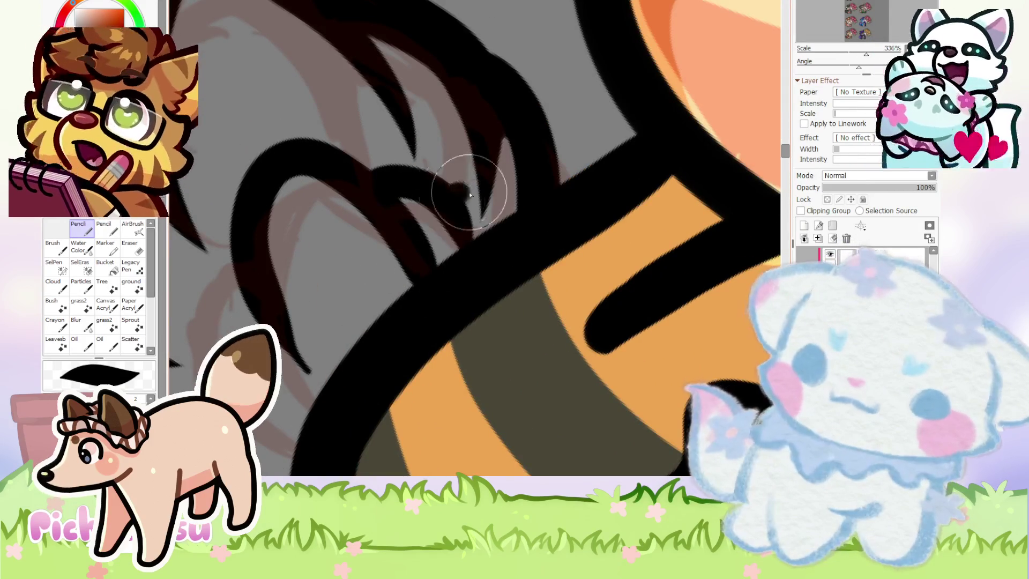
pyautogui.scroll(-3, 348, 225)
pyautogui.scroll(2, 328, 232)
pyautogui.scroll(1, 324, 214)
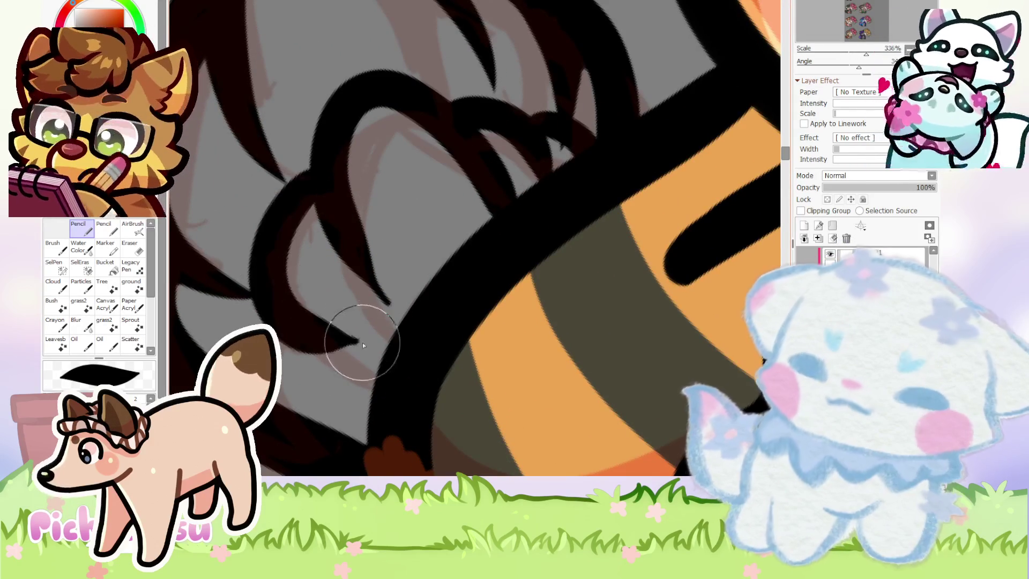
pyautogui.scroll(-3, 239, 180)
pyautogui.scroll(-2, 239, 181)
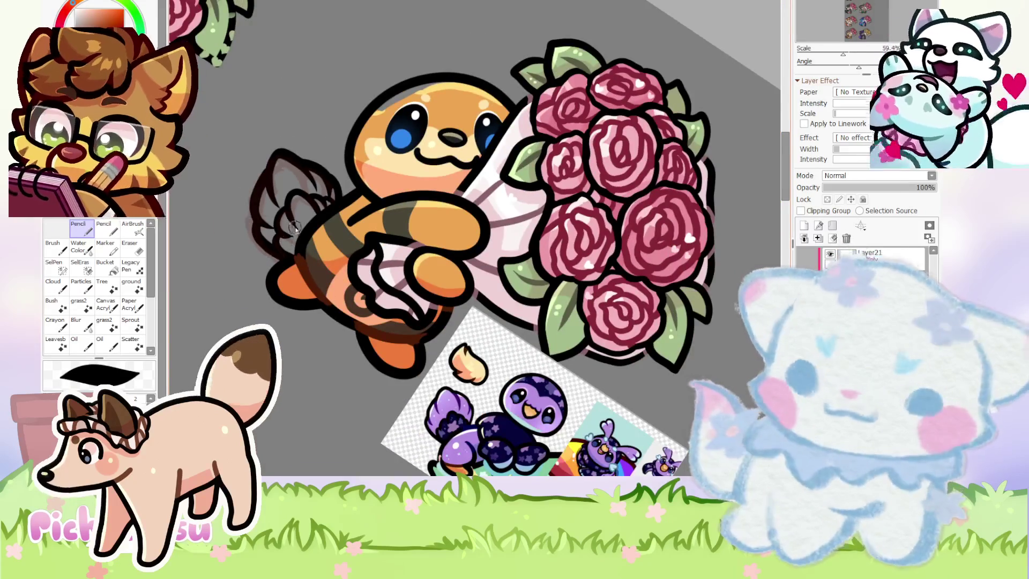
pyautogui.scroll(3, 236, 252)
# Erase the excess tips and edges of the dark wing strokes with the Eraser.
pyautogui.press('e')
pyautogui.scroll(3, 236, 252)
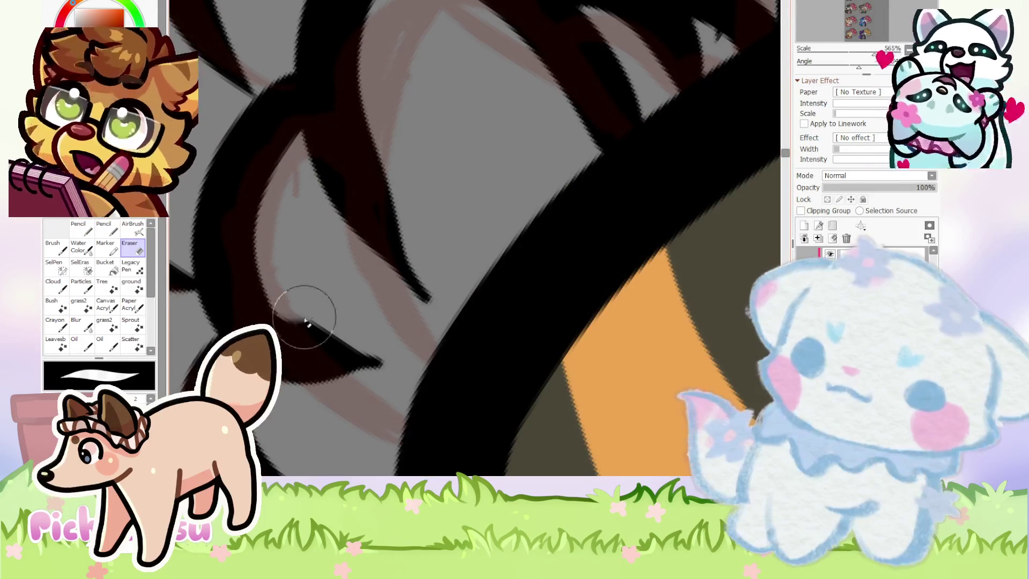
pyautogui.scroll(-2, 300, 284)
pyautogui.scroll(2, 322, 225)
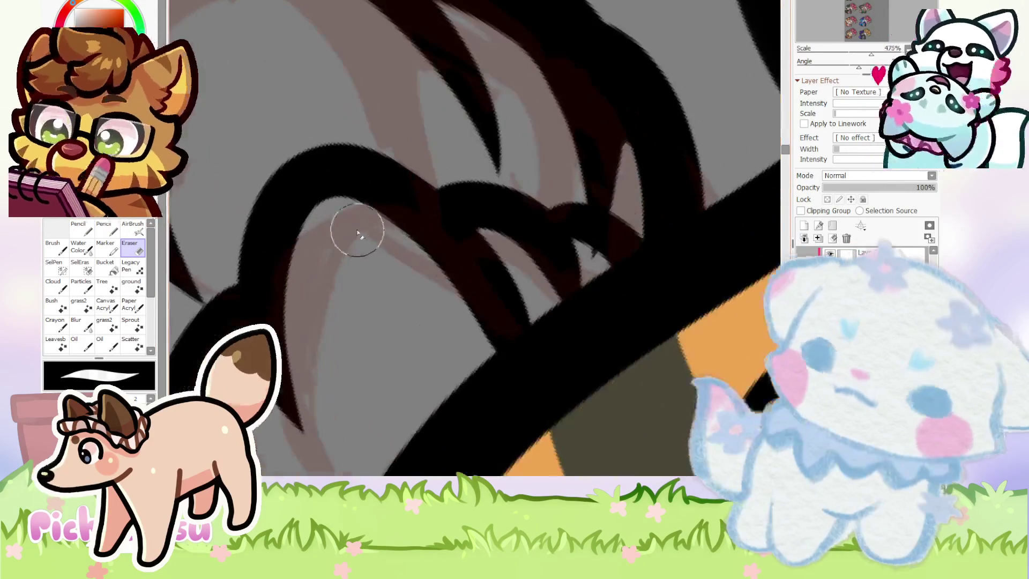
pyautogui.scroll(-1, 288, 217)
pyautogui.scroll(1, 368, 196)
pyautogui.scroll(2, 368, 253)
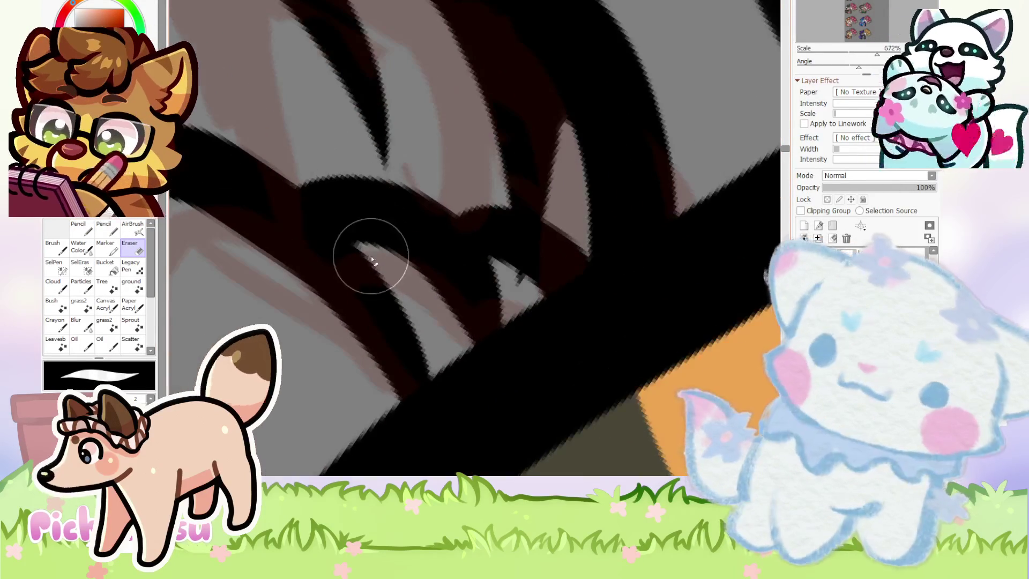
pyautogui.moveTo(366, 263); pyautogui.dragTo(374, 268)
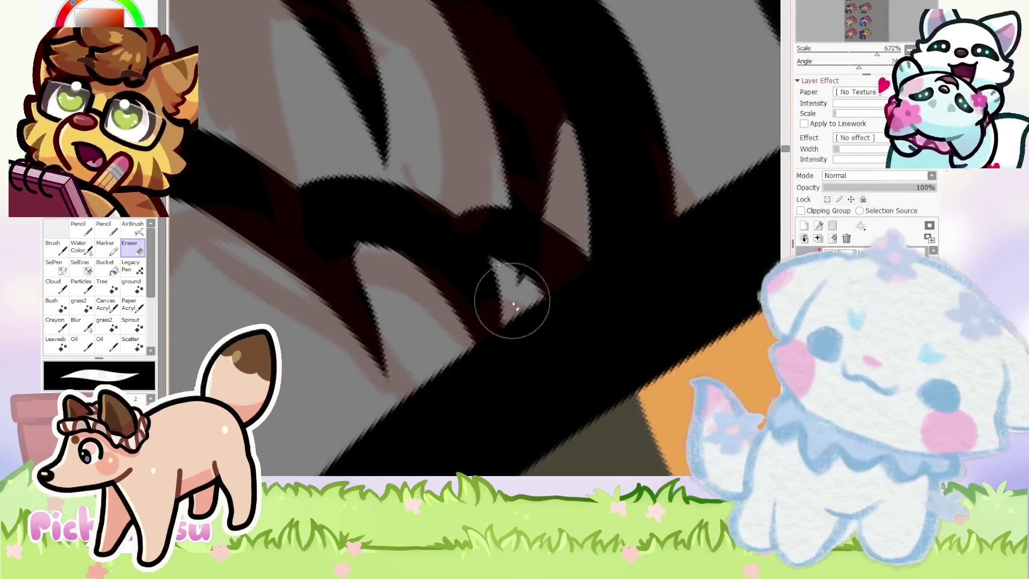
pyautogui.moveTo(492, 268); pyautogui.dragTo(482, 304)
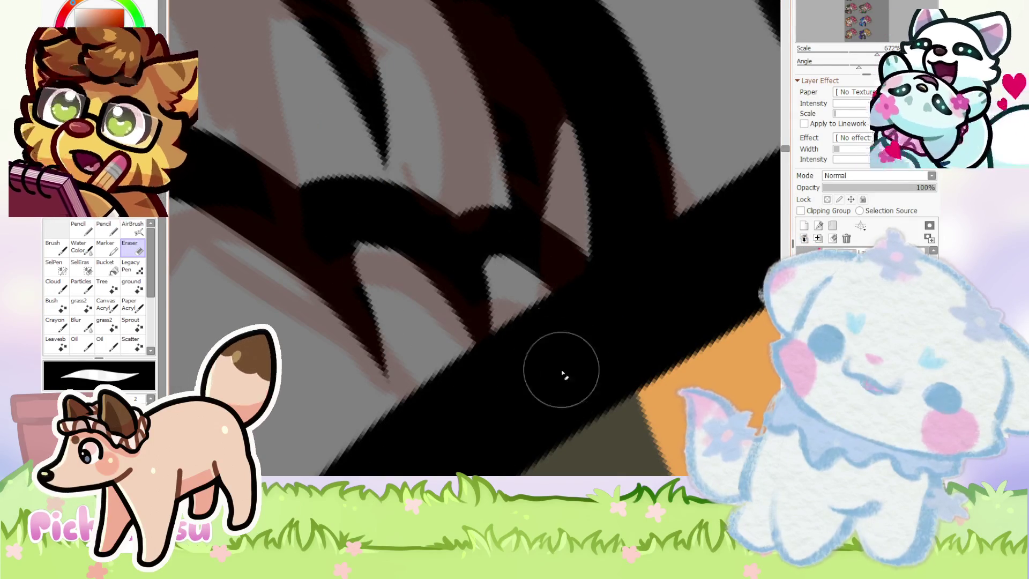
pyautogui.scroll(-2, 368, 230)
pyautogui.scroll(-2, 252, 164)
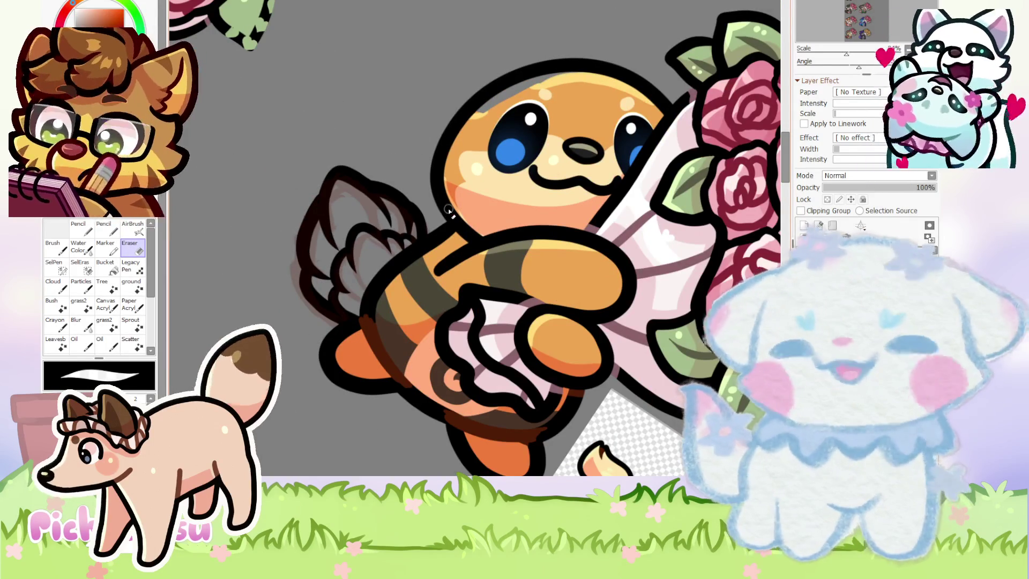
pyautogui.scroll(-2, 447, 209)
pyautogui.scroll(-2, 448, 209)
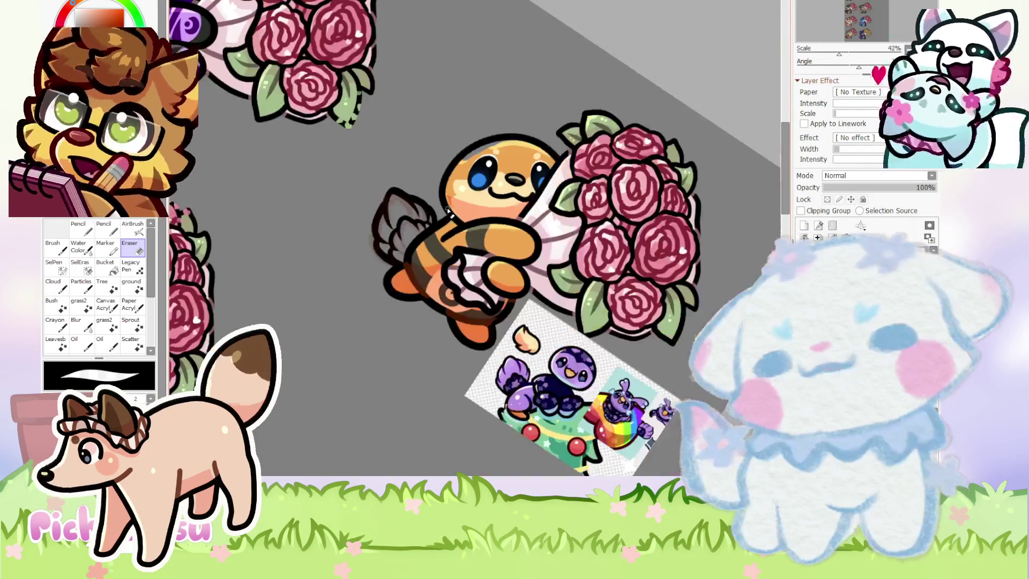
# Reset the canvas rotation to upright and zoom back in on the bee.
pyautogui.press('Home')
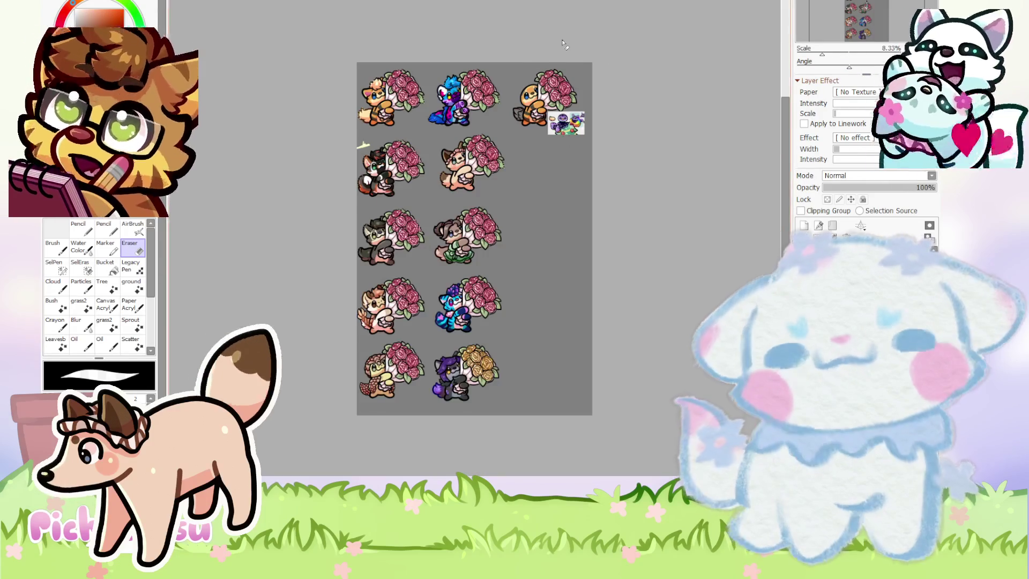
pyautogui.scroll(3, 556, 49)
pyautogui.scroll(2, 537, 76)
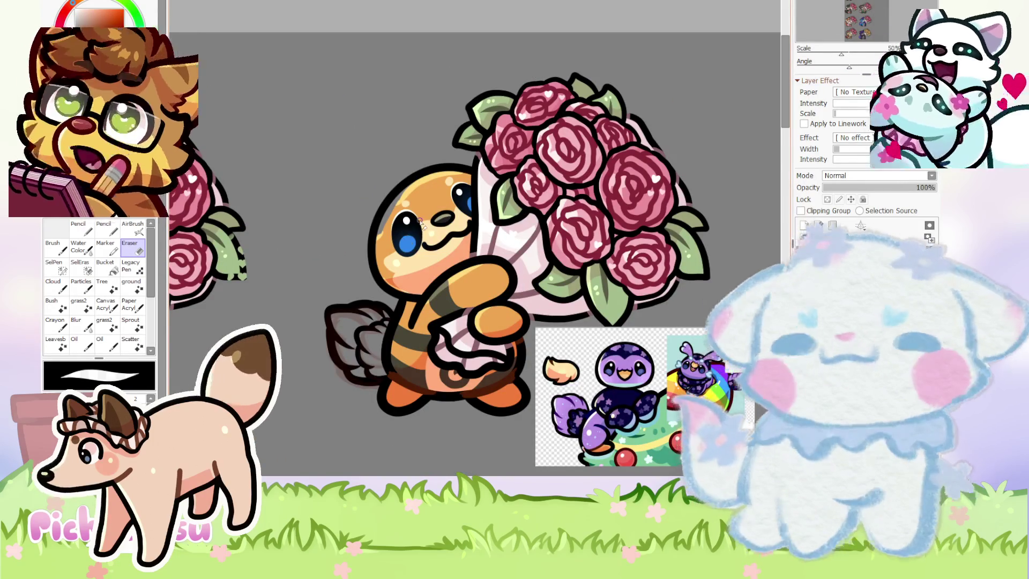
pyautogui.scroll(1, 422, 224)
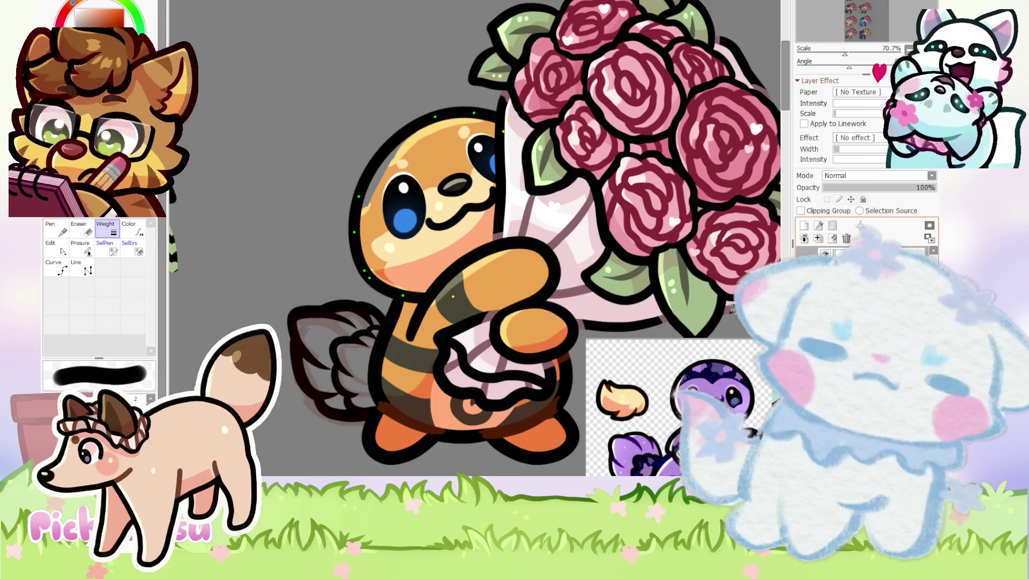
# Select a regular raster paint layer instead of the bee's vector lineart.
pyautogui.click(820, 257)
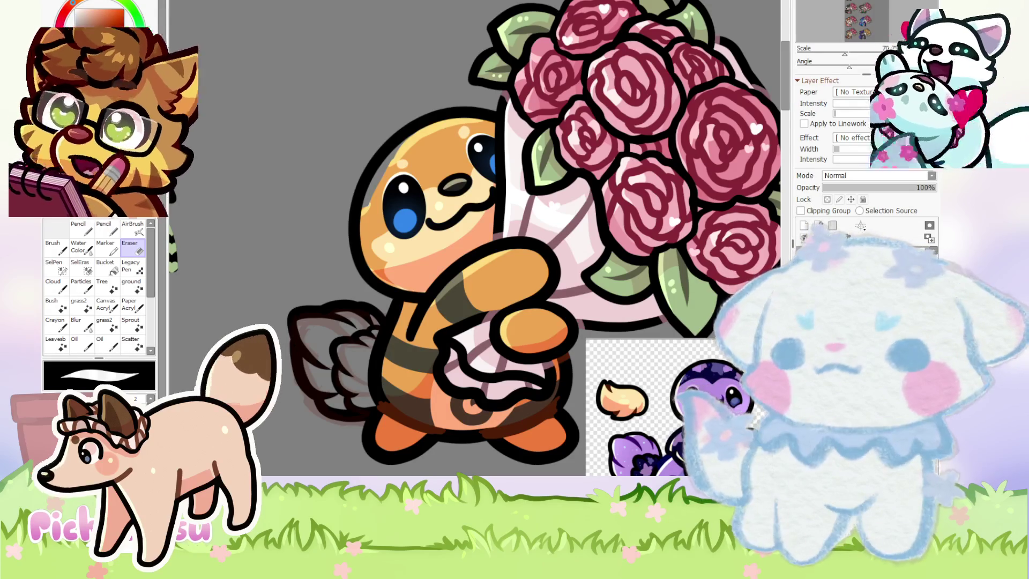
pyautogui.scroll(-2, 413, 213)
pyautogui.press('n')
pyautogui.scroll(4, 306, 84)
# Sketch a black curl, a hook stroke and a small dot on the critter's head near the eye.
pyautogui.scroll(-3, 440, 205)
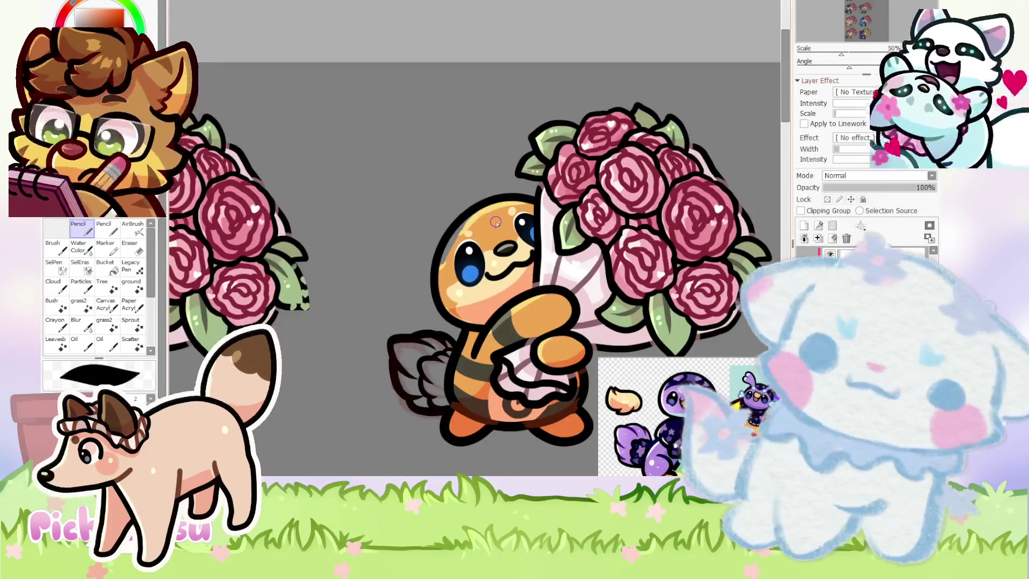
pyautogui.scroll(5, 441, 190)
pyautogui.scroll(3, 448, 264)
pyautogui.moveTo(407, 316); pyautogui.dragTo(455, 139)
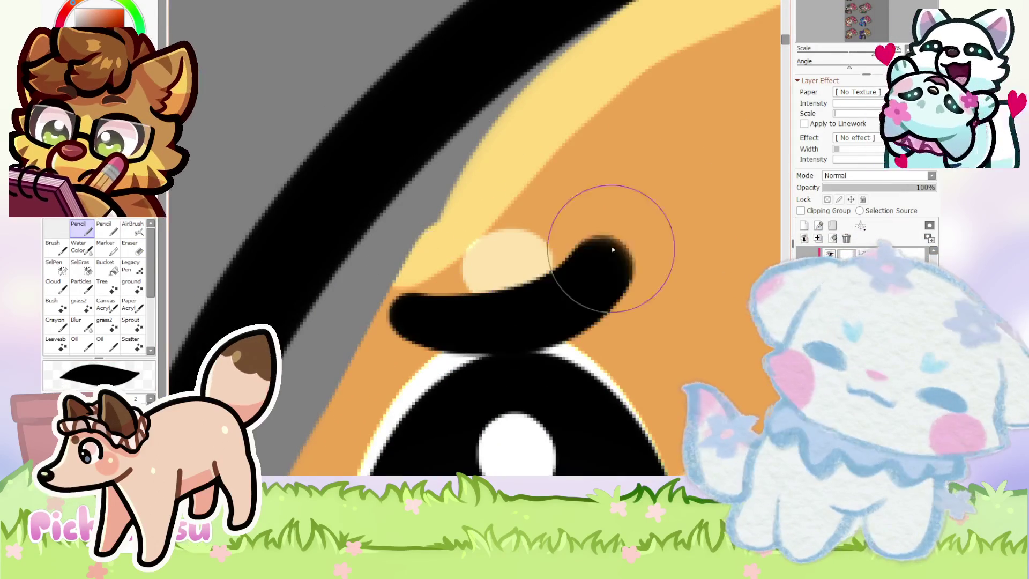
pyautogui.scroll(-3, 334, 262)
pyautogui.scroll(3, 418, 214)
pyautogui.moveTo(531, 166); pyautogui.dragTo(458, 257)
pyautogui.click(418, 190)
# Nudge the first head loops slightly left and up, then wipe them off the layer.
pyautogui.scroll(-4, 418, 214)
pyautogui.scroll(-1, 358, 214)
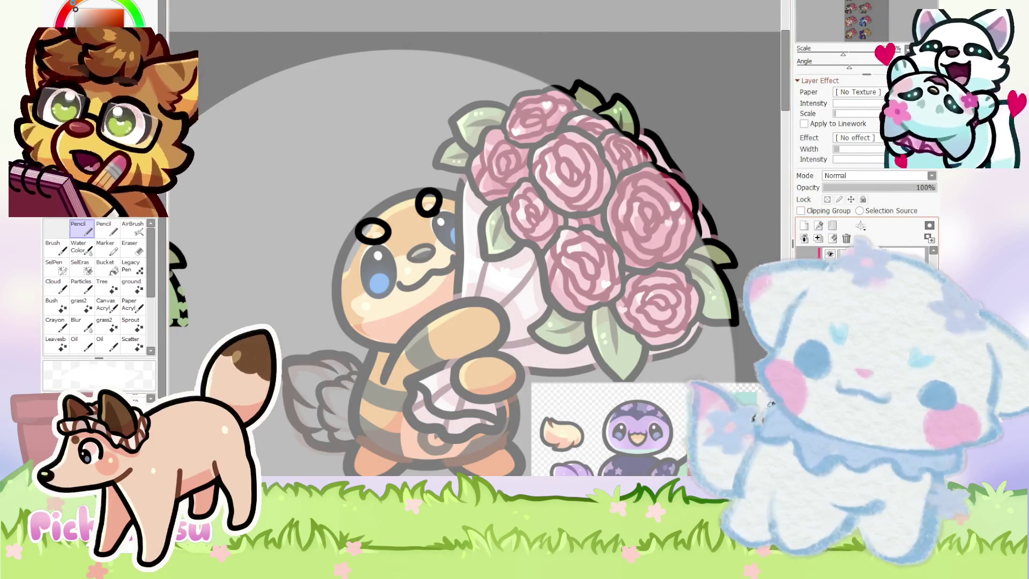
pyautogui.scroll(3, 478, 208)
pyautogui.scroll(1, 477, 208)
pyautogui.press('e')
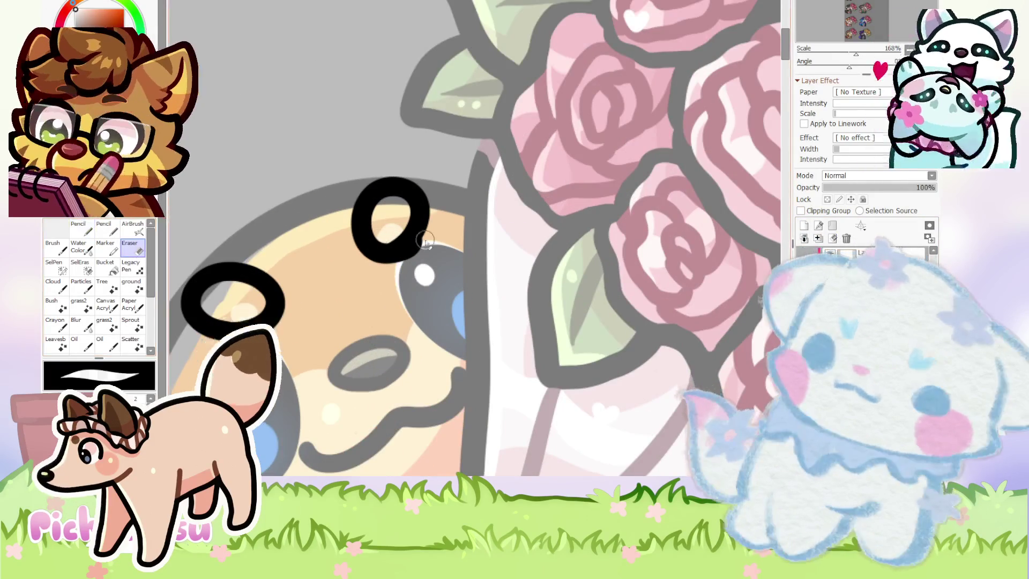
pyautogui.scroll(8, 423, 241)
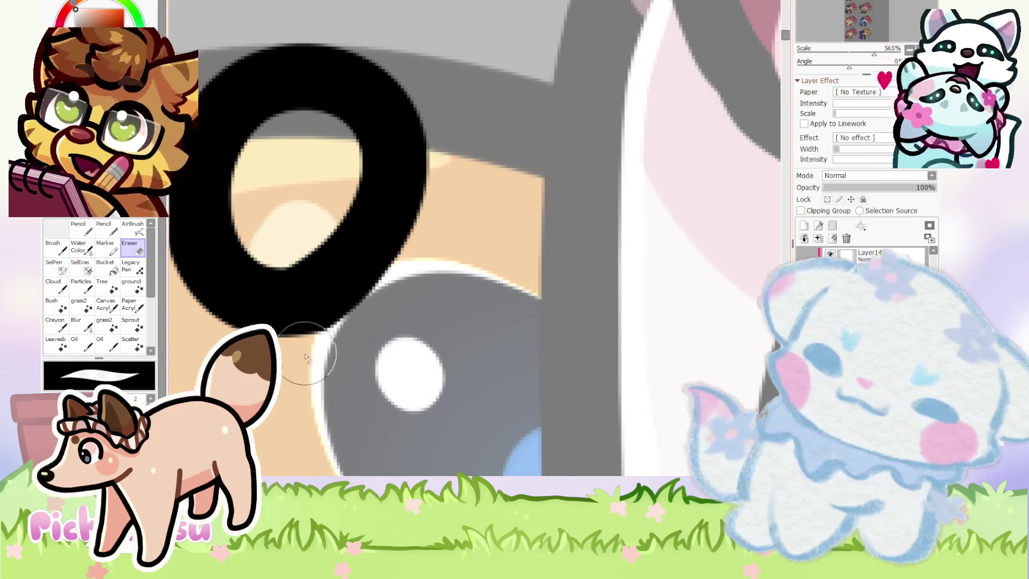
pyautogui.scroll(-10, 350, 333)
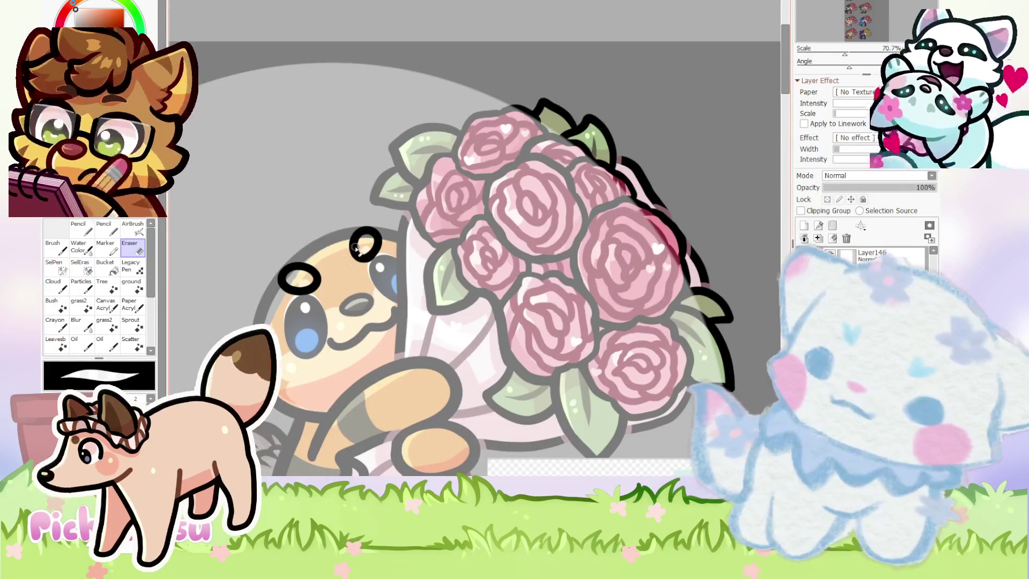
pyautogui.hotkey('ctrl', 't')
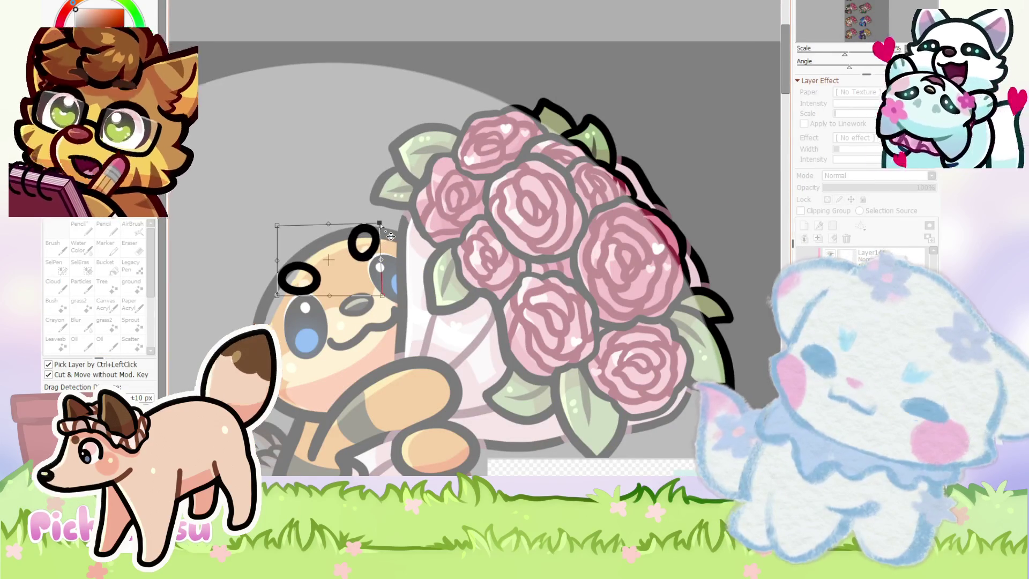
pyautogui.moveTo(357, 252); pyautogui.dragTo(354, 250)
pyautogui.press('Return')
pyautogui.press('e')
pyautogui.scroll(1, 370, 225)
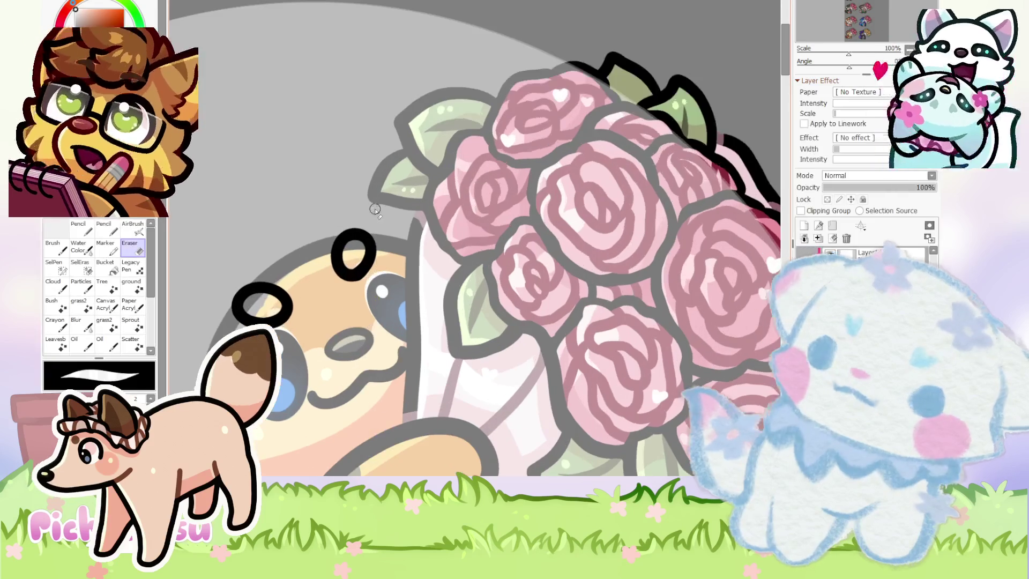
pyautogui.click(833, 238)
# Redraw a thick black oval loop above the eye, undoing the failed attempts.
pyautogui.press('n')
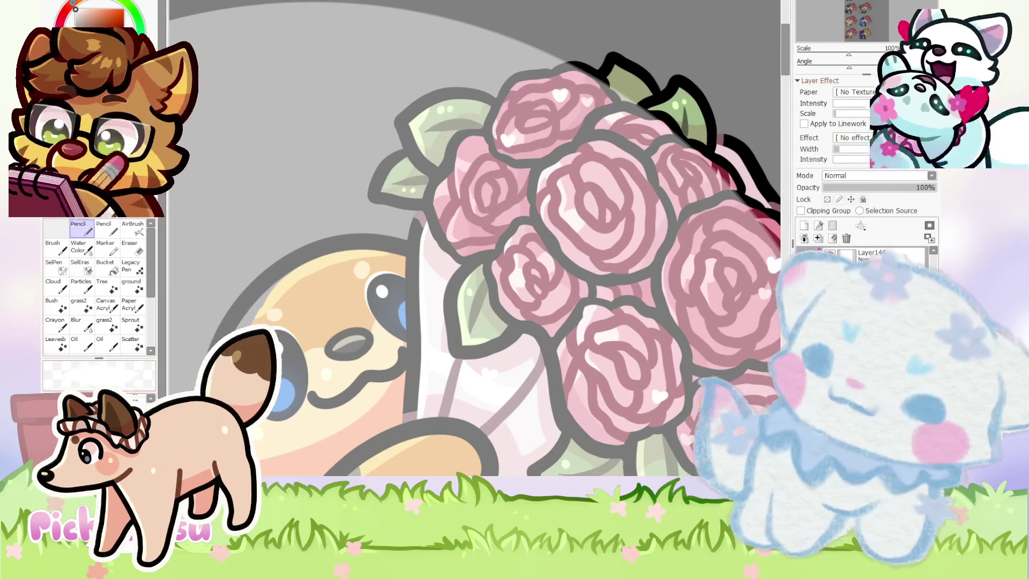
pyautogui.scroll(4, 356, 287)
pyautogui.scroll(2, 343, 316)
pyautogui.moveTo(343, 322); pyautogui.dragTo(321, 327)
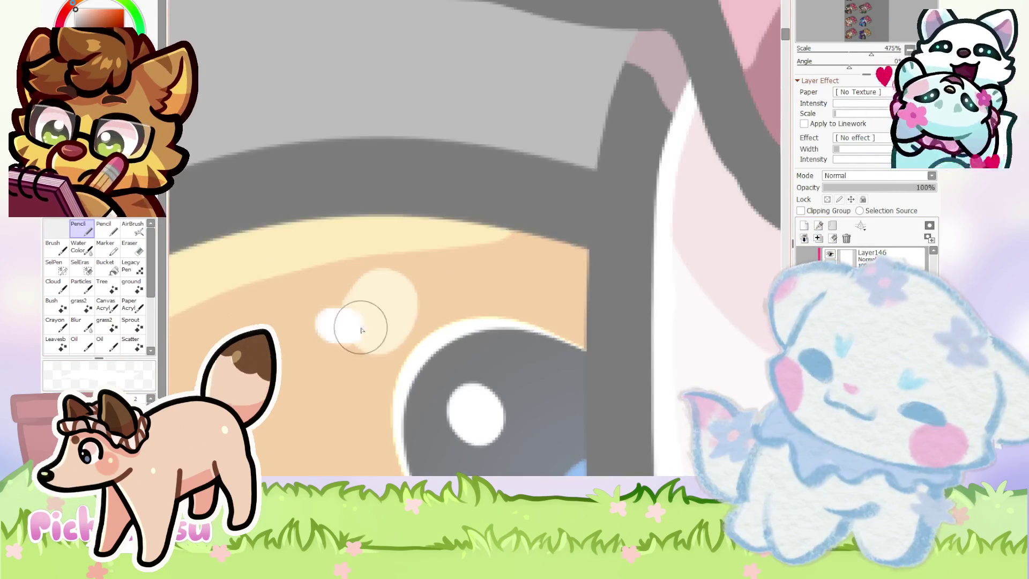
pyautogui.hotkey('ctrl', 'z')
pyautogui.moveTo(292, 292)
pyautogui.mouseDown()
pyautogui.moveTo(284, 278)
pyautogui.moveTo(306, 237)
pyautogui.mouseUp()
pyautogui.hotkey('ctrl', 'z')
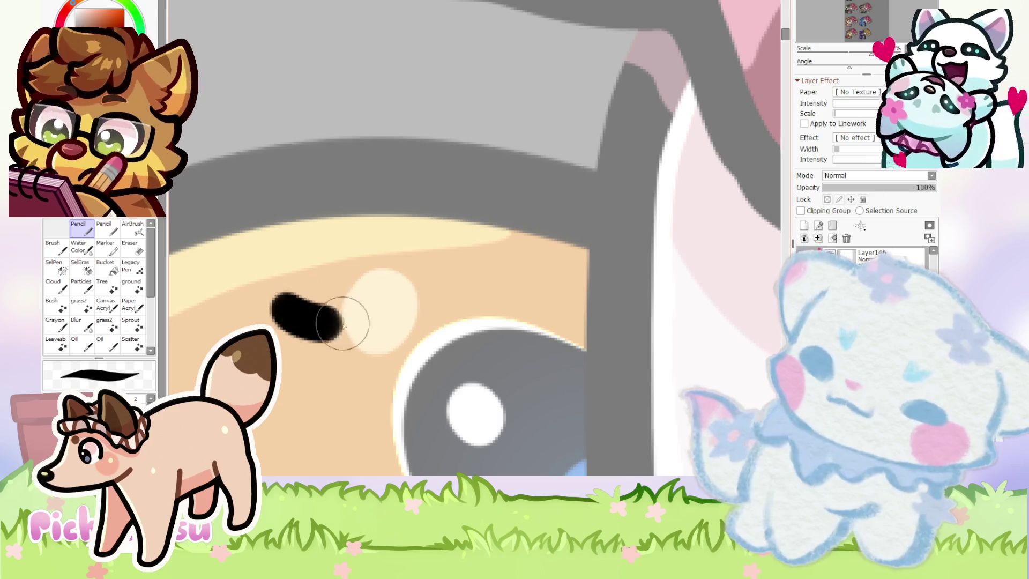
pyautogui.hotkey('ctrl', 'z')
pyautogui.moveTo(273, 300); pyautogui.dragTo(271, 287)
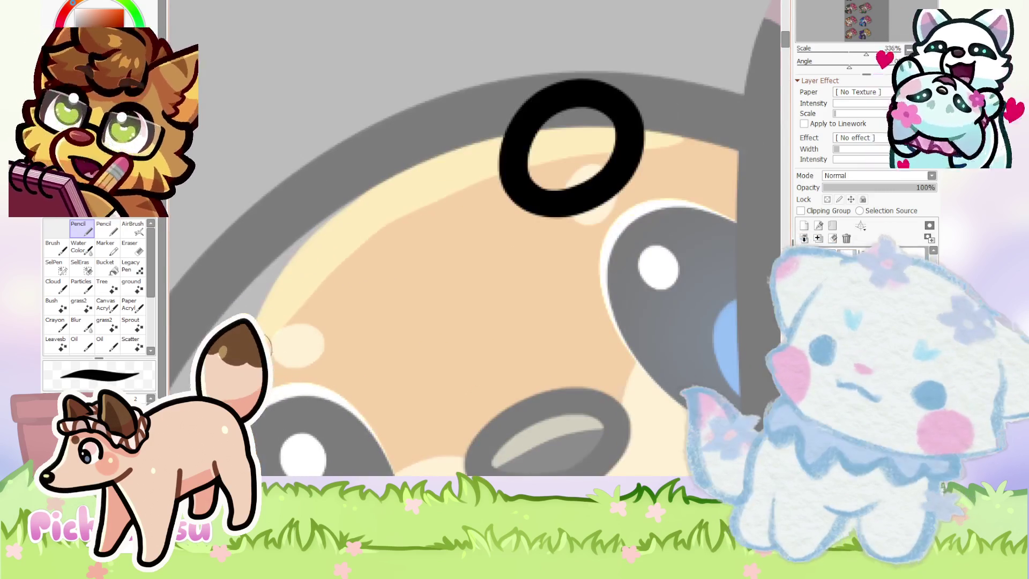
# Draw a second black loop on the left of the head and switch to the Eraser to tidy it.
pyautogui.moveTo(292, 370); pyautogui.dragTo(303, 306)
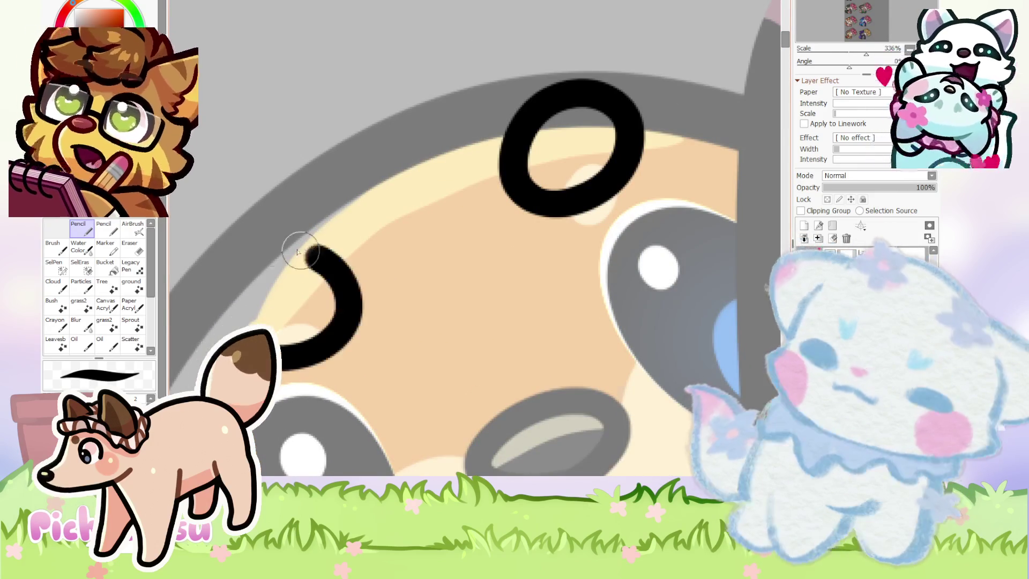
pyautogui.scroll(-5, 371, 235)
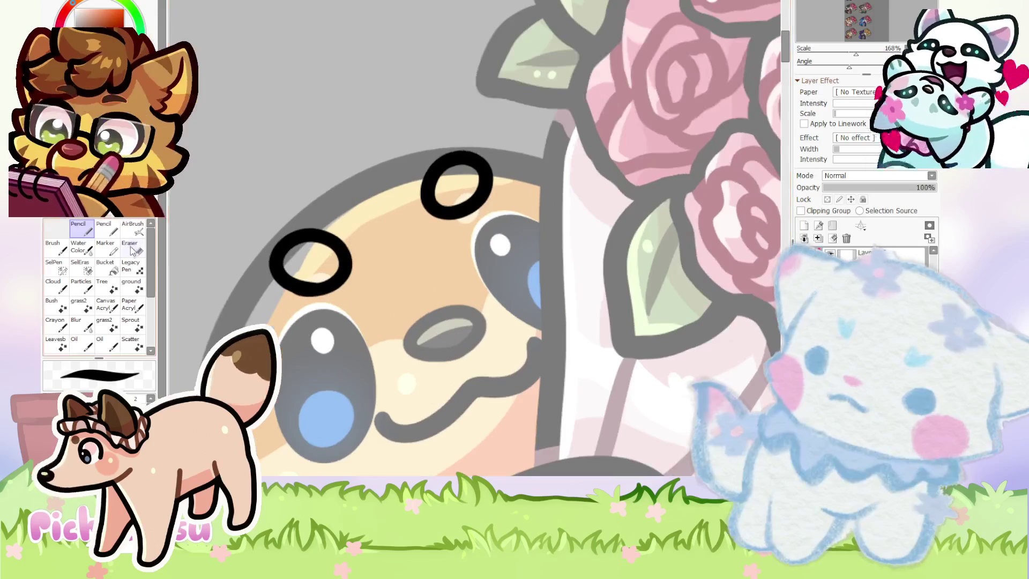
pyautogui.press('e')
pyautogui.scroll(4, 321, 257)
pyautogui.scroll(3, 322, 257)
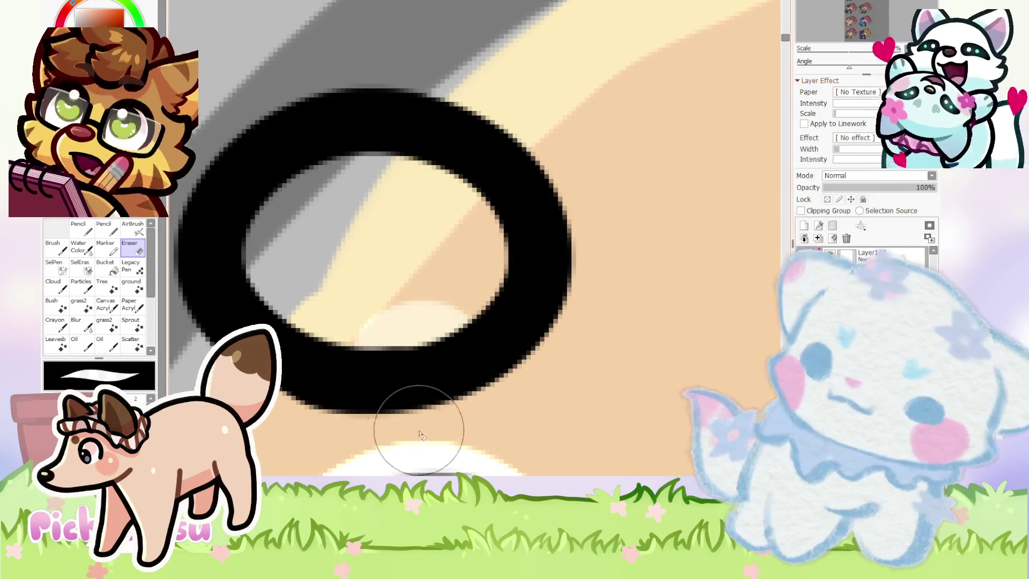
pyautogui.scroll(-3, 440, 423)
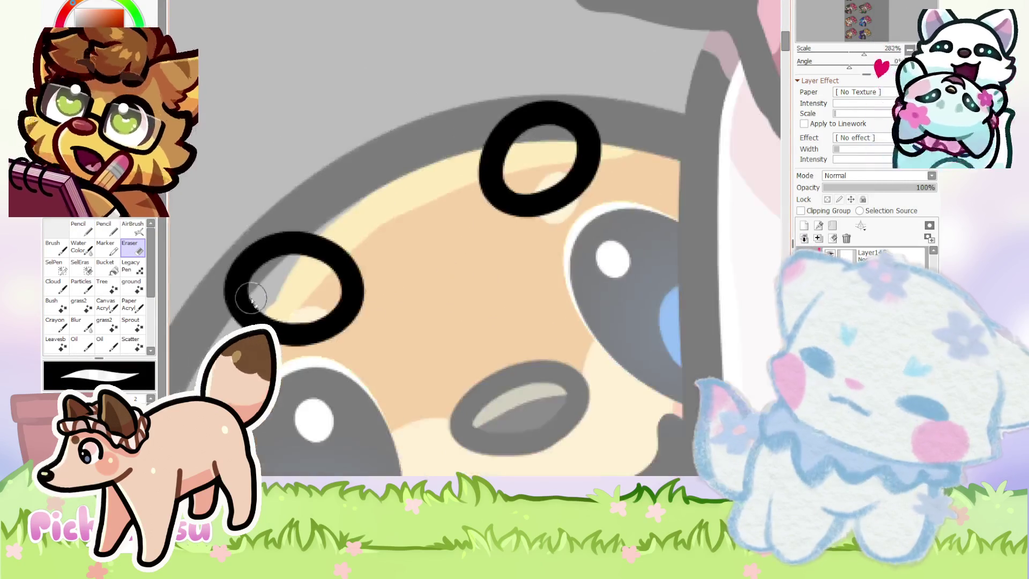
pyautogui.scroll(-2, 348, 268)
pyautogui.scroll(3, 345, 264)
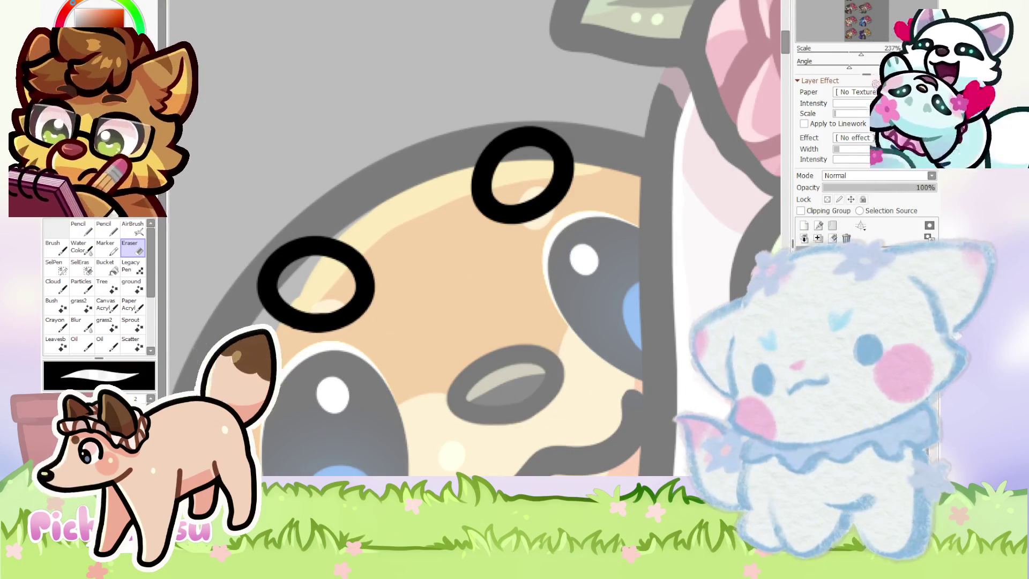
# Shift the left head loop slightly left and rotate it a little counter-clockwise.
pyautogui.press('l')
pyautogui.moveTo(429, 216); pyautogui.dragTo(383, 338)
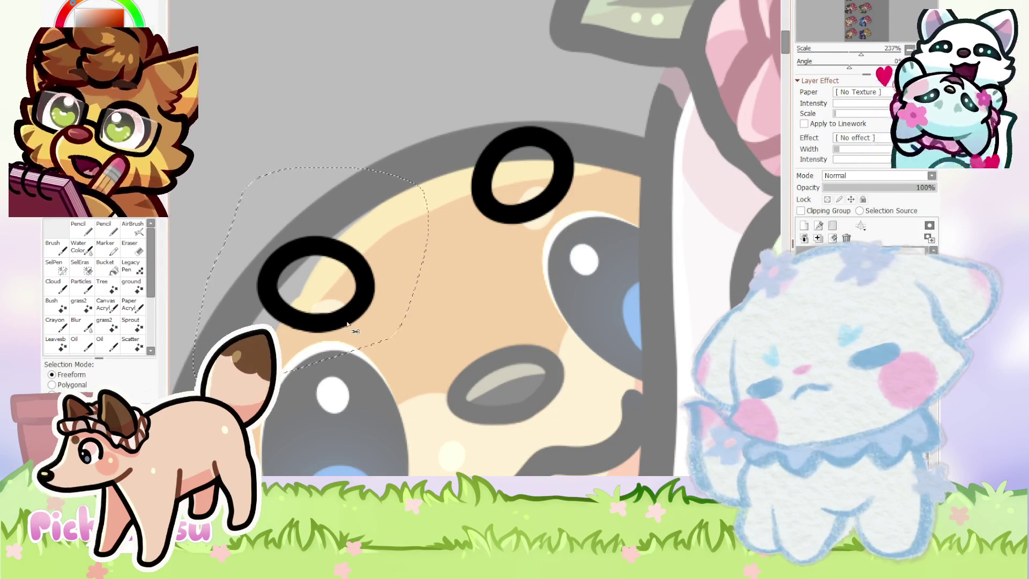
pyautogui.hotkey('ctrl', 't')
pyautogui.moveTo(336, 288); pyautogui.dragTo(325, 286)
pyautogui.moveTo(389, 244); pyautogui.dragTo(388, 231)
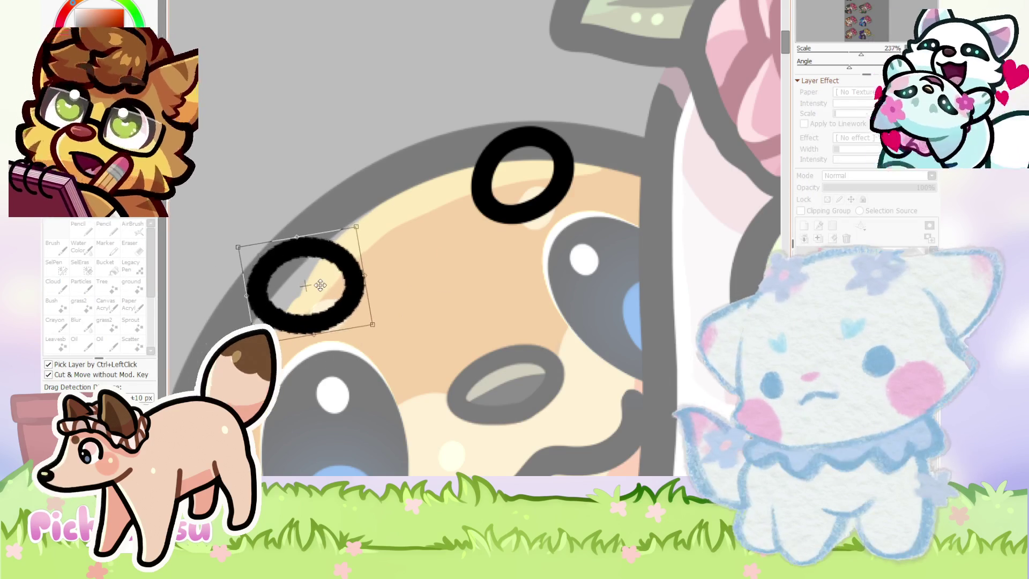
pyautogui.scroll(-6, 388, 231)
pyautogui.press('Return')
pyautogui.scroll(-3, 449, 270)
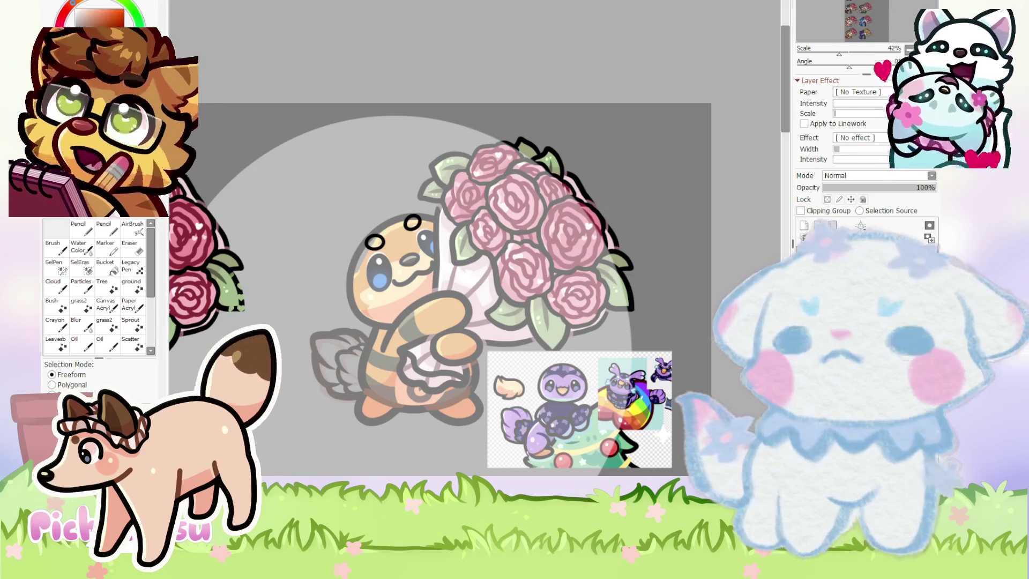
# Sketch trial antenna curves leftward from the left loop with the pencil, undoing the long one.
pyautogui.scroll(3, 472, 234)
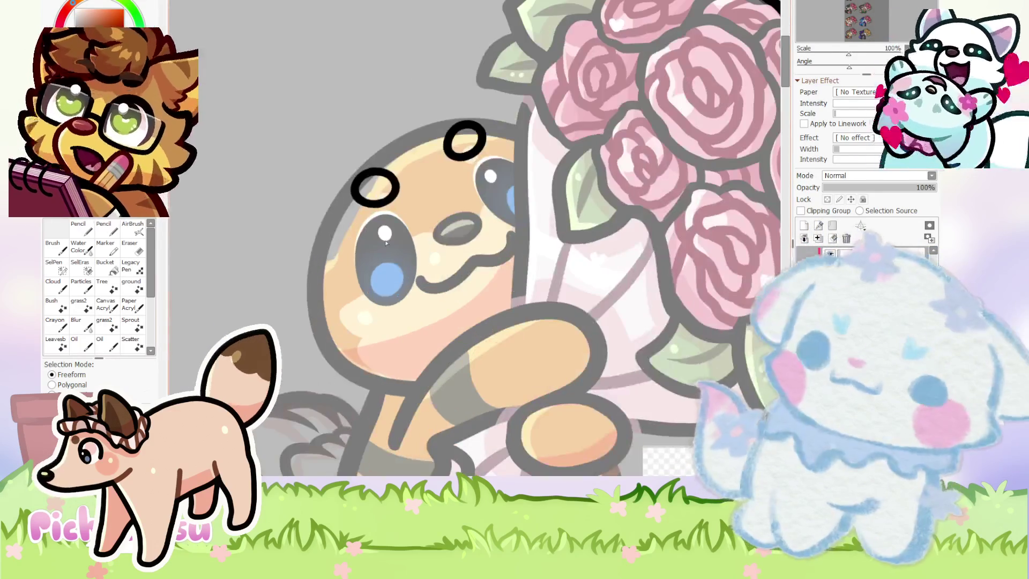
pyautogui.press('n')
pyautogui.scroll(-2, 471, 235)
pyautogui.scroll(4, 410, 179)
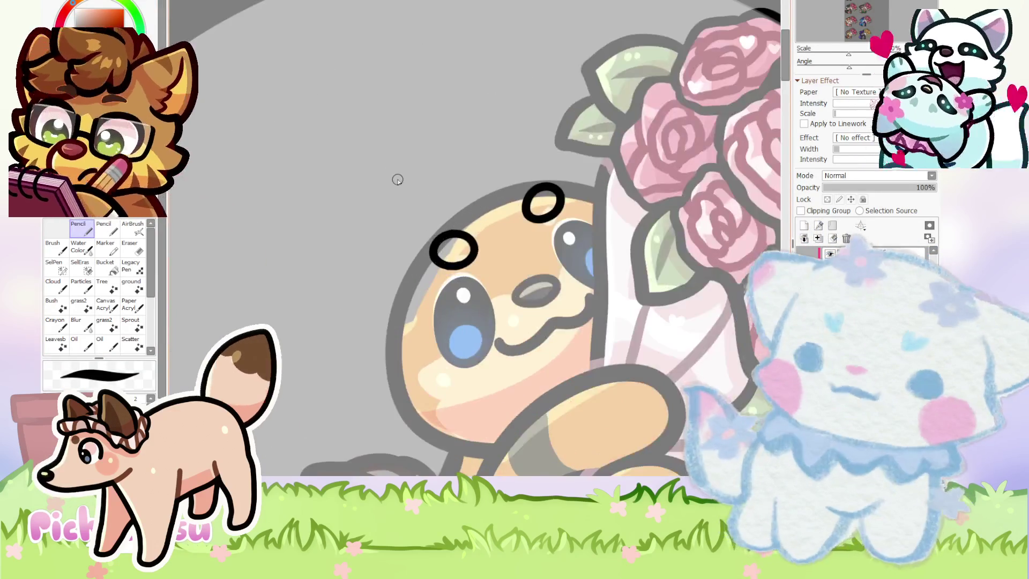
pyautogui.scroll(1, 396, 177)
pyautogui.moveTo(472, 234); pyautogui.dragTo(292, 260)
pyautogui.moveTo(232, 270); pyautogui.dragTo(311, 338)
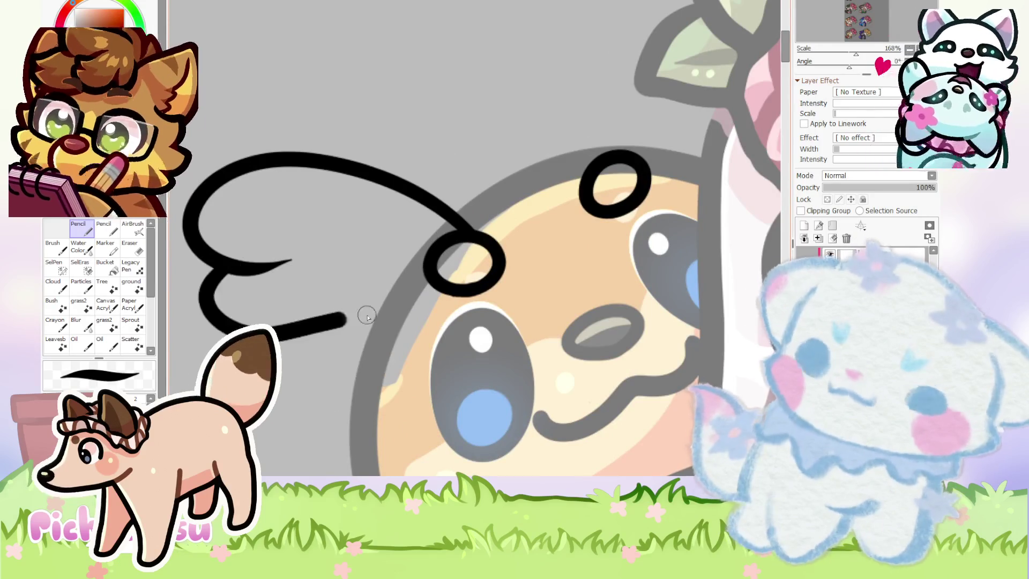
pyautogui.scroll(-4, 343, 268)
pyautogui.scroll(-1, 361, 220)
pyautogui.scroll(2, 359, 225)
pyautogui.scroll(2, 472, 235)
pyautogui.scroll(1, 376, 308)
pyautogui.scroll(-1, 376, 309)
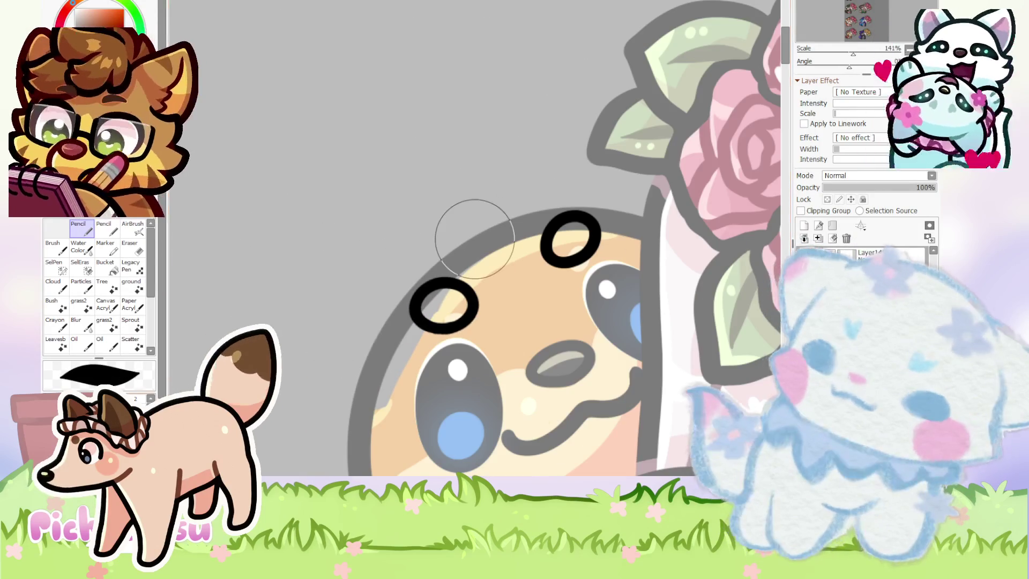
pyautogui.scroll(1, 426, 275)
pyautogui.moveTo(456, 287); pyautogui.dragTo(177, 335)
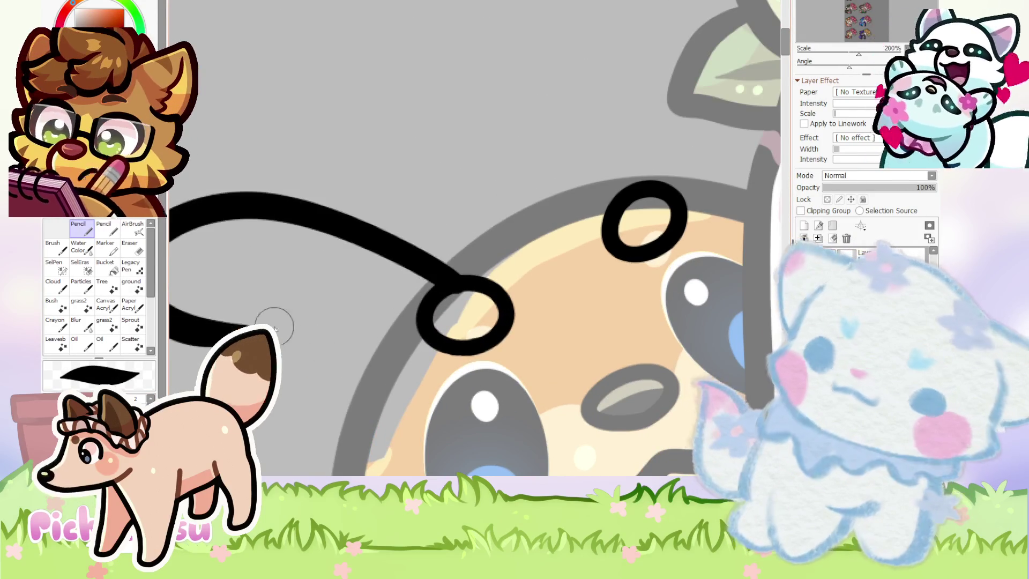
pyautogui.scroll(-5, 258, 274)
pyautogui.scroll(-2, 257, 273)
pyautogui.scroll(2, 261, 275)
pyautogui.scroll(2, 261, 274)
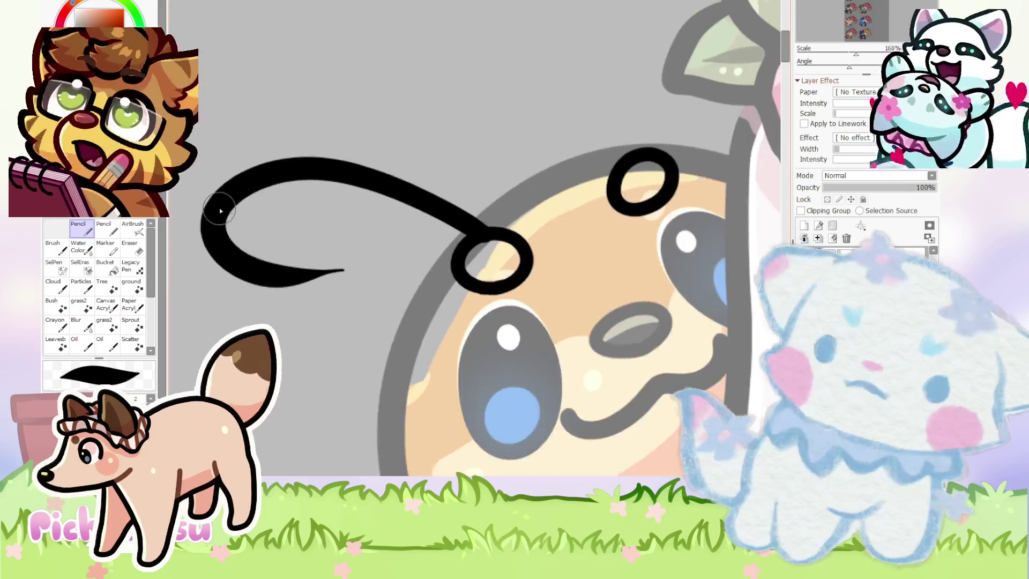
pyautogui.hotkey('ctrl', 'z')
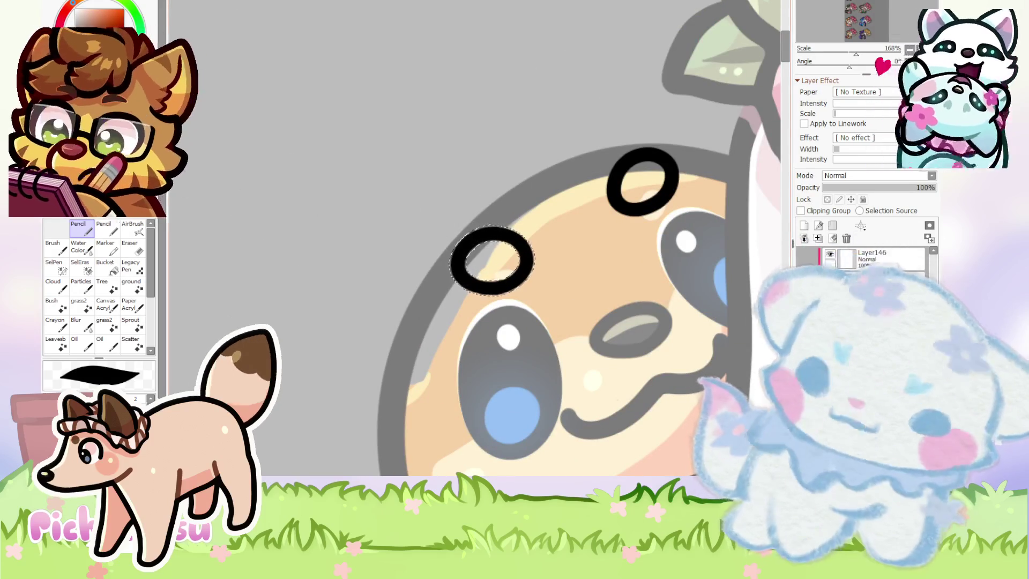
# Draw the curling antenna: an upper curl from the loop and a lower sweep back toward the face.
pyautogui.press('v')
pyautogui.press('n')
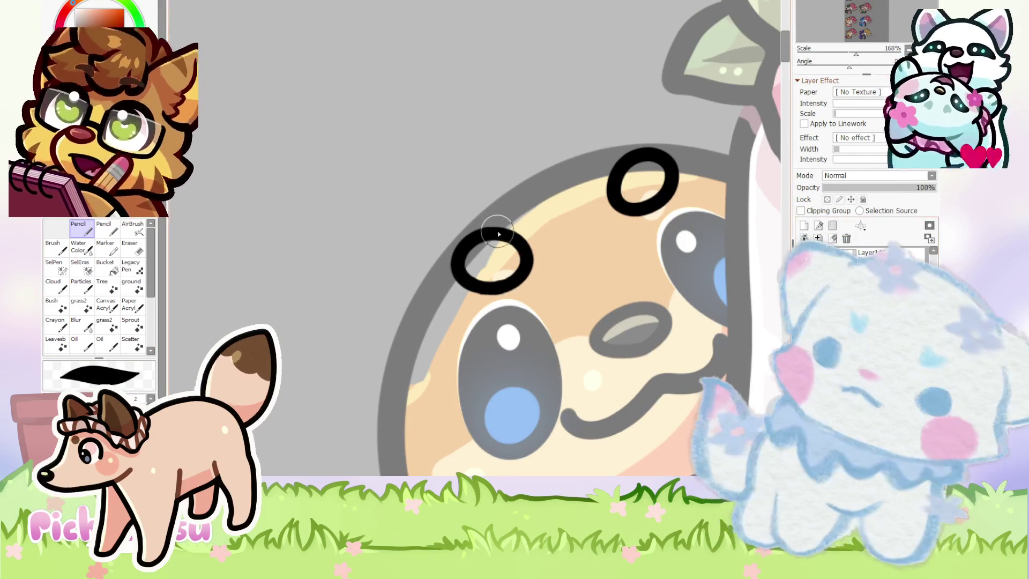
pyautogui.moveTo(505, 227); pyautogui.dragTo(316, 280)
pyautogui.moveTo(229, 290); pyautogui.dragTo(468, 309)
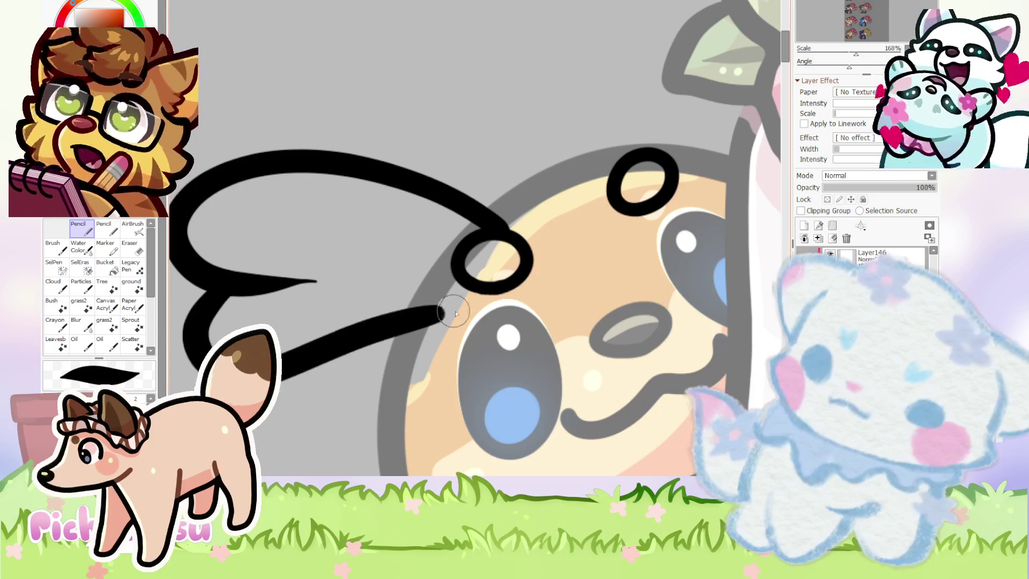
pyautogui.scroll(-5, 280, 239)
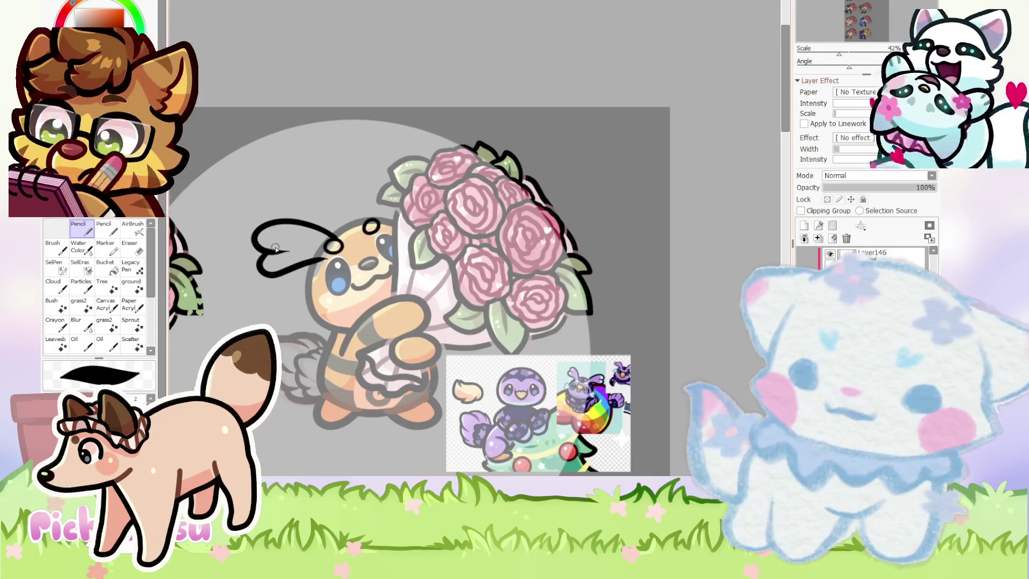
pyautogui.scroll(2, 275, 248)
pyautogui.scroll(3, 275, 248)
# Erase a gap in the antenna line and the thin leftover spike beside it.
pyautogui.hotkey('ctrl', 't')
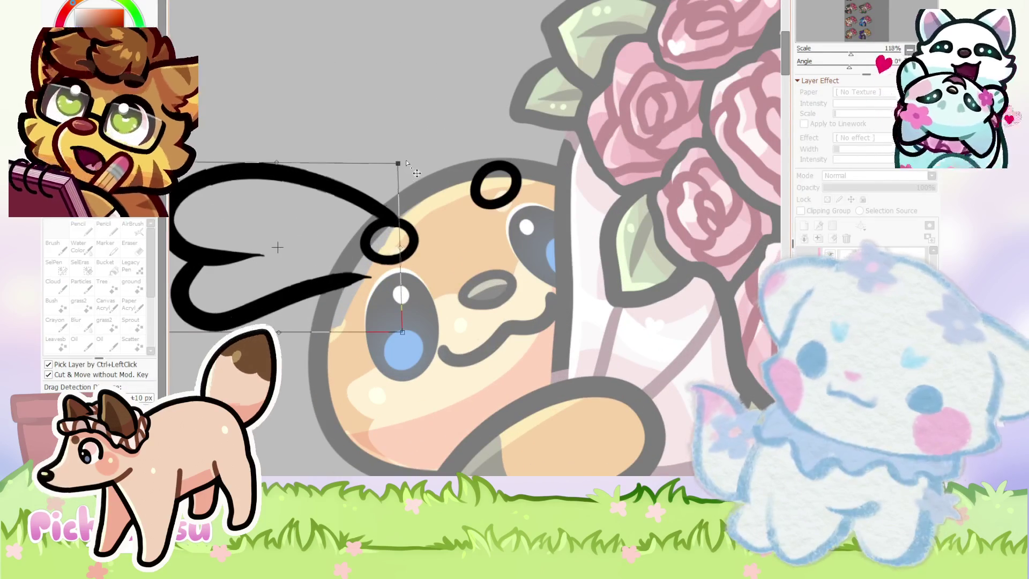
pyautogui.scroll(4, 397, 187)
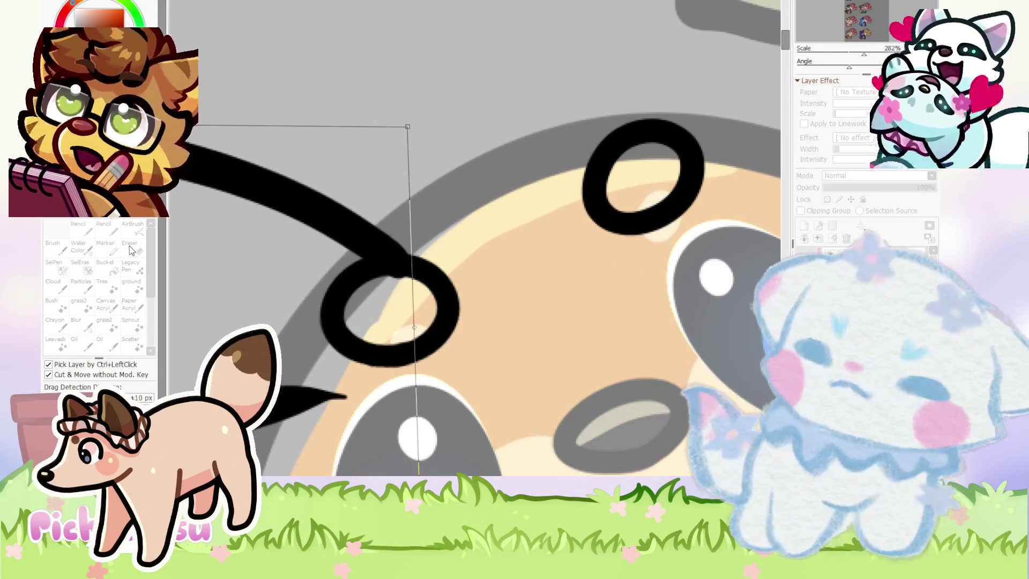
pyautogui.click(130, 250)
pyautogui.scroll(-4, 343, 234)
pyautogui.scroll(-2, 343, 235)
pyautogui.scroll(-1, 343, 234)
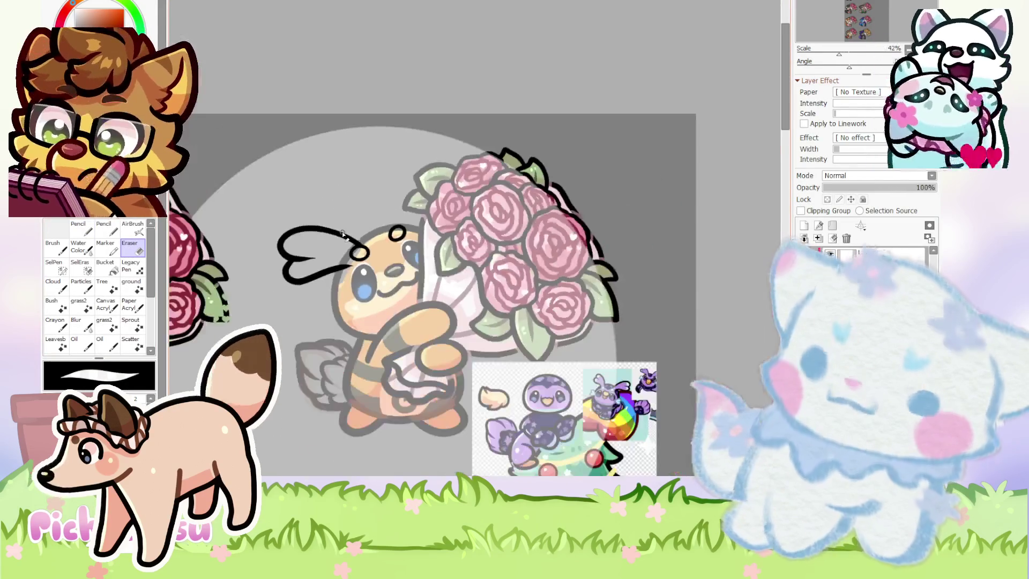
pyautogui.scroll(4, 292, 278)
pyautogui.scroll(5, 290, 228)
pyautogui.moveTo(271, 271)
pyautogui.mouseDown()
pyautogui.moveTo(349, 207)
pyautogui.moveTo(280, 305)
pyautogui.moveTo(284, 266)
pyautogui.mouseUp()
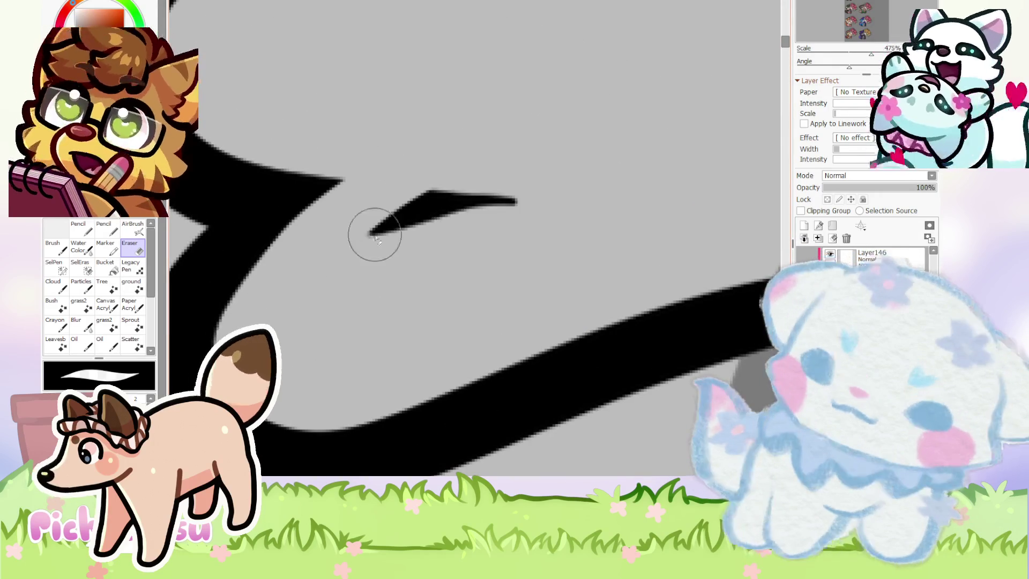
pyautogui.moveTo(351, 251); pyautogui.dragTo(349, 269)
pyautogui.scroll(-5, 349, 268)
pyautogui.scroll(-1, 291, 236)
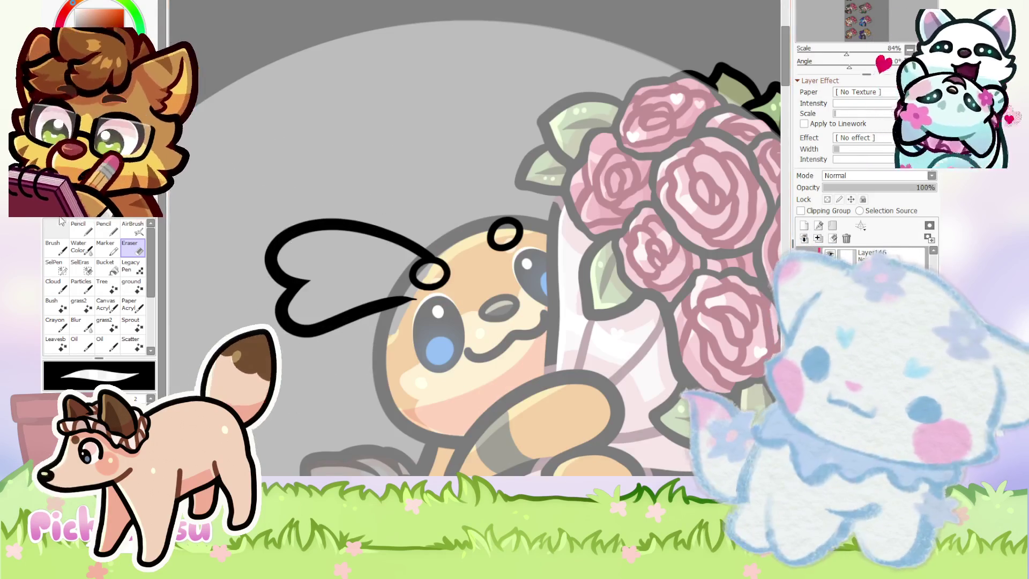
# Lasso the antenna and skew, squash and stretch its transform corners into a flatter curve.
pyautogui.click(63, 210)
pyautogui.scroll(2, 331, 322)
pyautogui.hotkey('ctrl', 't')
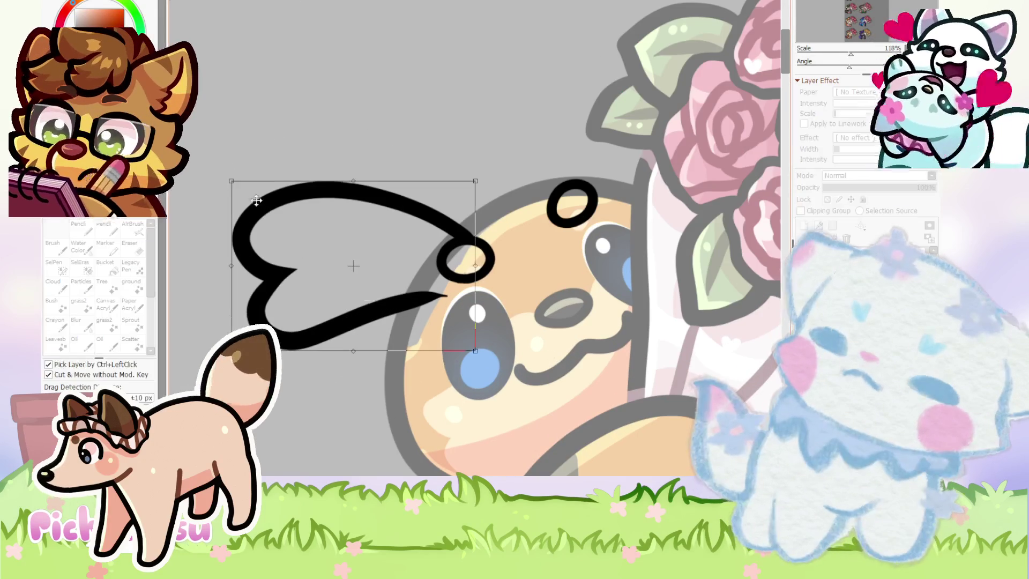
pyautogui.moveTo(236, 190); pyautogui.dragTo(263, 208)
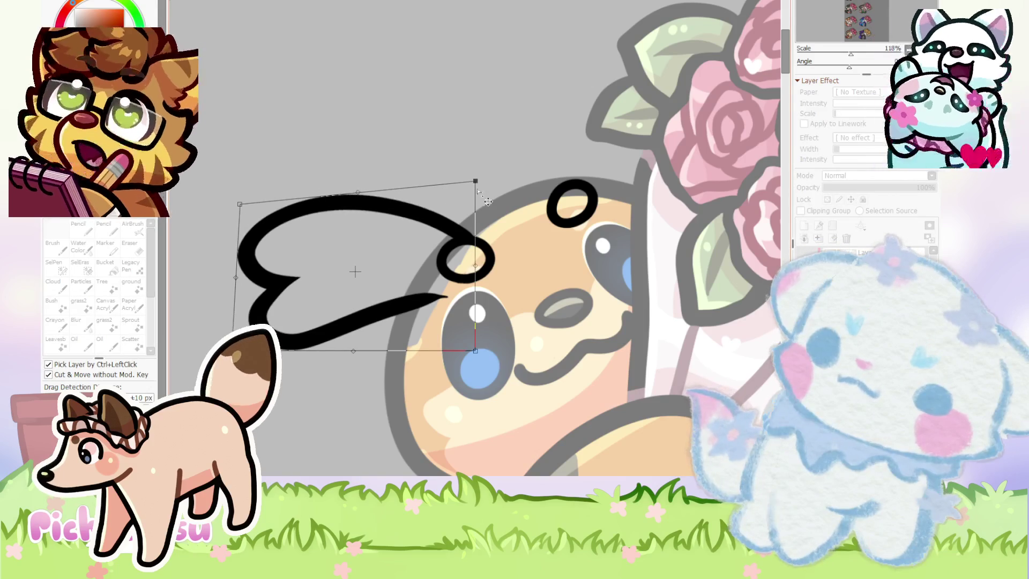
pyautogui.moveTo(488, 205); pyautogui.dragTo(483, 220)
pyautogui.moveTo(349, 370); pyautogui.dragTo(349, 362)
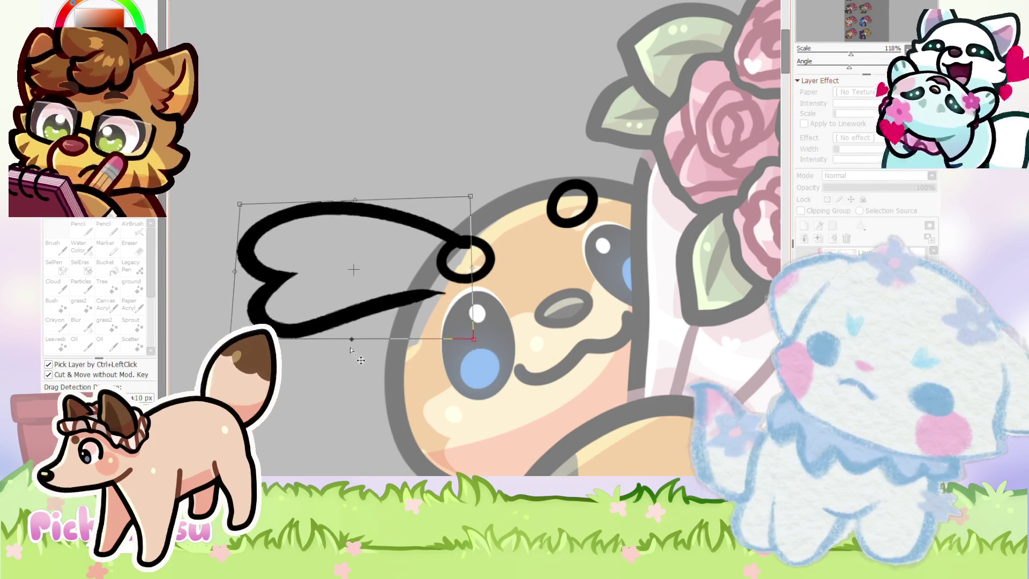
pyautogui.moveTo(238, 205); pyautogui.dragTo(239, 195)
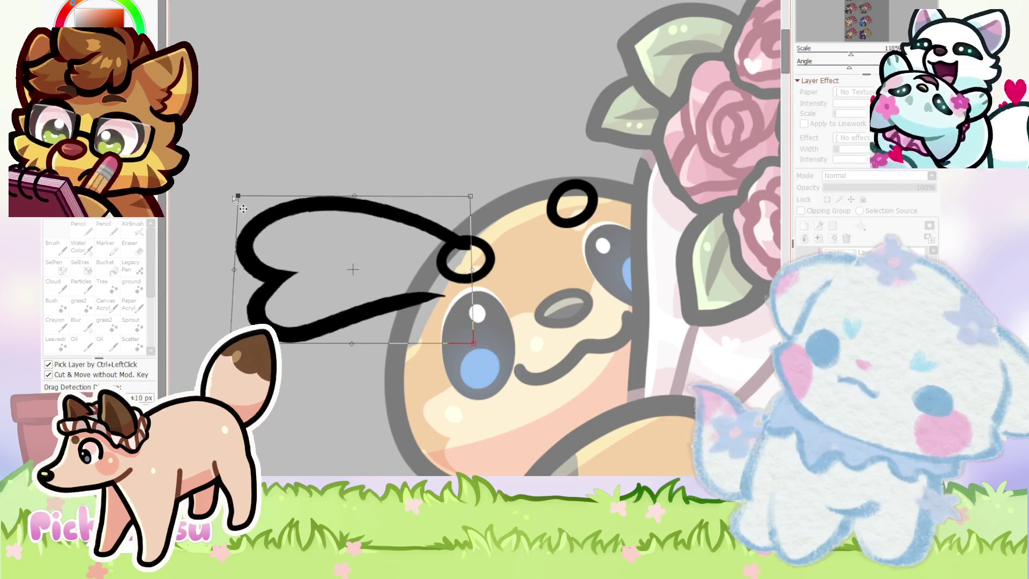
pyautogui.scroll(-5, 353, 270)
pyautogui.press('Return')
pyautogui.scroll(-3, 558, 190)
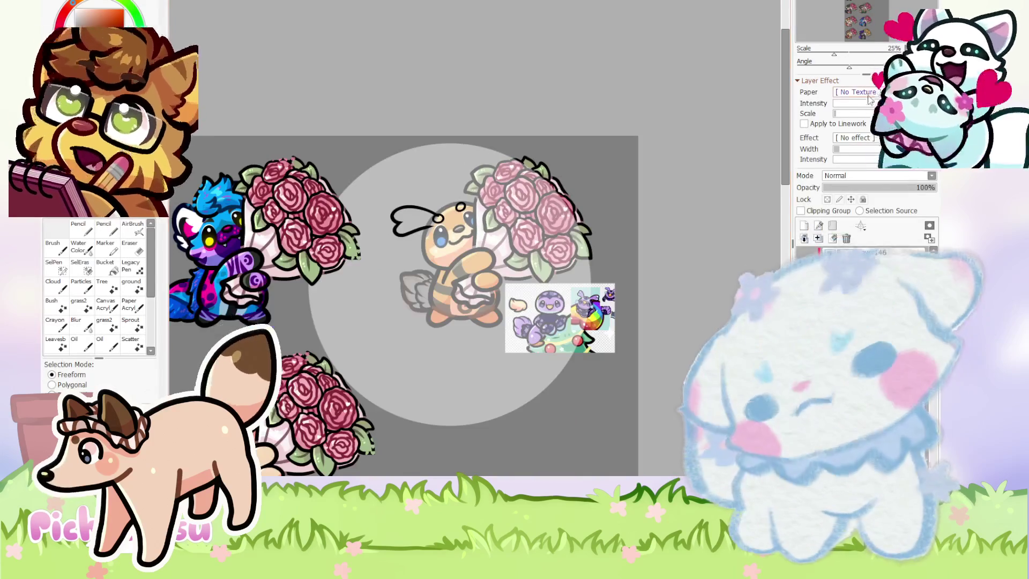
# Redraw the heart's left side from its lobe with the pencil, retrying after an undo.
pyautogui.scroll(3, 450, 284)
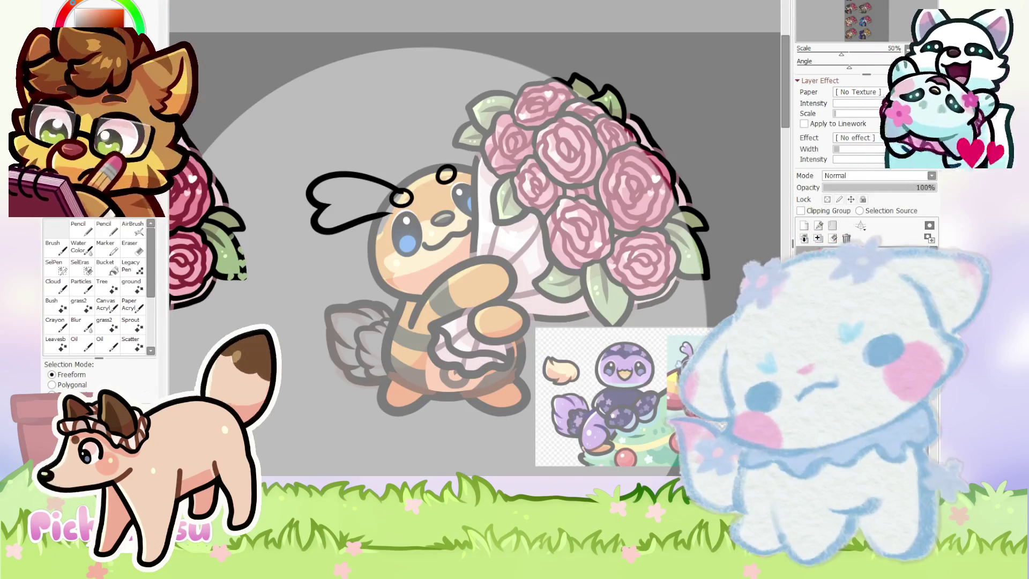
pyautogui.scroll(2, 450, 284)
pyautogui.scroll(-2, 450, 236)
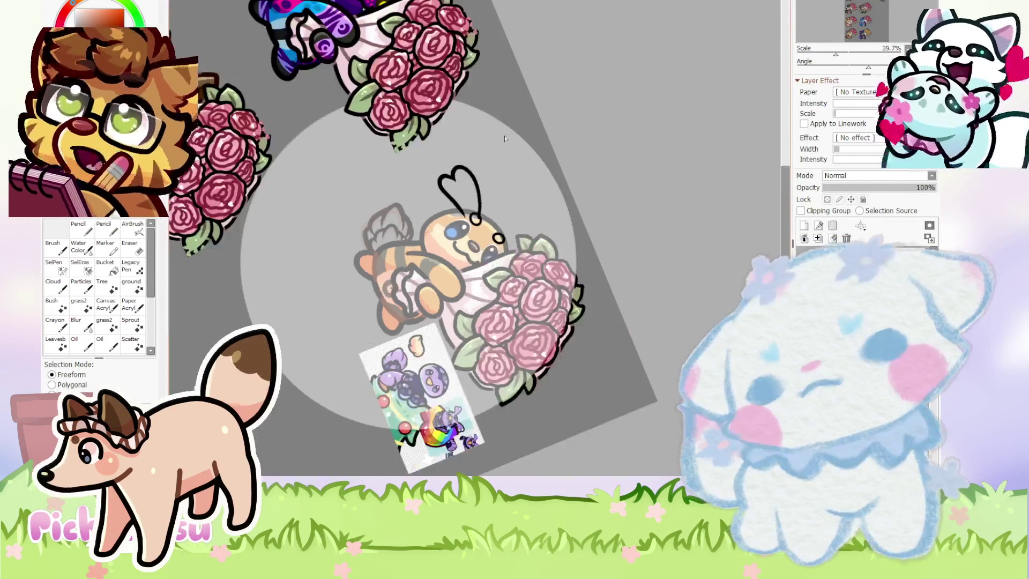
pyautogui.scroll(5, 450, 236)
pyautogui.scroll(1, 451, 236)
pyautogui.click(73, 232)
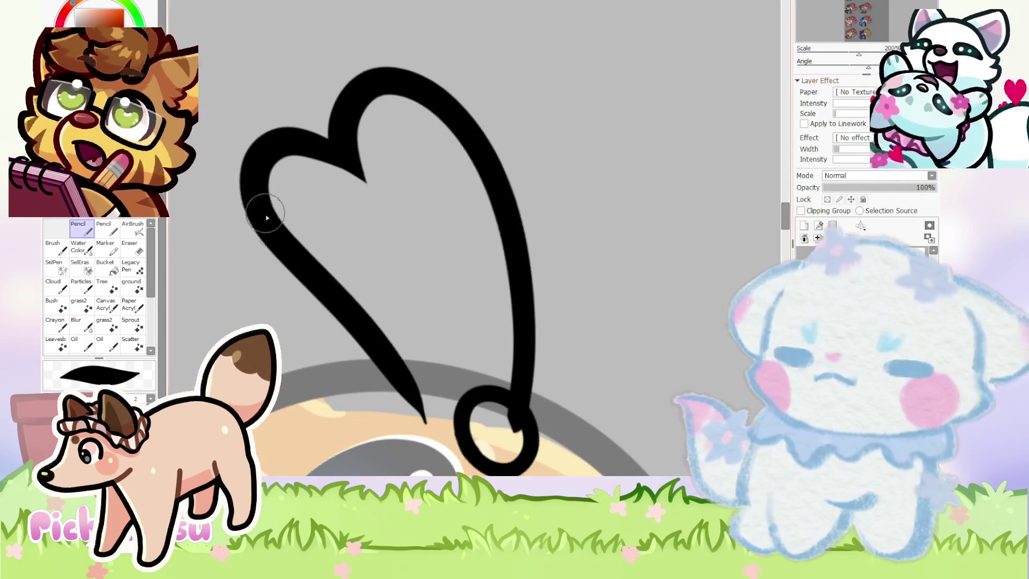
pyautogui.moveTo(258, 199); pyautogui.dragTo(424, 435)
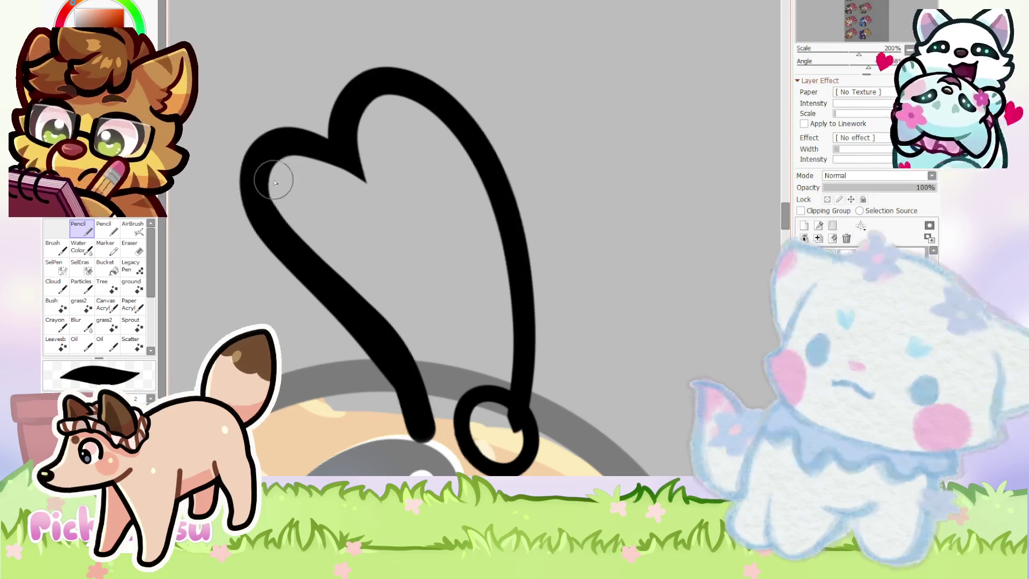
pyautogui.hotkey('ctrl', 'z')
pyautogui.moveTo(243, 160); pyautogui.dragTo(432, 424)
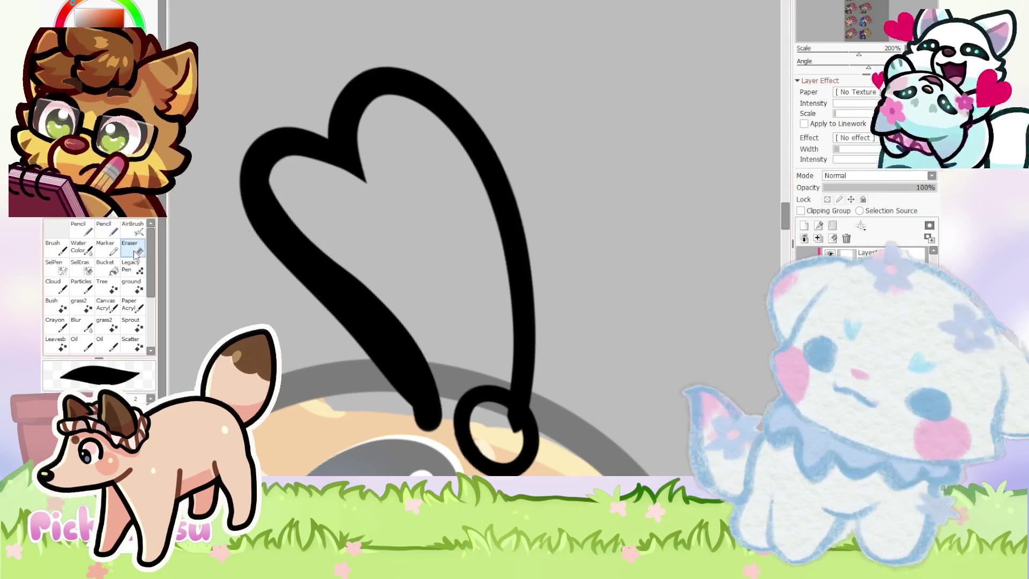
# Erase along the heart's lower-left edge to thin it down to the tip.
pyautogui.click(134, 254)
pyautogui.moveTo(236, 193); pyautogui.dragTo(411, 402)
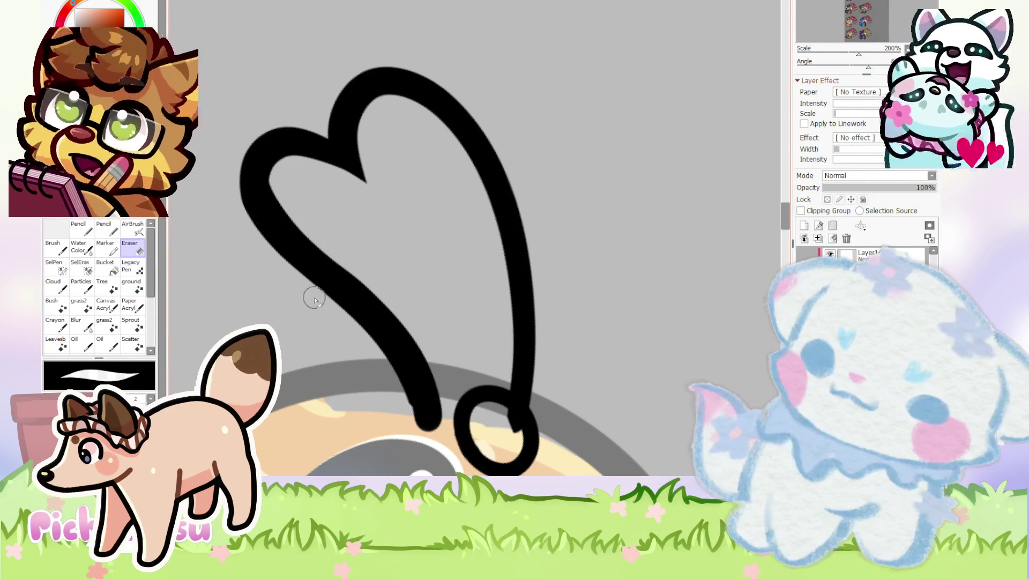
pyautogui.moveTo(294, 279); pyautogui.dragTo(403, 414)
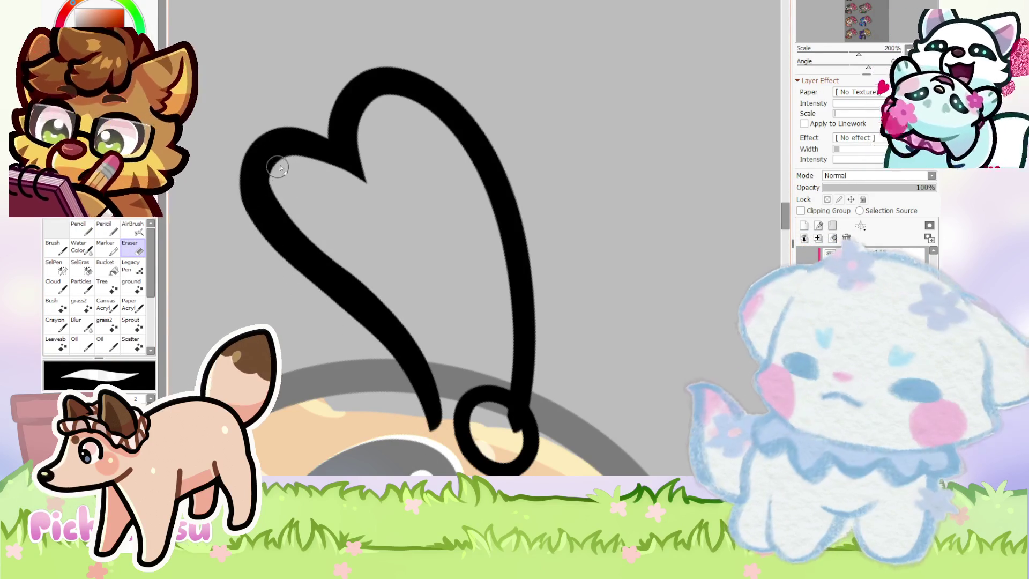
pyautogui.scroll(2, 278, 167)
pyautogui.scroll(-1, 306, 217)
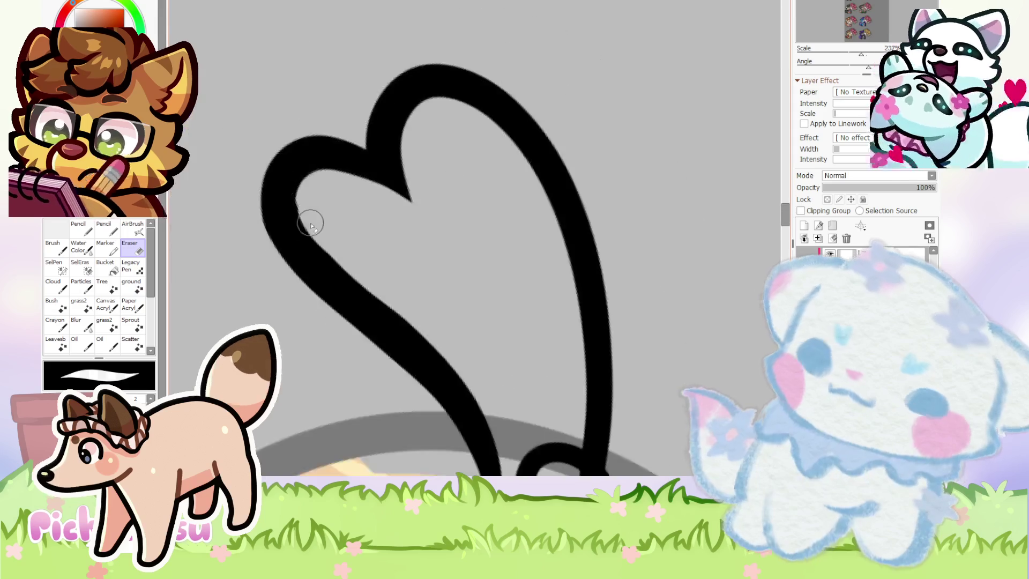
pyautogui.scroll(3, 305, 217)
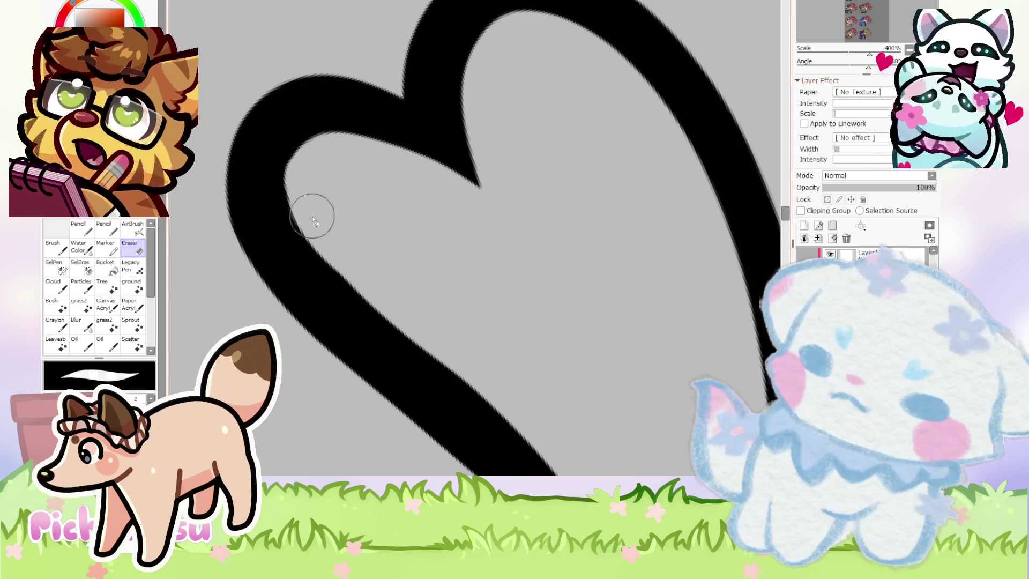
pyautogui.scroll(-9, 300, 214)
pyautogui.scroll(-5, 268, 193)
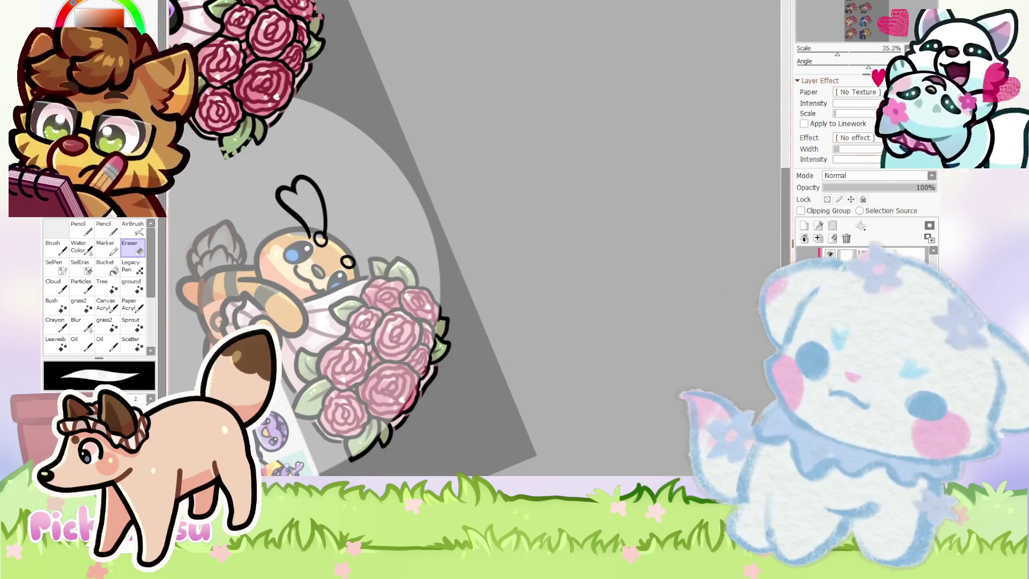
pyautogui.scroll(1, 450, 252)
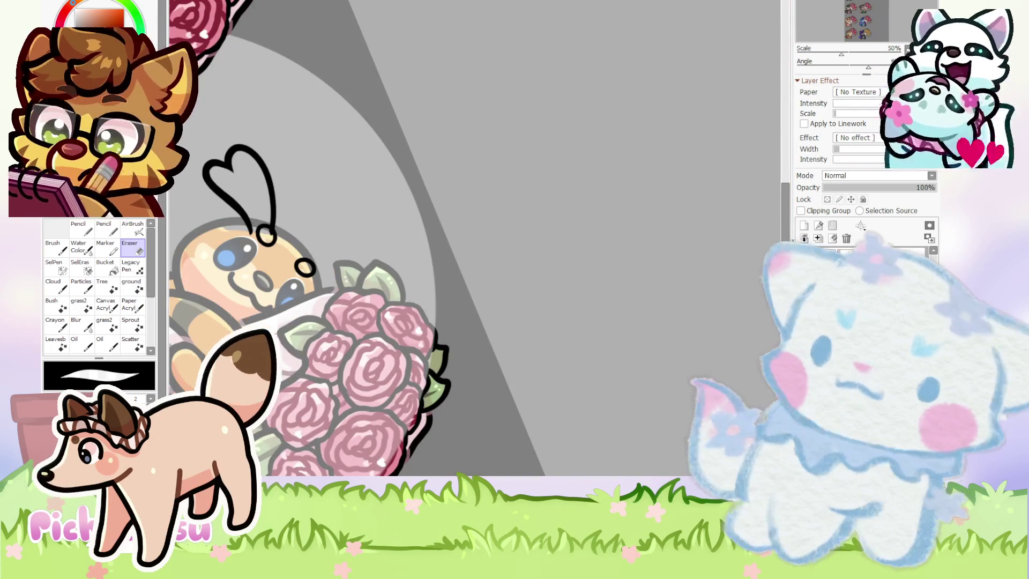
# Draw curly antenna strokes on the head, undoing attempts until the right side is redrawn from the top loop.
pyautogui.scroll(-5, 493, 102)
pyautogui.scroll(2, 494, 128)
pyautogui.scroll(3, 494, 128)
pyautogui.scroll(1, 482, 129)
pyautogui.press('n')
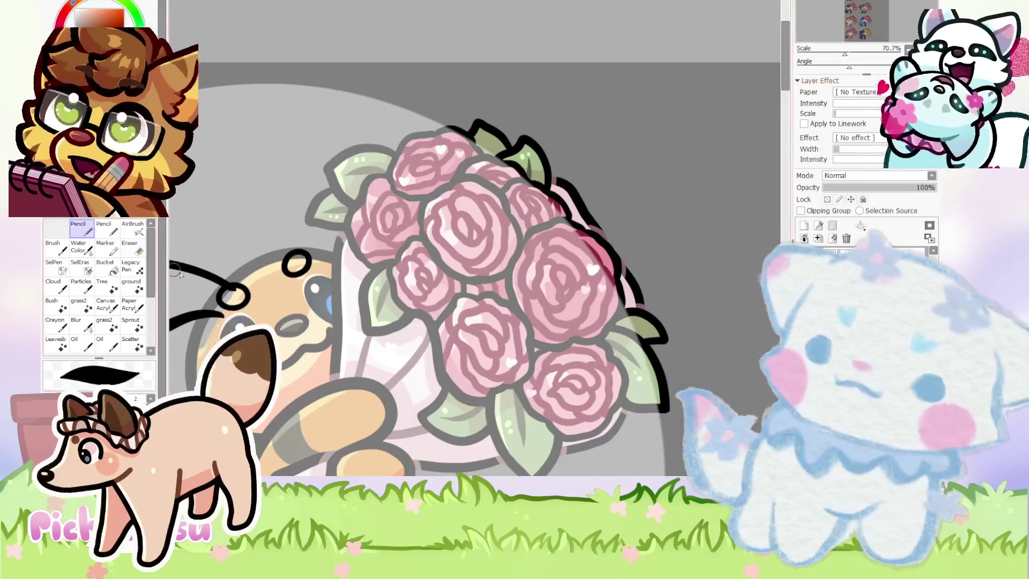
pyautogui.scroll(-2, 322, 241)
pyautogui.scroll(4, 322, 241)
pyautogui.moveTo(324, 335); pyautogui.dragTo(343, 190)
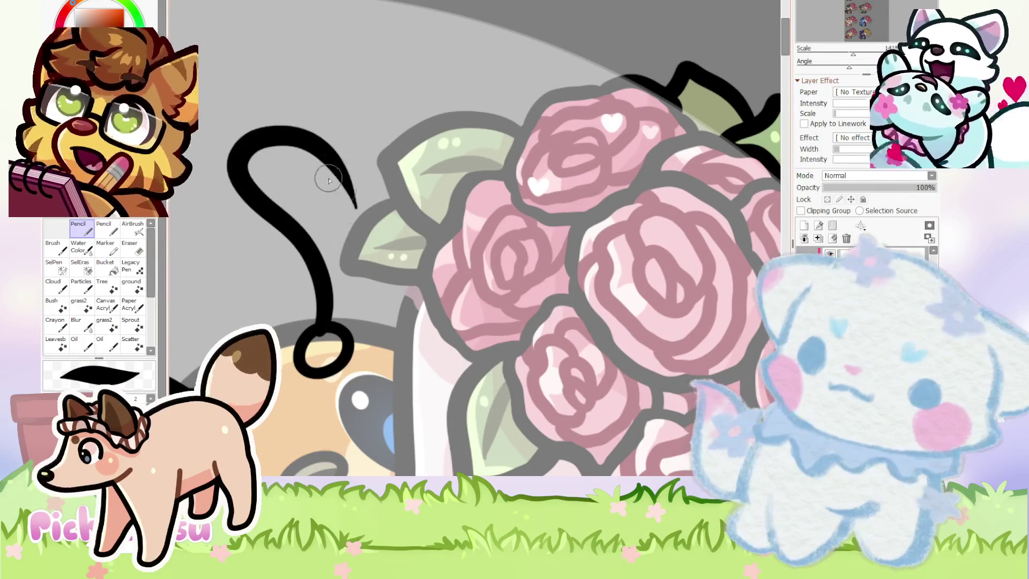
pyautogui.moveTo(314, 143); pyautogui.dragTo(396, 252)
pyautogui.scroll(-3, 237, 148)
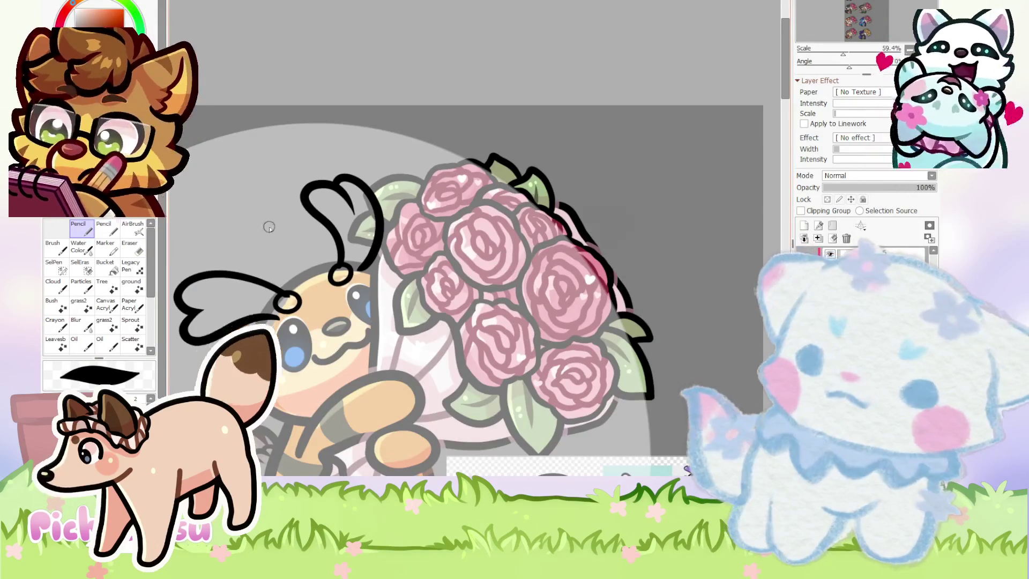
pyautogui.scroll(3, 265, 226)
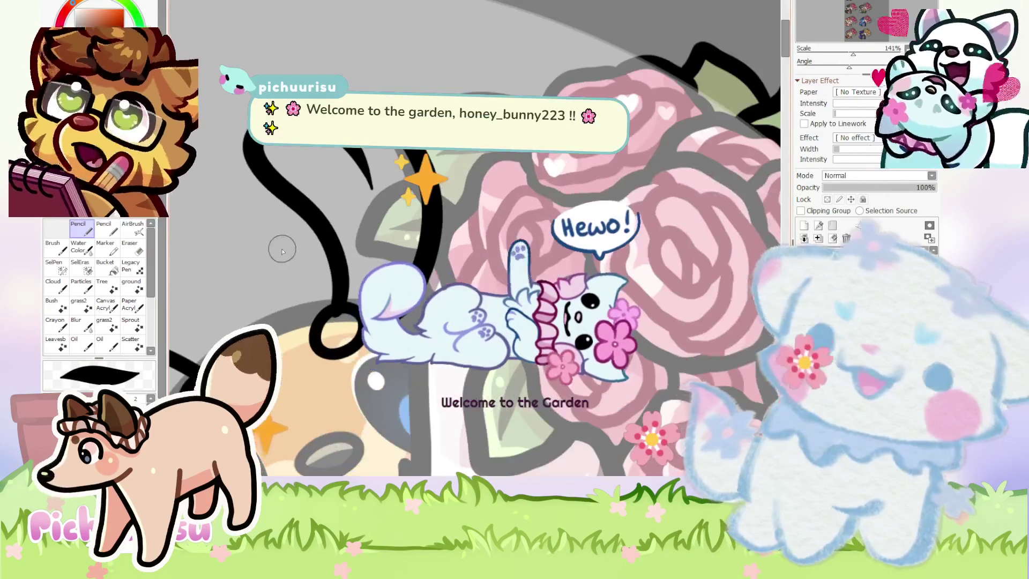
pyautogui.hotkey('ctrl', 'z')
pyautogui.hotkey('ctrl', 'z')
pyautogui.moveTo(329, 322)
pyautogui.mouseDown()
pyautogui.moveTo(204, 151)
pyautogui.moveTo(397, 252)
pyautogui.mouseUp()
pyautogui.hotkey('ctrl', 'z')
pyautogui.moveTo(284, 70); pyautogui.dragTo(413, 254)
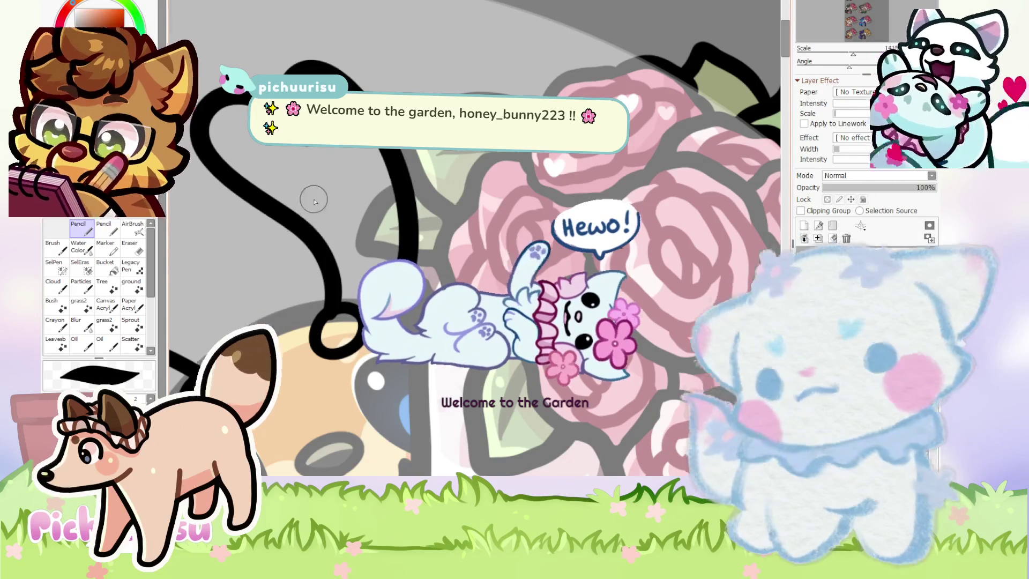
pyautogui.scroll(-2, 314, 202)
pyautogui.scroll(-1, 333, 182)
# Erase the excess tip of the black antenna stroke into a neat tapered point.
pyautogui.press('e')
pyautogui.scroll(4, 357, 151)
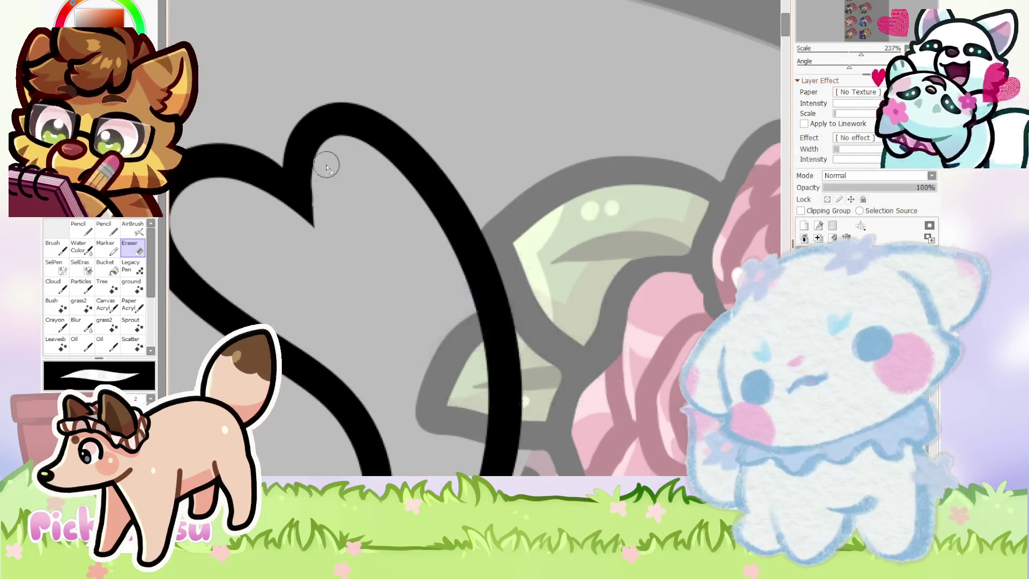
pyautogui.scroll(-2, 325, 185)
pyautogui.scroll(-1, 343, 193)
pyautogui.scroll(1, 386, 209)
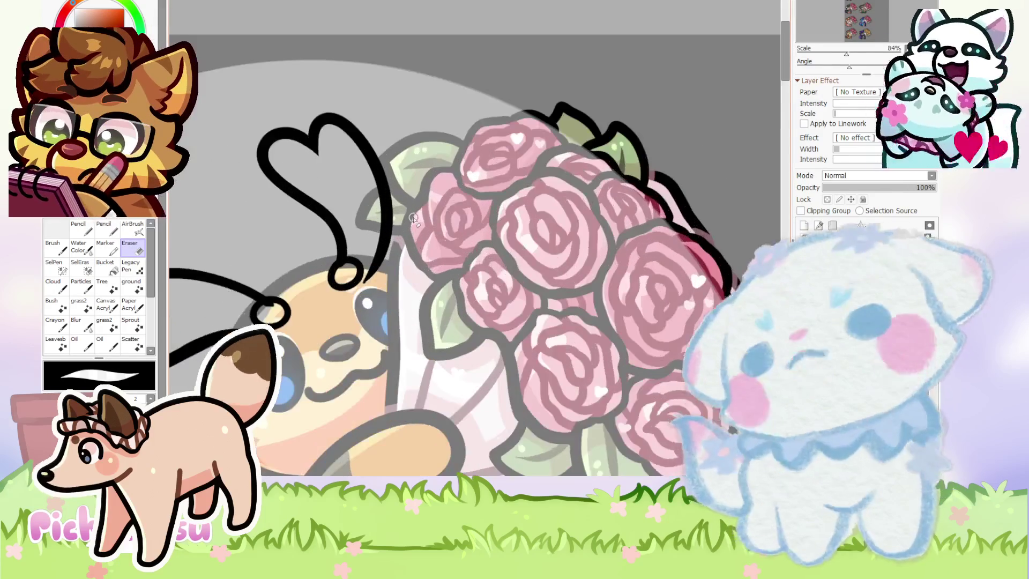
pyautogui.scroll(1, 413, 218)
pyautogui.scroll(2, 333, 278)
pyautogui.scroll(3, 310, 287)
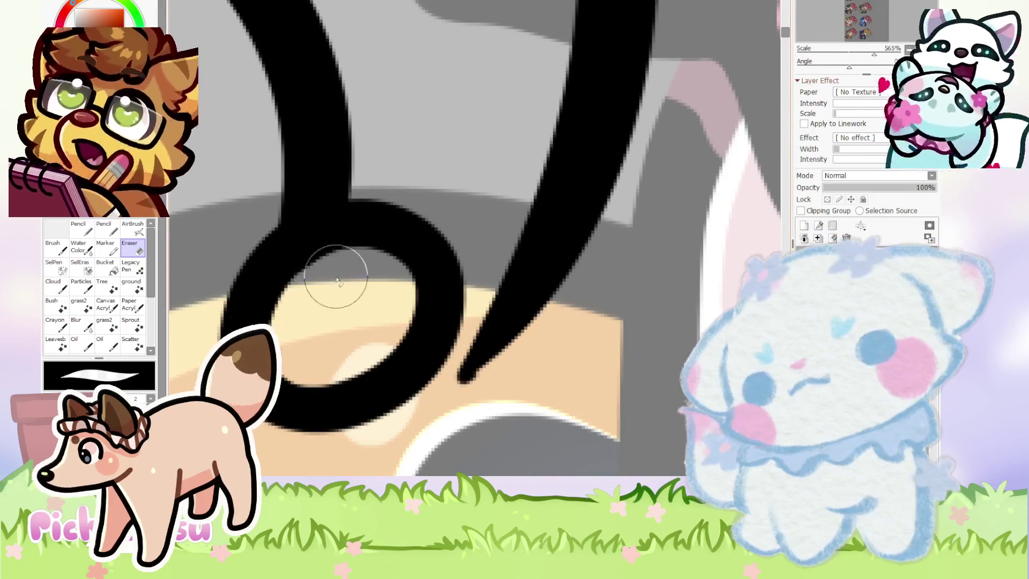
pyautogui.scroll(-1, 332, 308)
pyautogui.scroll(1, 412, 300)
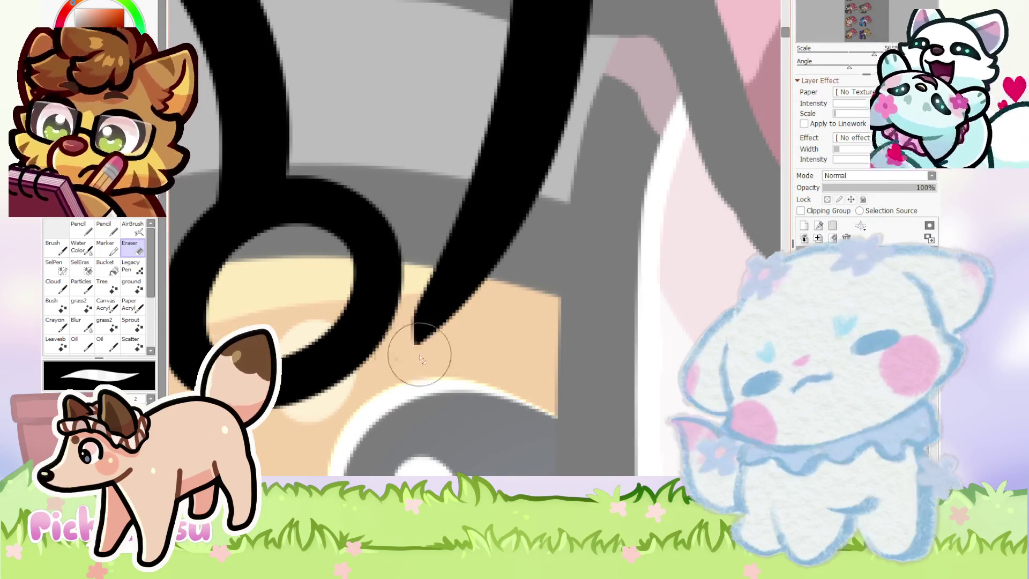
pyautogui.moveTo(433, 348); pyautogui.dragTo(402, 298)
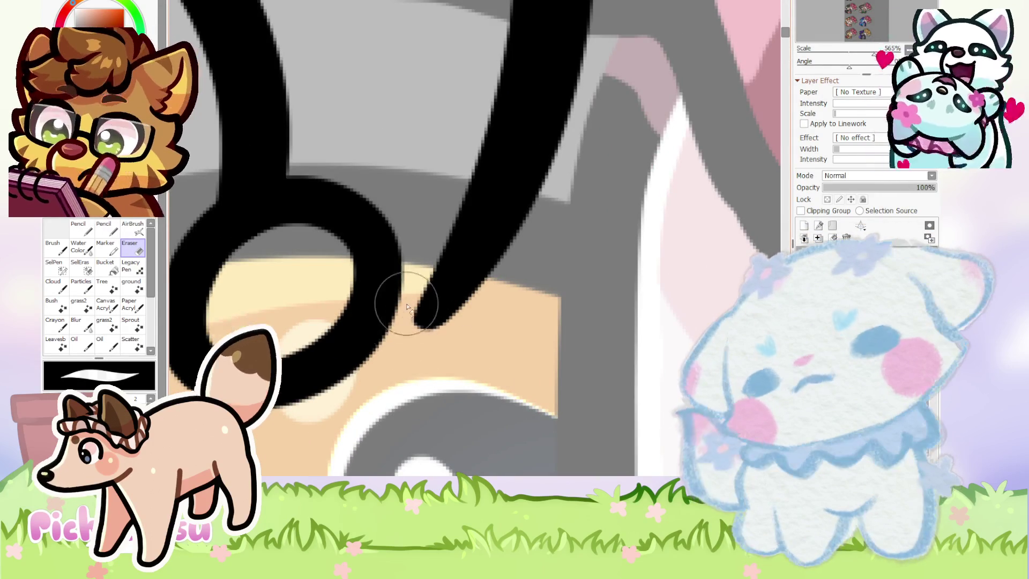
pyautogui.scroll(-5, 473, 206)
pyautogui.scroll(4, 393, 234)
pyautogui.scroll(6, 391, 236)
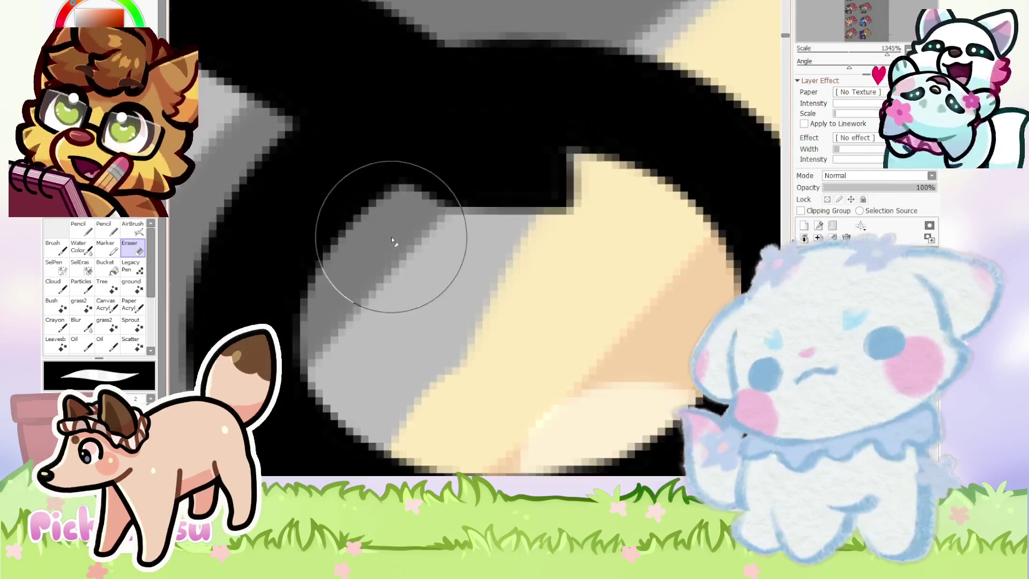
pyautogui.scroll(-4, 528, 206)
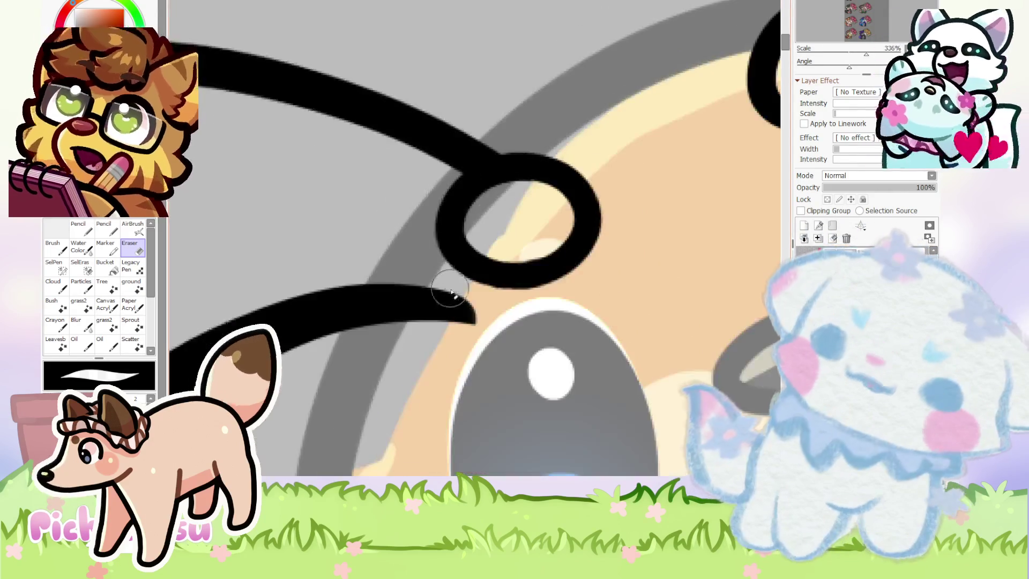
pyautogui.scroll(2, 451, 273)
pyautogui.scroll(-2, 399, 378)
pyautogui.scroll(-1, 384, 266)
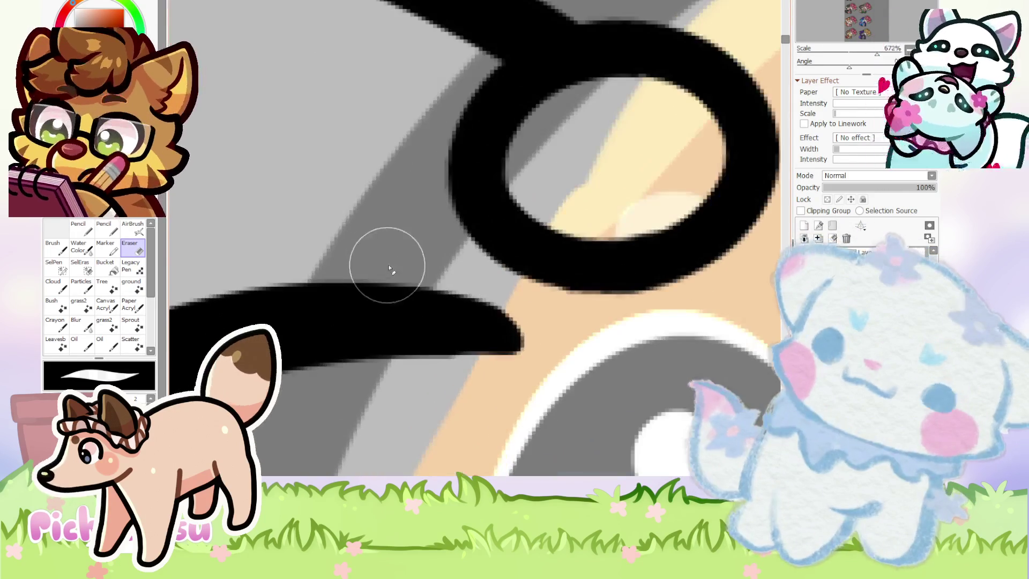
pyautogui.scroll(-1, 390, 313)
pyautogui.scroll(-3, 390, 313)
pyautogui.scroll(-1, 322, 309)
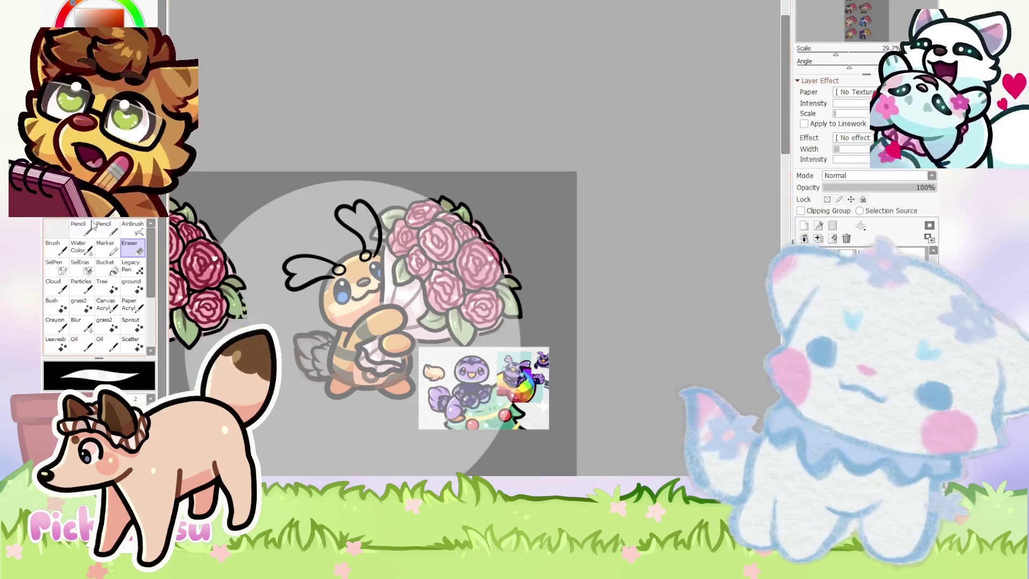
# With the Pencil, draw a first curving black line beside the critter's cheek.
pyautogui.press('n')
pyautogui.scroll(1, 297, 306)
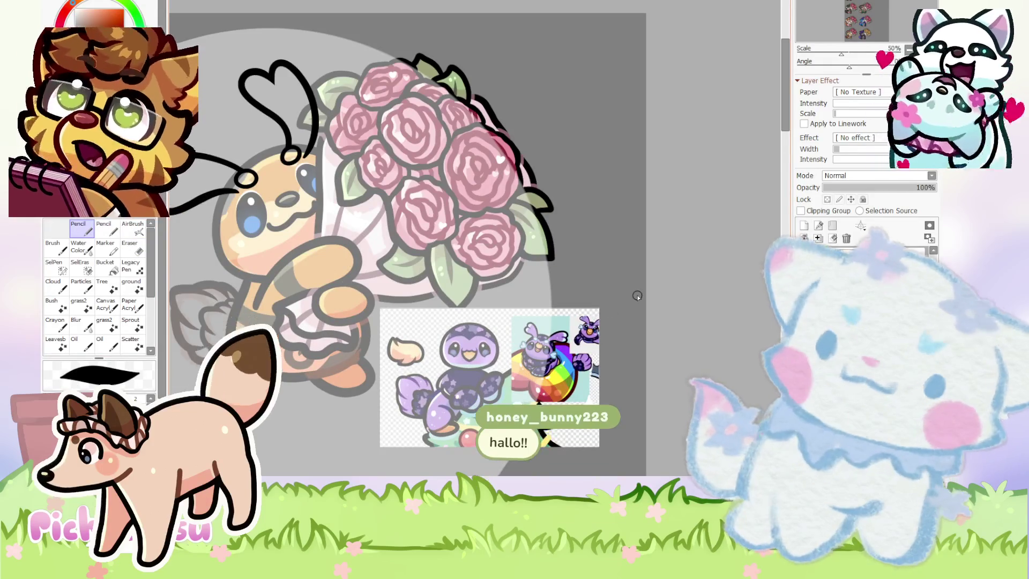
pyautogui.scroll(-1, 429, 274)
pyautogui.scroll(2, 447, 267)
pyautogui.scroll(4, 447, 267)
pyautogui.moveTo(404, 266)
pyautogui.mouseDown()
pyautogui.moveTo(295, 327)
pyautogui.moveTo(264, 207)
pyautogui.mouseUp()
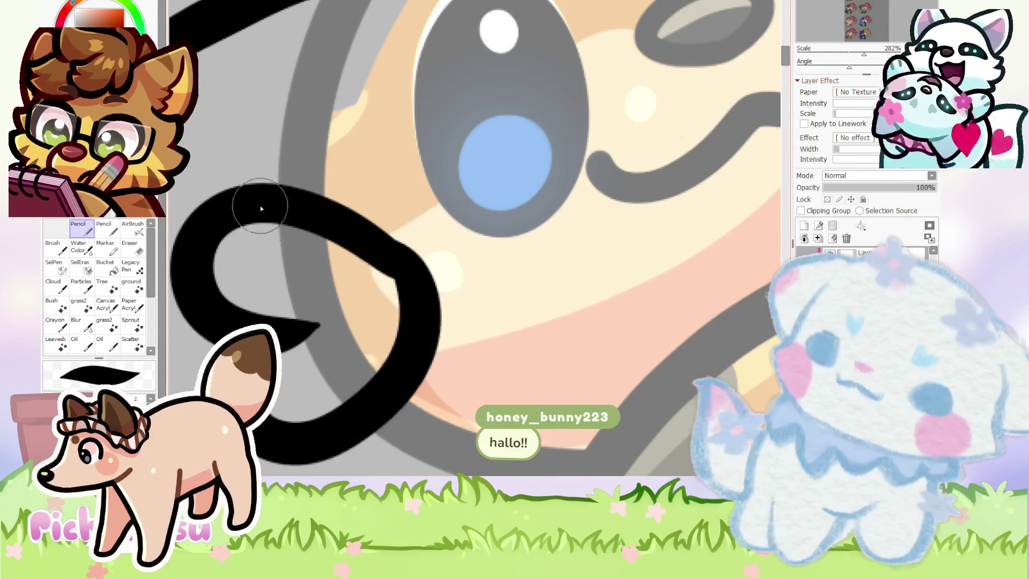
pyautogui.scroll(-2, 395, 247)
pyautogui.scroll(2, 395, 248)
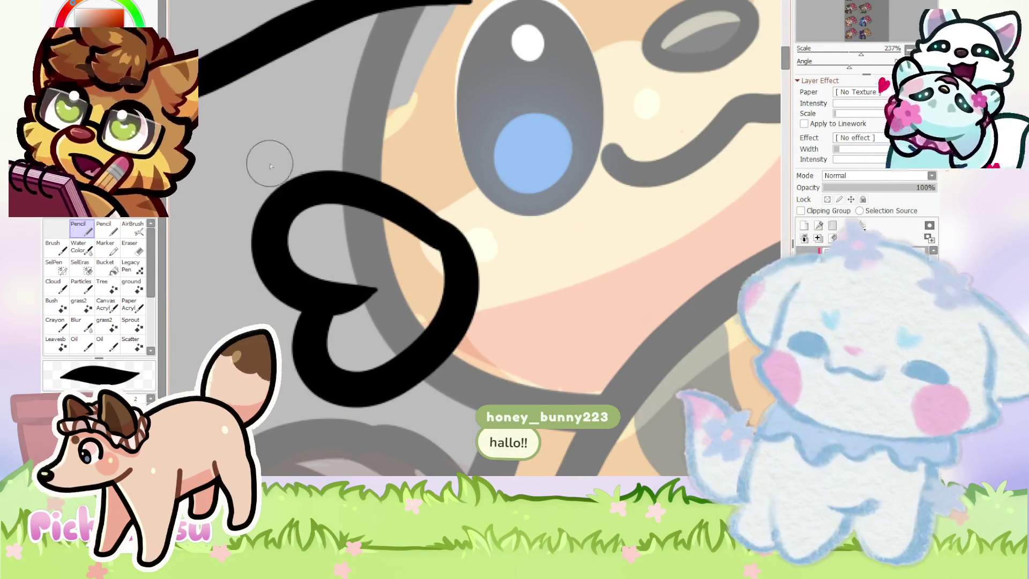
# Redraw the heart-tipped curl by the cheek, undoing attempts until the lower-right stroke completes it.
pyautogui.hotkey('ctrl', 'z')
pyautogui.moveTo(420, 220); pyautogui.dragTo(381, 285)
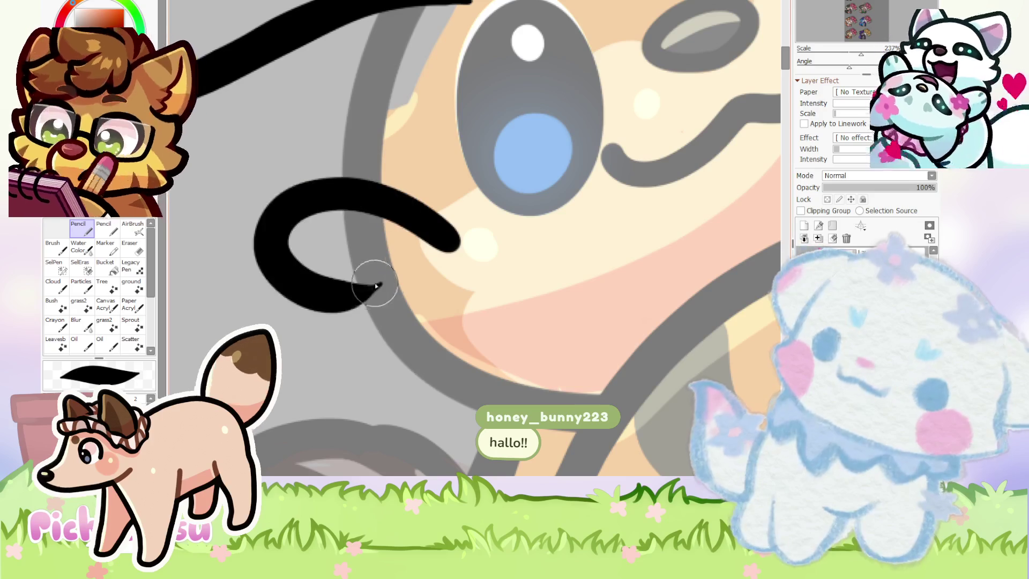
pyautogui.moveTo(343, 378); pyautogui.dragTo(380, 224)
pyautogui.hotkey('ctrl', 'z')
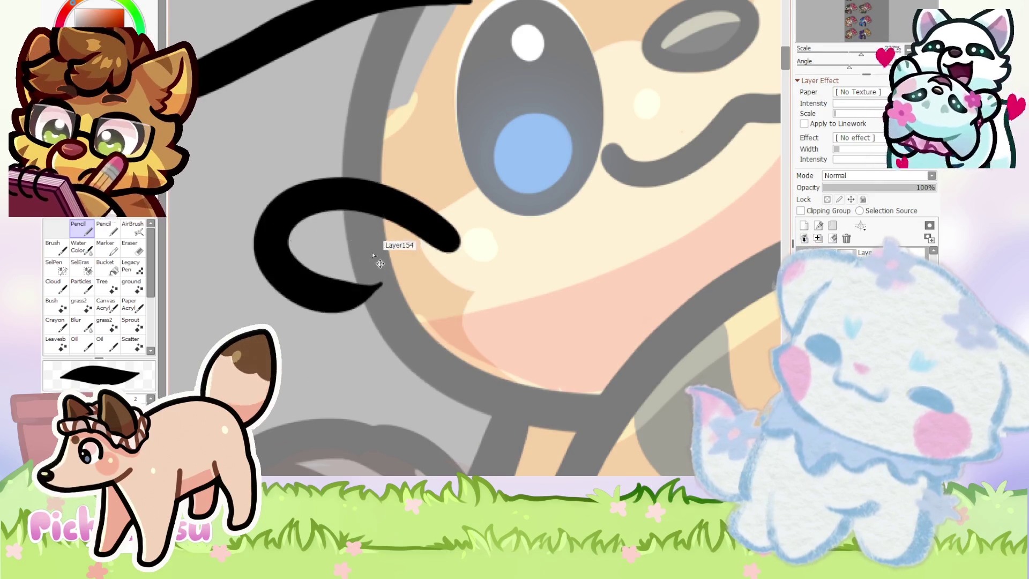
pyautogui.hotkey('ctrl', 'z')
pyautogui.moveTo(439, 236)
pyautogui.mouseDown()
pyautogui.moveTo(318, 282)
pyautogui.moveTo(429, 242)
pyautogui.mouseUp()
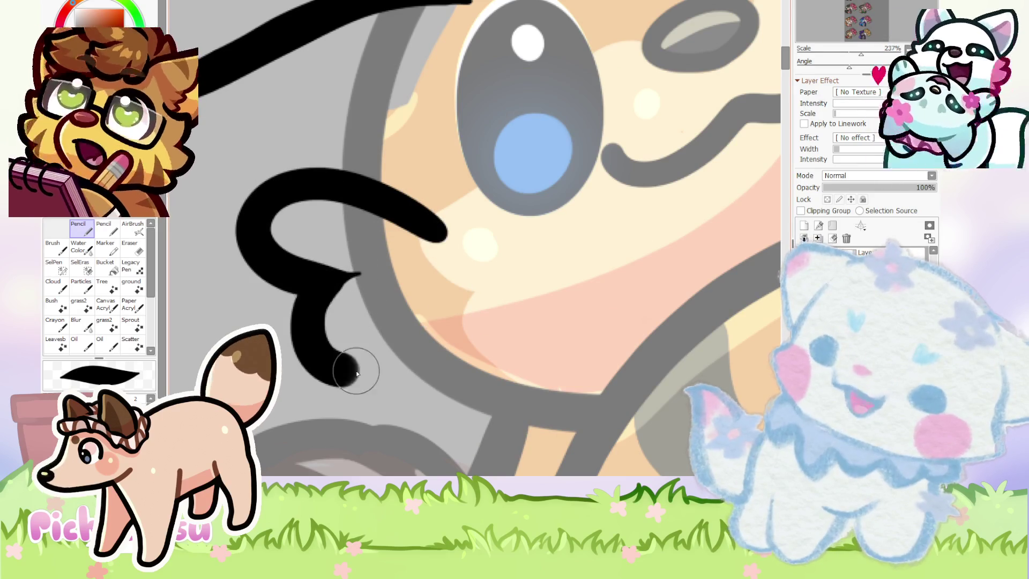
pyautogui.hotkey('ctrl', 'z')
pyautogui.moveTo(318, 281); pyautogui.dragTo(432, 225)
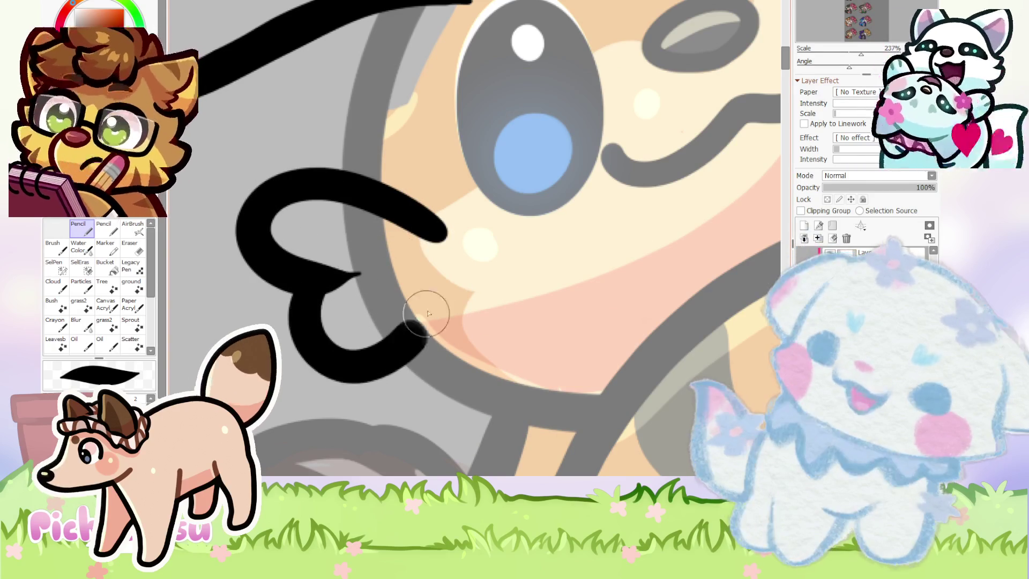
pyautogui.hotkey('ctrl', 'z')
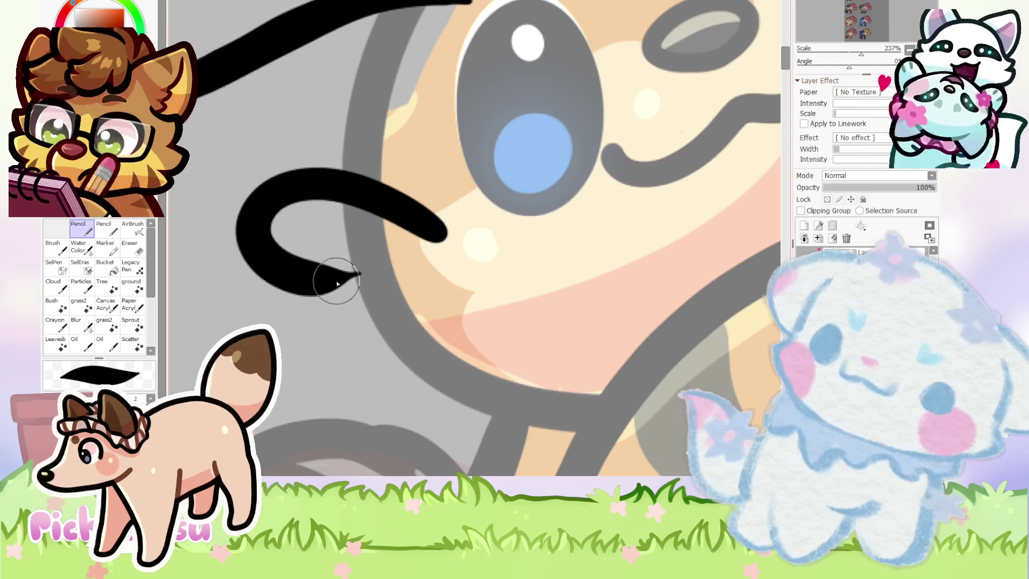
pyautogui.moveTo(323, 296); pyautogui.dragTo(441, 226)
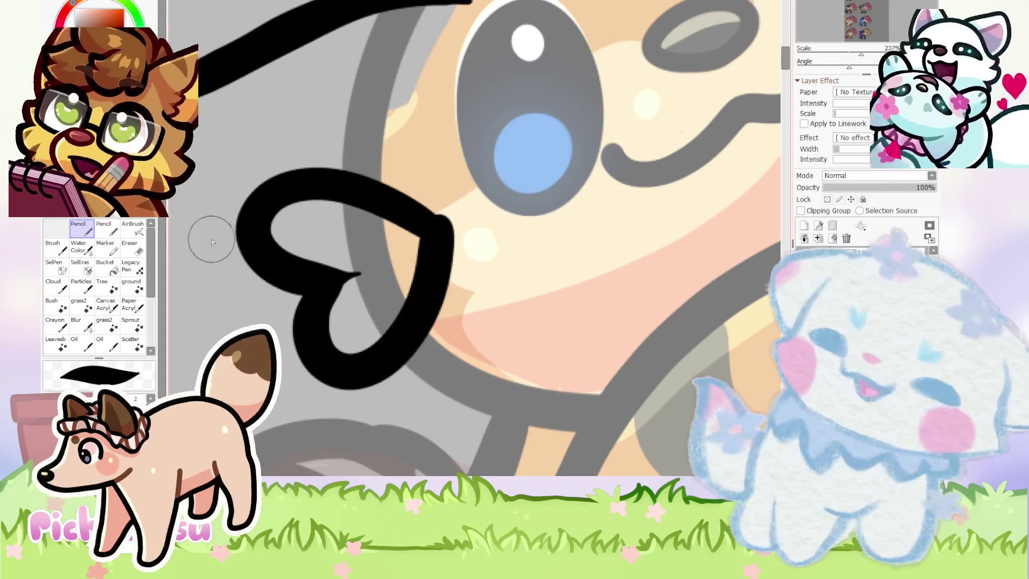
pyautogui.scroll(-2, 344, 287)
pyautogui.scroll(-2, 343, 287)
# Switch to the Eraser and zoom in and out to inspect the new heart curl.
pyautogui.press('e')
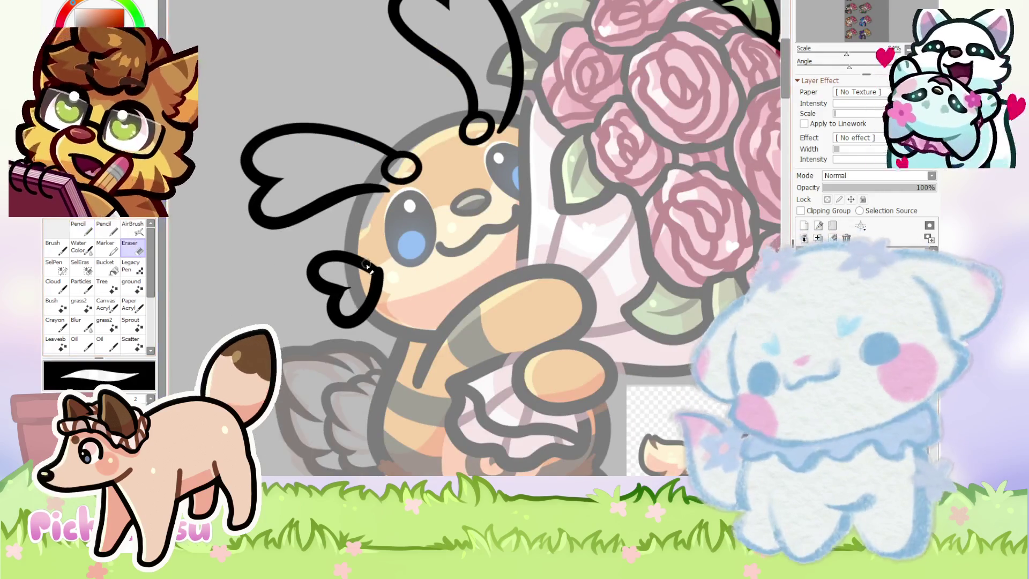
pyautogui.scroll(4, 360, 260)
pyautogui.scroll(3, 395, 294)
pyautogui.scroll(-2, 394, 261)
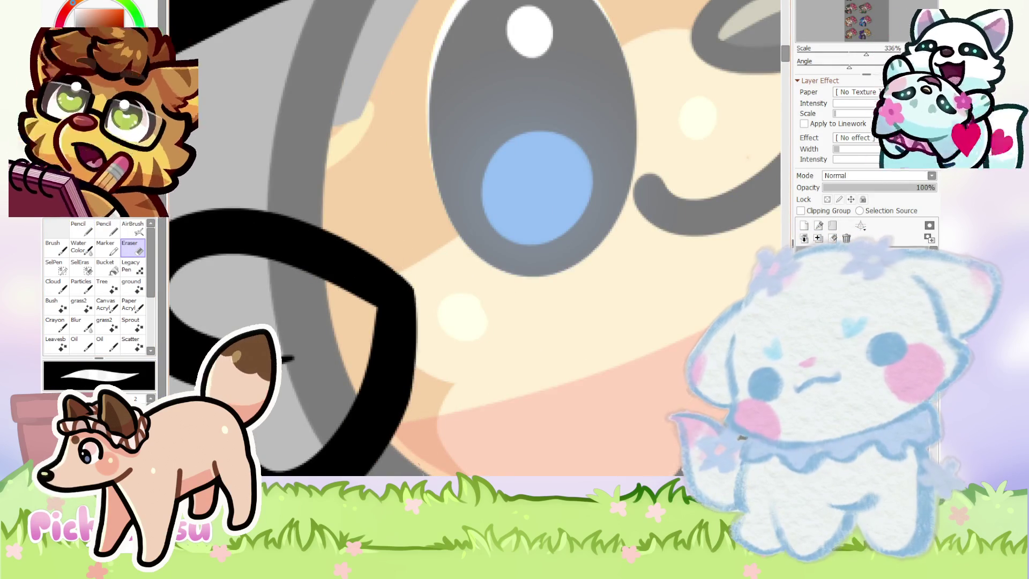
pyautogui.scroll(-1, 428, 303)
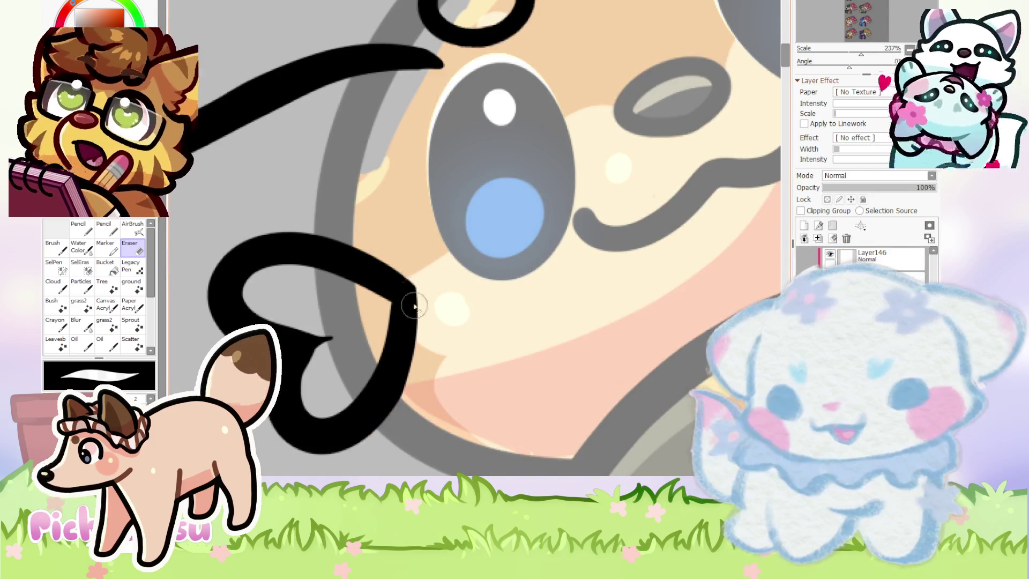
pyautogui.scroll(2, 414, 327)
pyautogui.scroll(1, 420, 310)
pyautogui.scroll(-3, 405, 215)
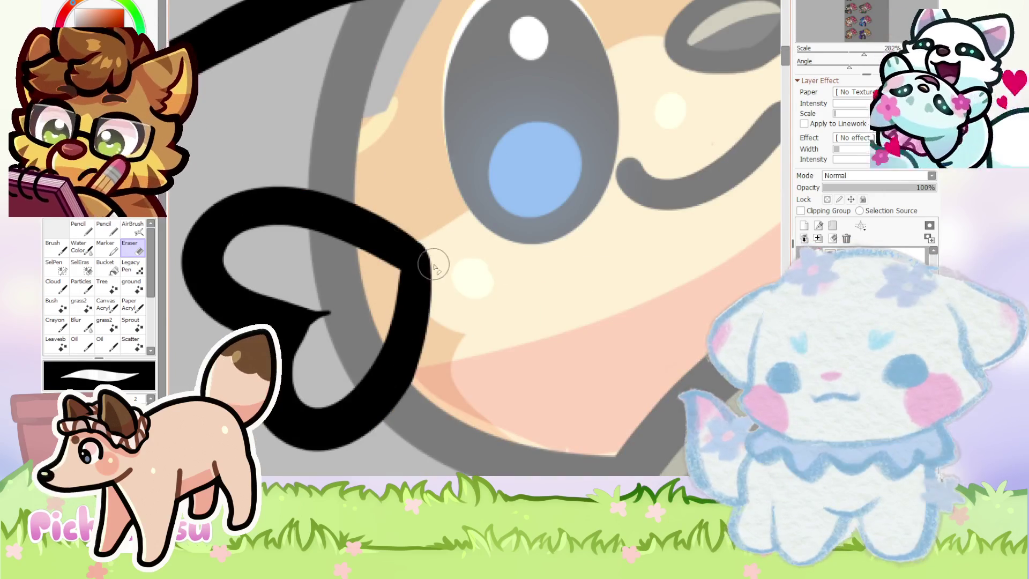
pyautogui.scroll(1, 435, 260)
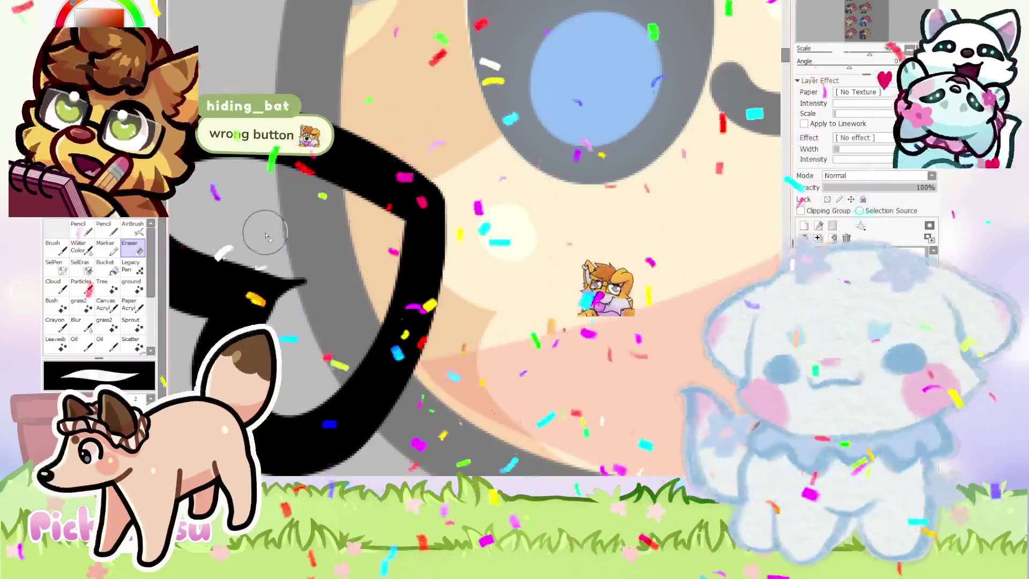
pyautogui.scroll(-1, 308, 255)
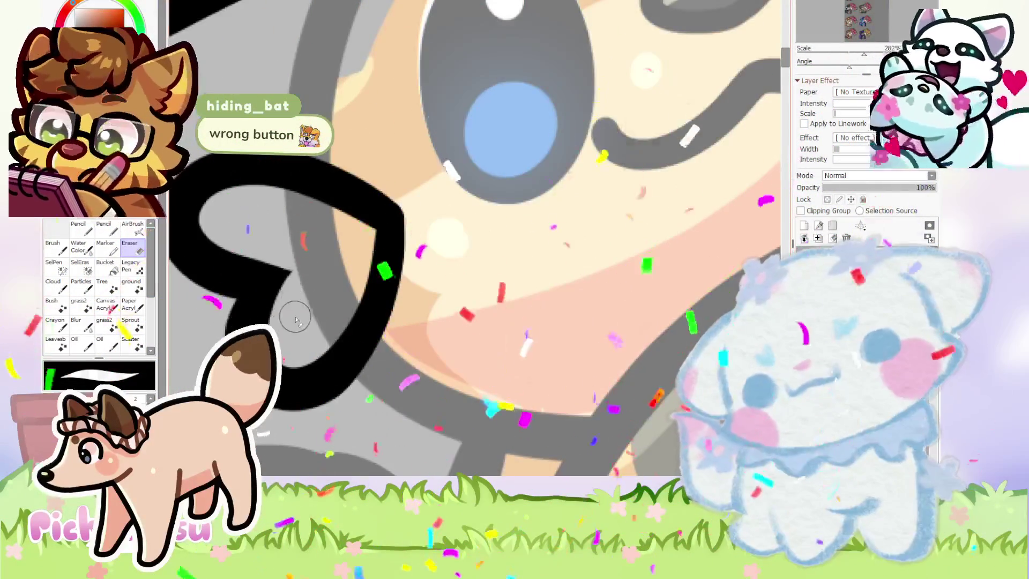
pyautogui.scroll(-2, 428, 243)
pyautogui.scroll(-2, 427, 243)
pyautogui.scroll(-2, 428, 243)
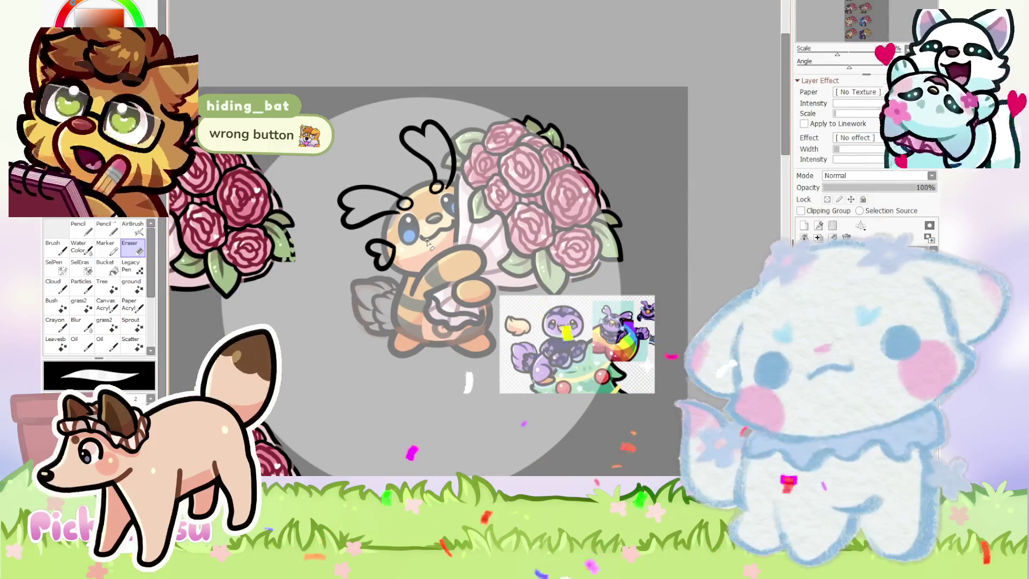
pyautogui.scroll(1, 428, 242)
pyautogui.scroll(1, 427, 243)
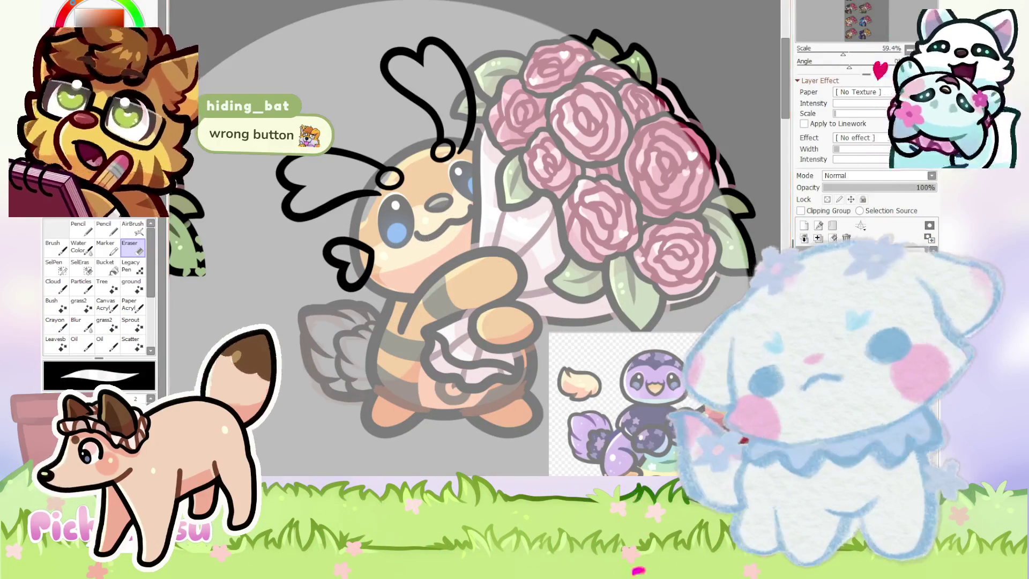
pyautogui.scroll(4, 286, 161)
# Erase the small notch on top of the antenna loop.
pyautogui.press('n')
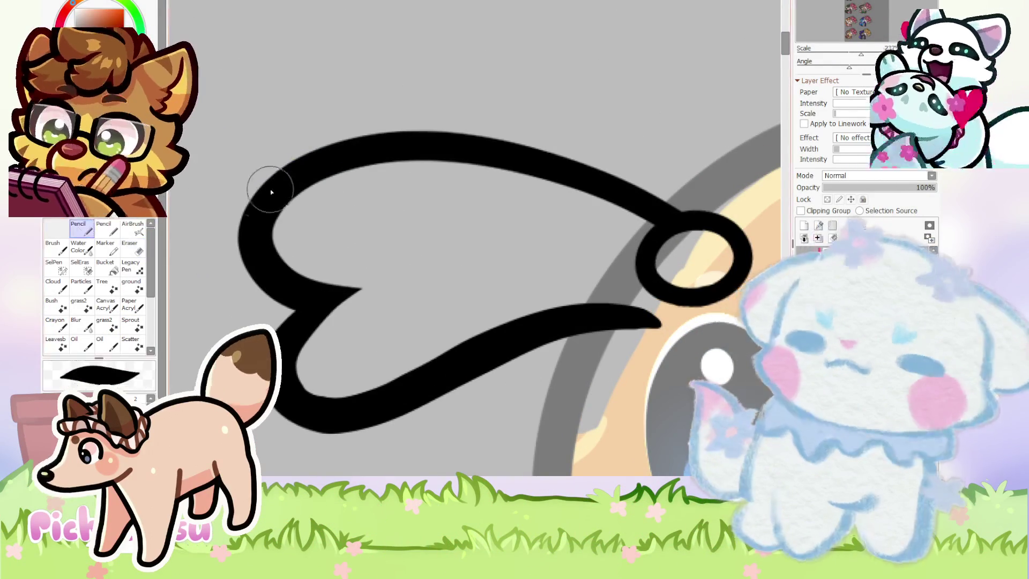
pyautogui.scroll(-8, 423, 214)
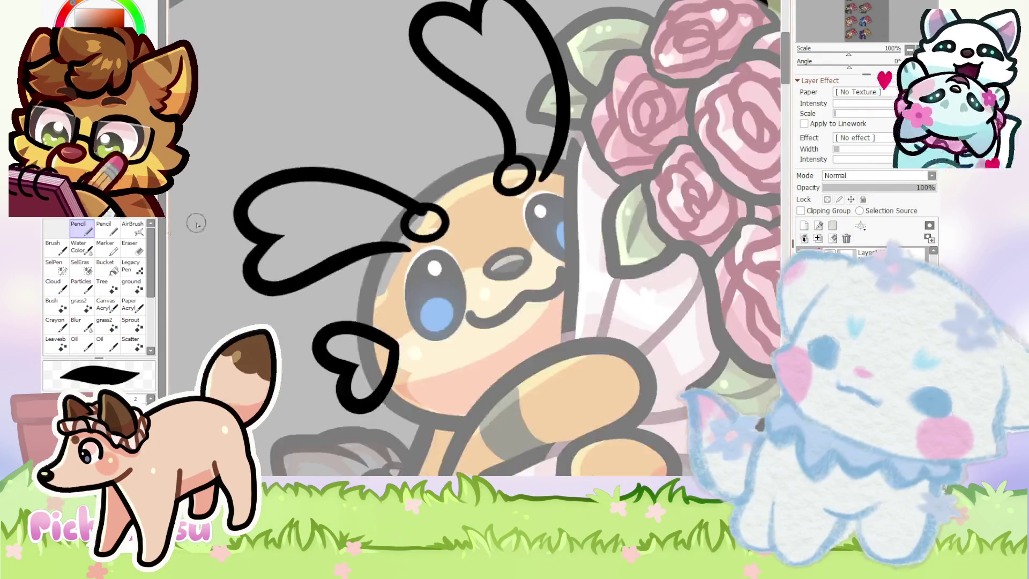
pyautogui.press('e')
pyautogui.scroll(7, 423, 214)
pyautogui.scroll(7, 432, 242)
pyautogui.moveTo(431, 241); pyautogui.dragTo(471, 223)
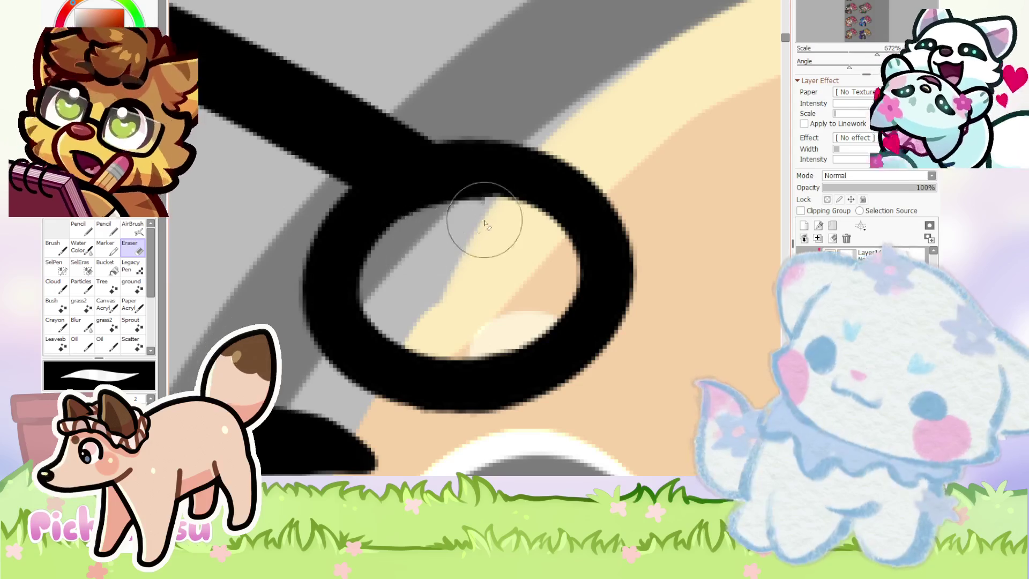
pyautogui.scroll(-10, 437, 241)
pyautogui.scroll(3, 433, 282)
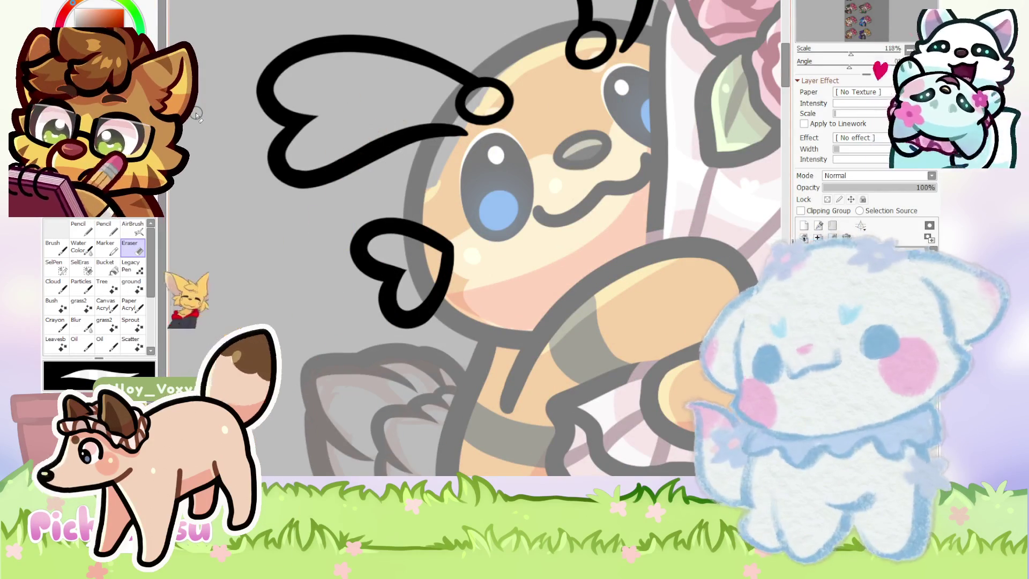
# Lasso the lower heart curl and transform it slightly up-right with a small clockwise tilt.
pyautogui.press('l')
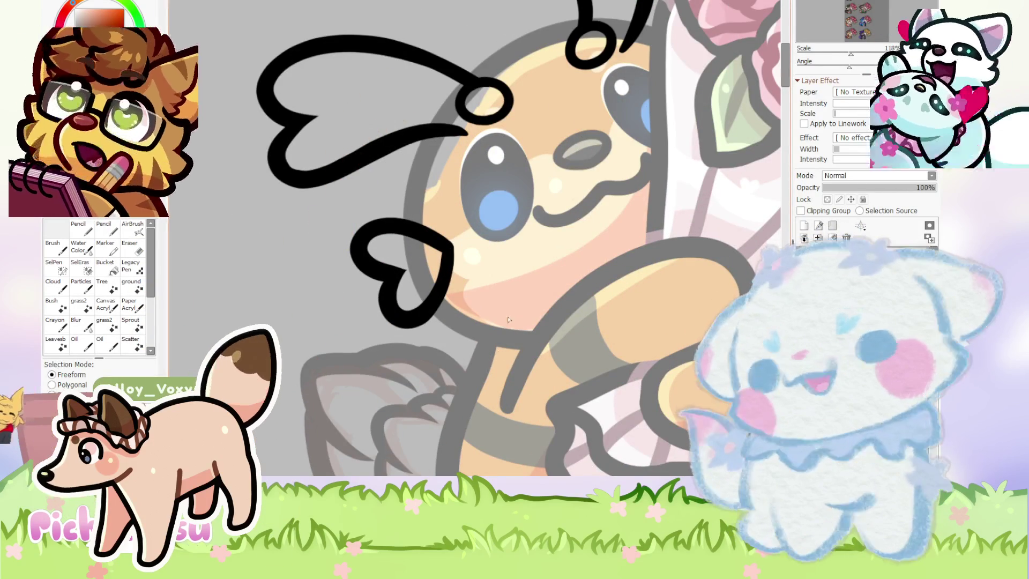
pyautogui.moveTo(418, 201); pyautogui.dragTo(461, 214)
pyautogui.hotkey('ctrl', 't')
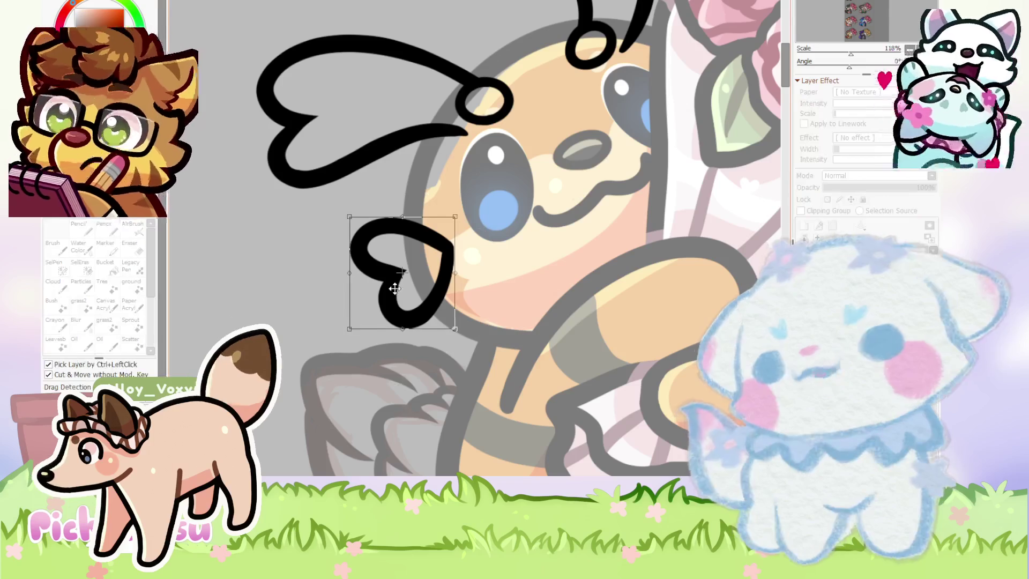
pyautogui.moveTo(394, 289); pyautogui.dragTo(400, 284)
pyautogui.moveTo(470, 215); pyautogui.dragTo(480, 228)
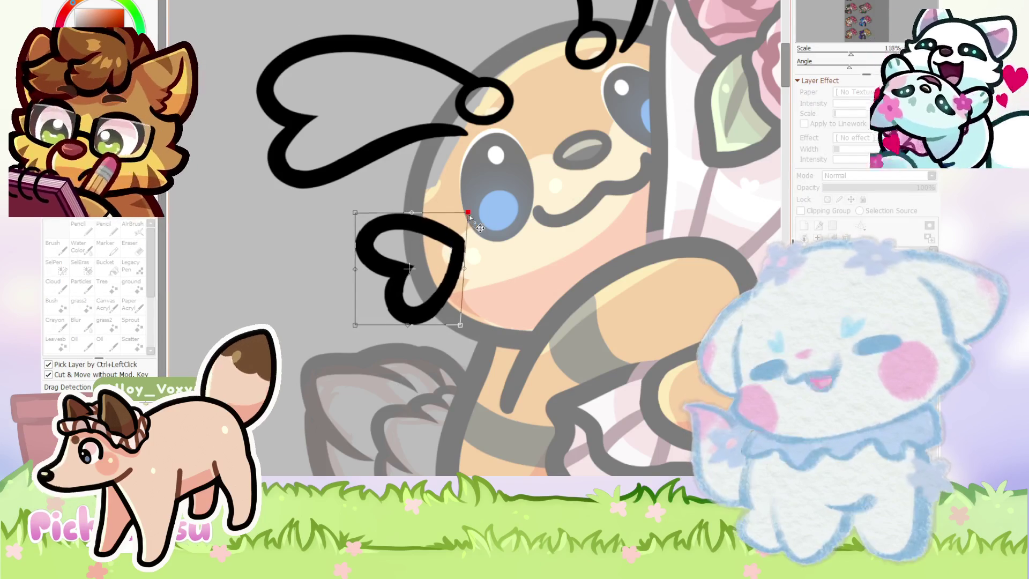
pyautogui.press('Return')
pyautogui.scroll(-5, 536, 246)
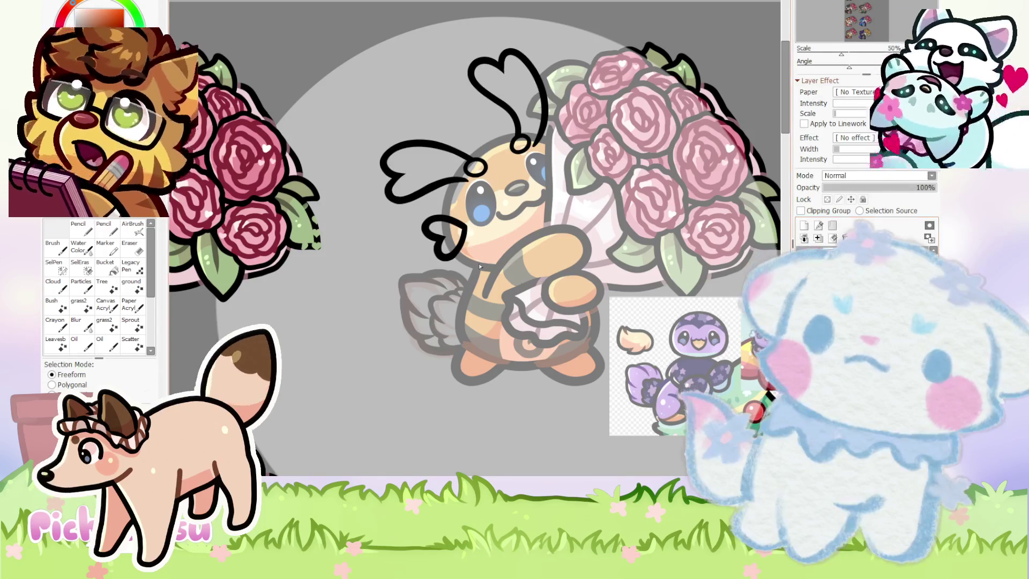
# With the Pencil, draw a curved black stroke beside the bee's cheek.
pyautogui.scroll(2, 480, 267)
pyautogui.press('n')
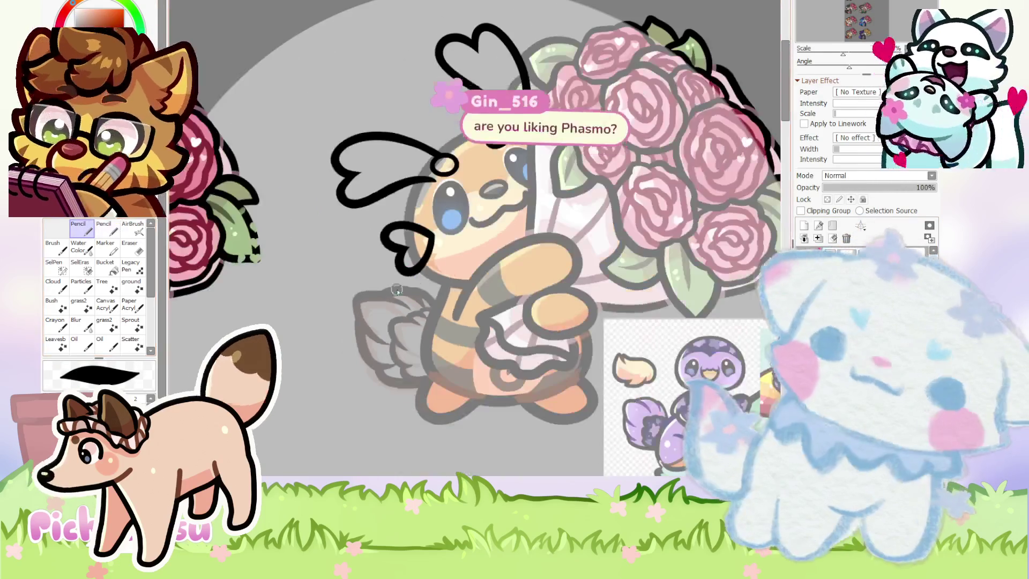
pyautogui.scroll(5, 449, 275)
pyautogui.moveTo(489, 275); pyautogui.dragTo(370, 336)
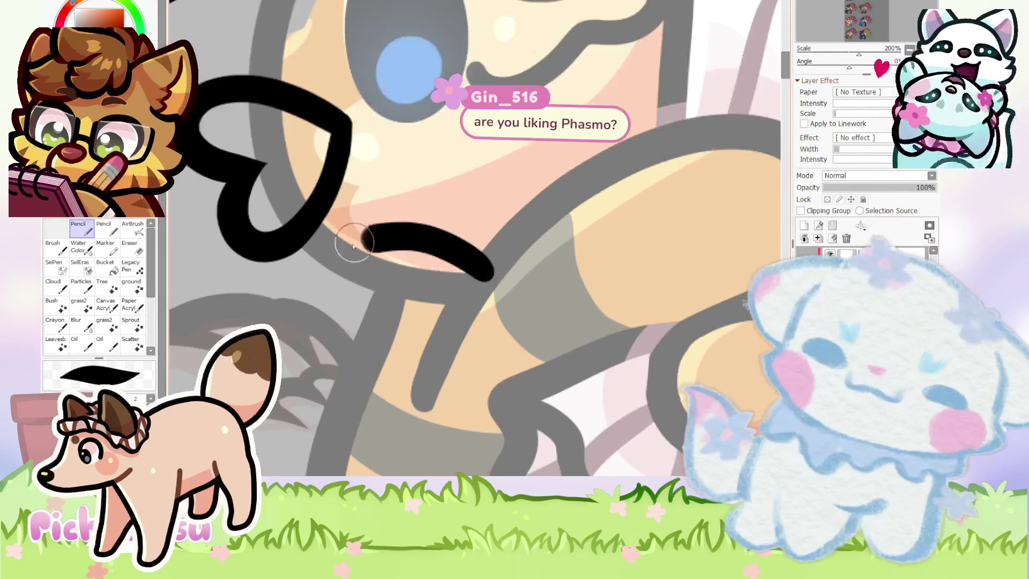
pyautogui.moveTo(322, 370); pyautogui.dragTo(456, 349)
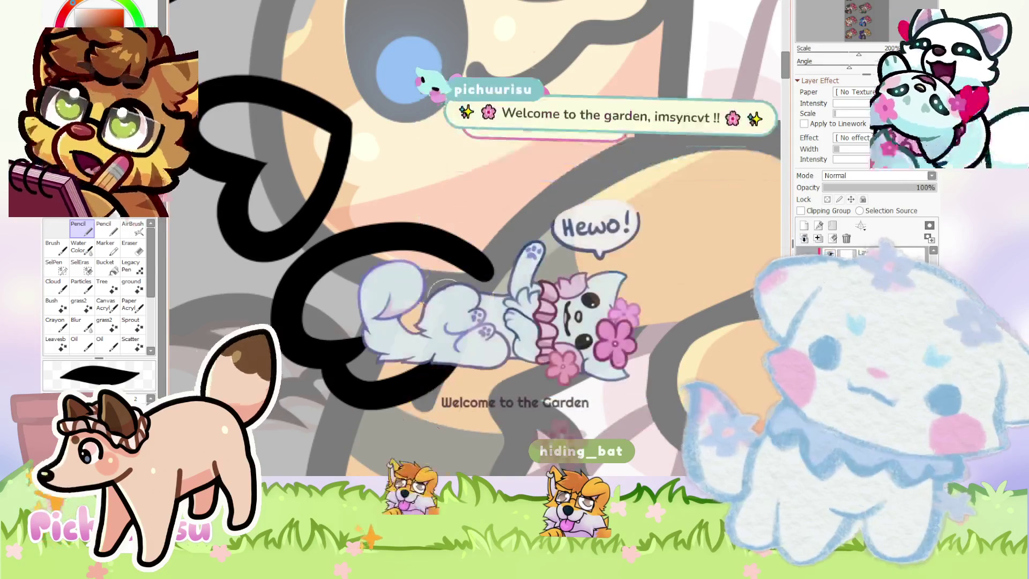
pyautogui.scroll(-1, 689, 317)
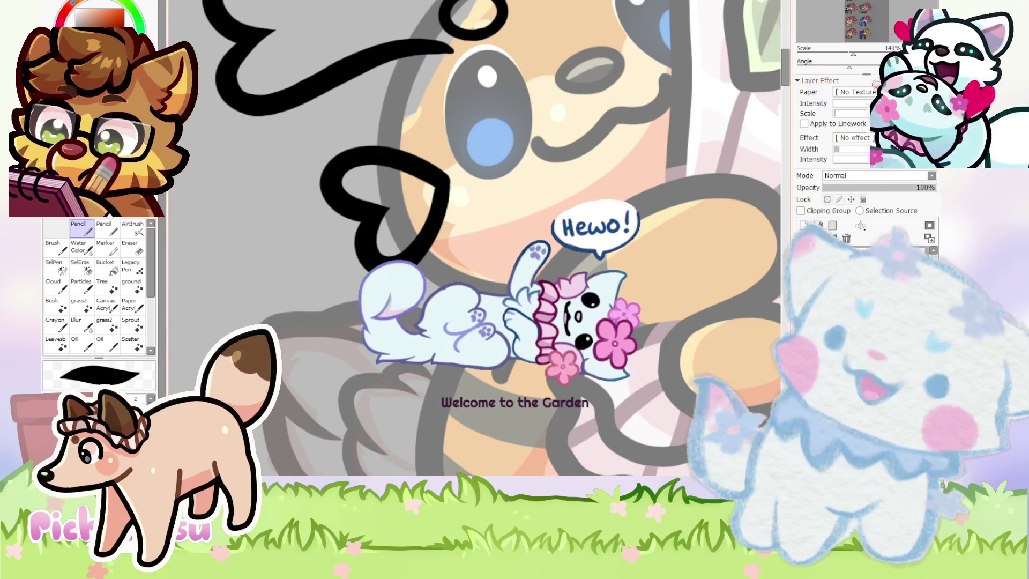
pyautogui.scroll(4, 392, 284)
pyautogui.scroll(2, 392, 284)
# Draw the new heart's upper curve and hooked lower side, then close it thickly.
pyautogui.moveTo(587, 255); pyautogui.dragTo(394, 337)
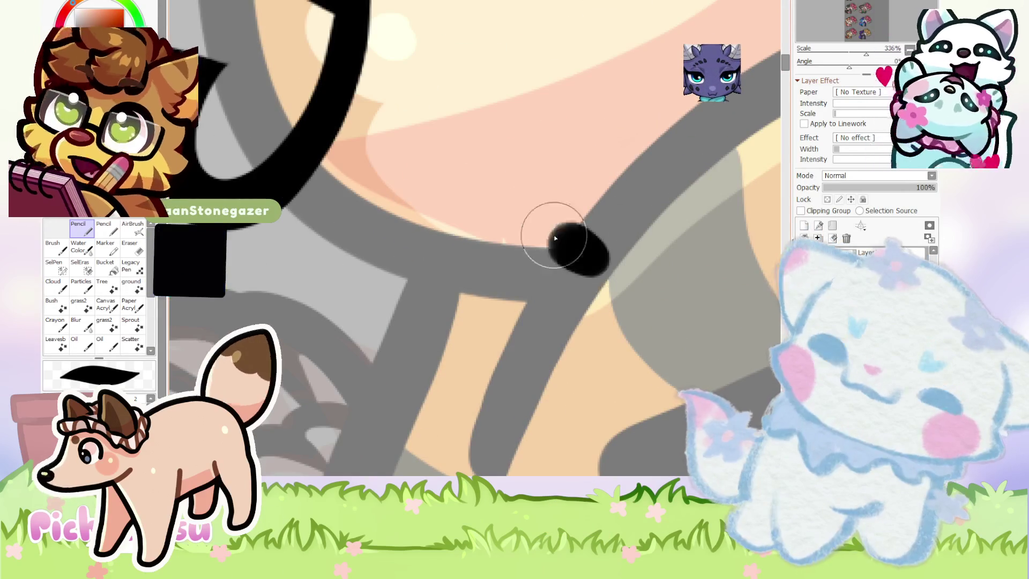
pyautogui.moveTo(335, 374); pyautogui.dragTo(512, 346)
pyautogui.scroll(-1, 483, 300)
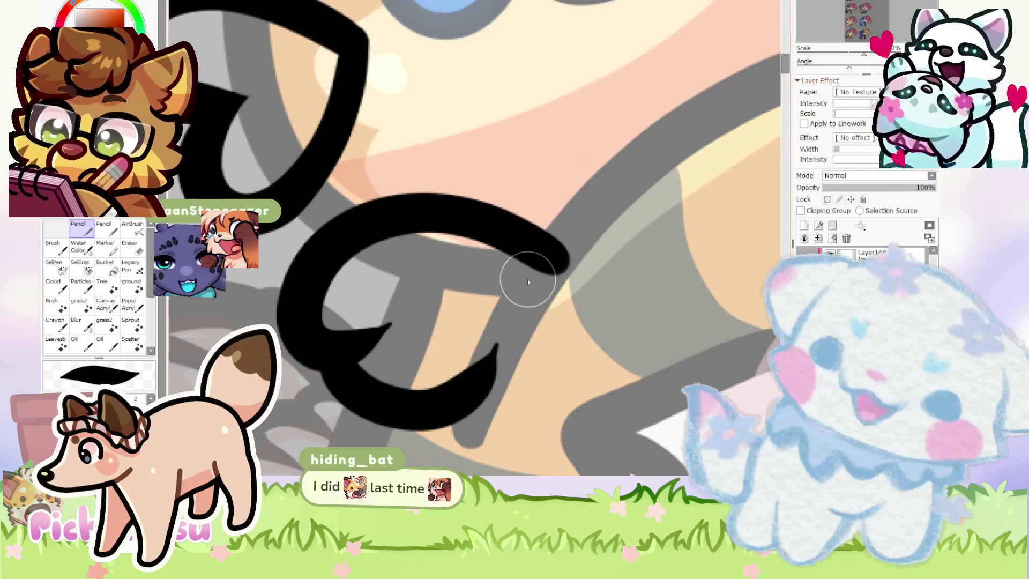
pyautogui.moveTo(559, 253); pyautogui.dragTo(486, 374)
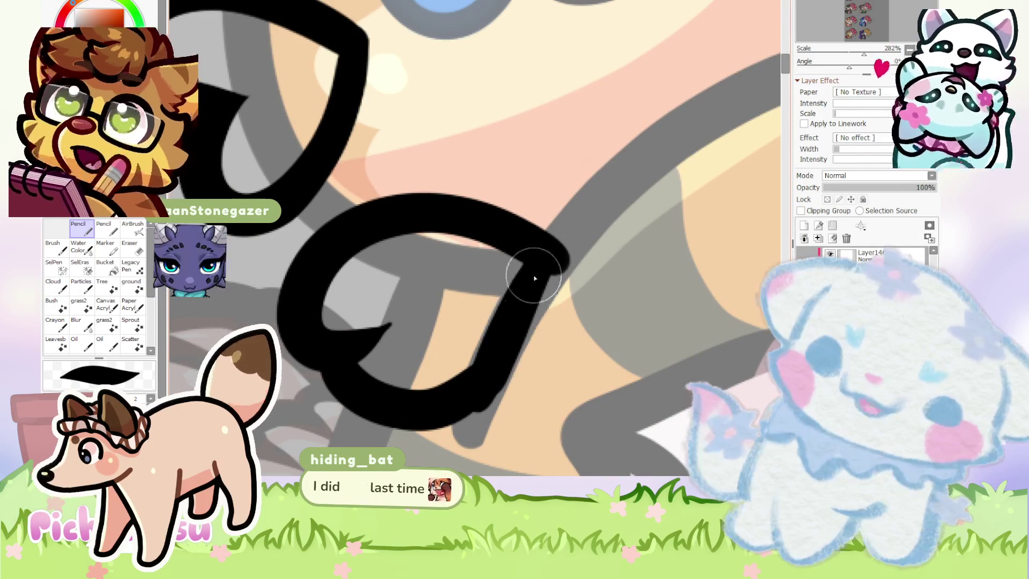
pyautogui.scroll(-8, 487, 356)
pyautogui.scroll(4, 422, 253)
pyautogui.scroll(4, 422, 253)
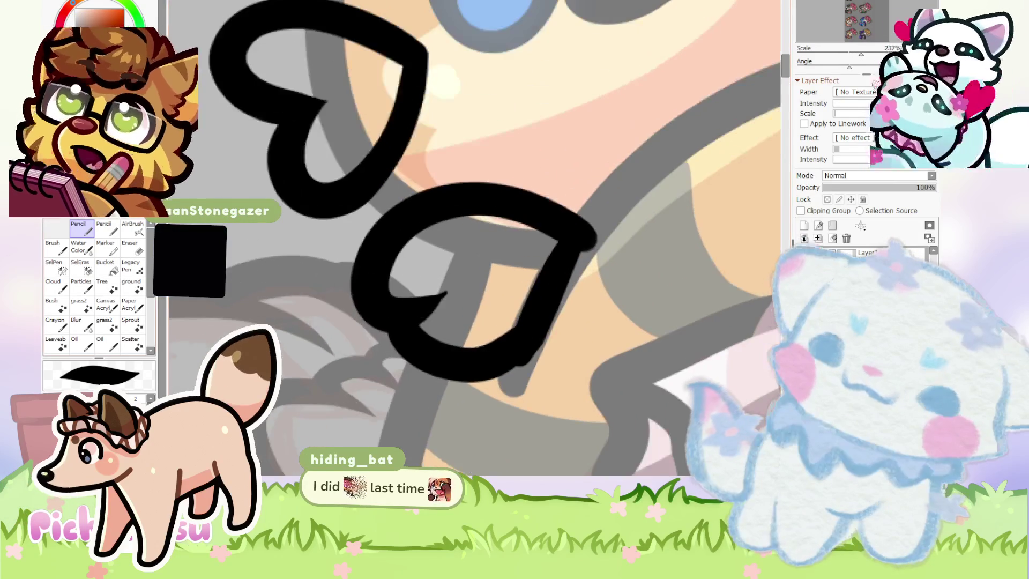
# Erase the stray spike inside the heart.
pyautogui.press('e')
pyautogui.moveTo(437, 310); pyautogui.dragTo(423, 303)
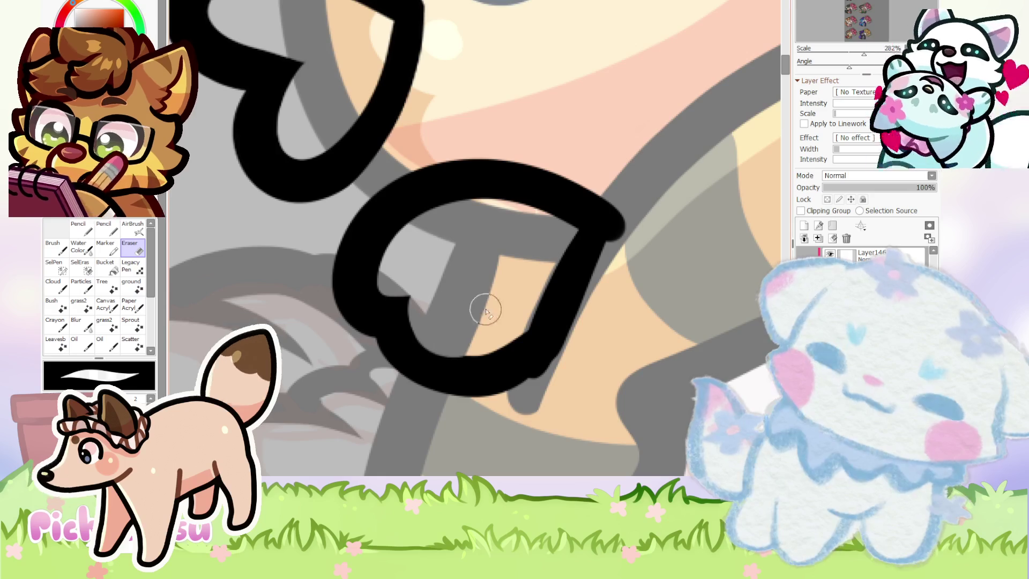
pyautogui.scroll(1, 480, 310)
pyautogui.scroll(-3, 404, 349)
pyautogui.scroll(-2, 404, 348)
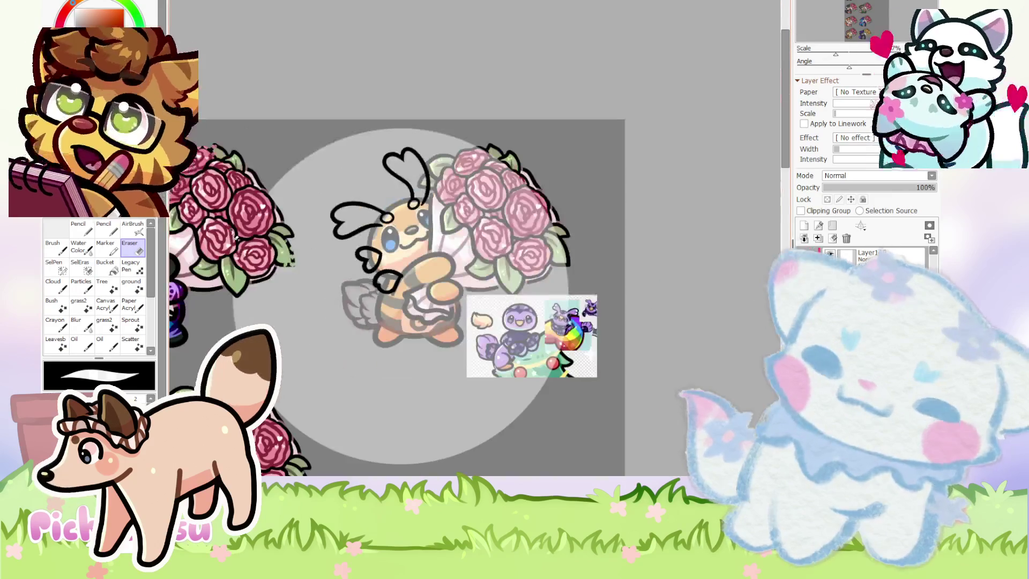
# Switch back to the Pencil and retrace the heart's right outline smoothly.
pyautogui.click(83, 236)
pyautogui.scroll(2, 371, 281)
pyautogui.scroll(2, 371, 281)
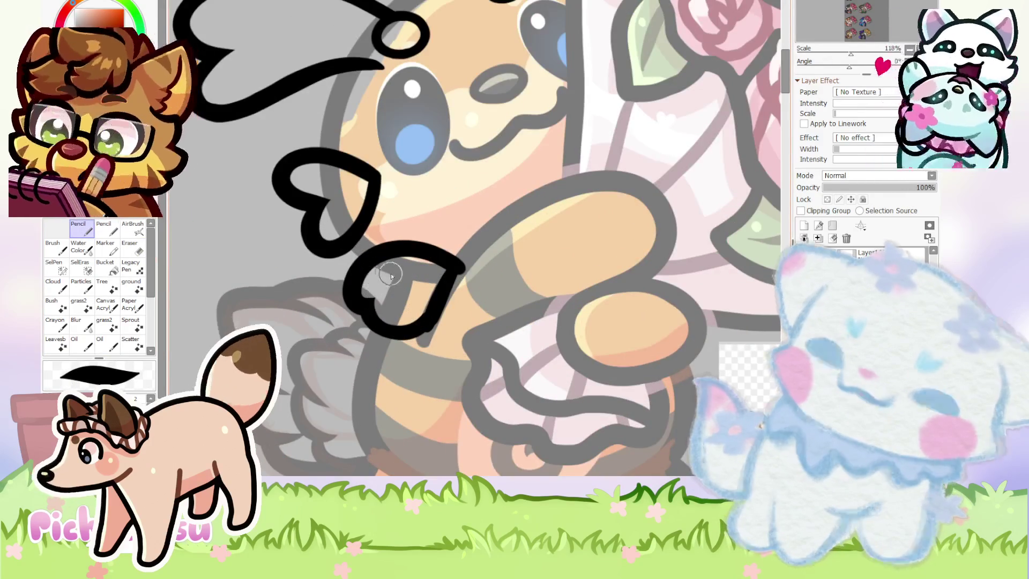
pyautogui.scroll(1, 387, 274)
pyautogui.scroll(1, 464, 246)
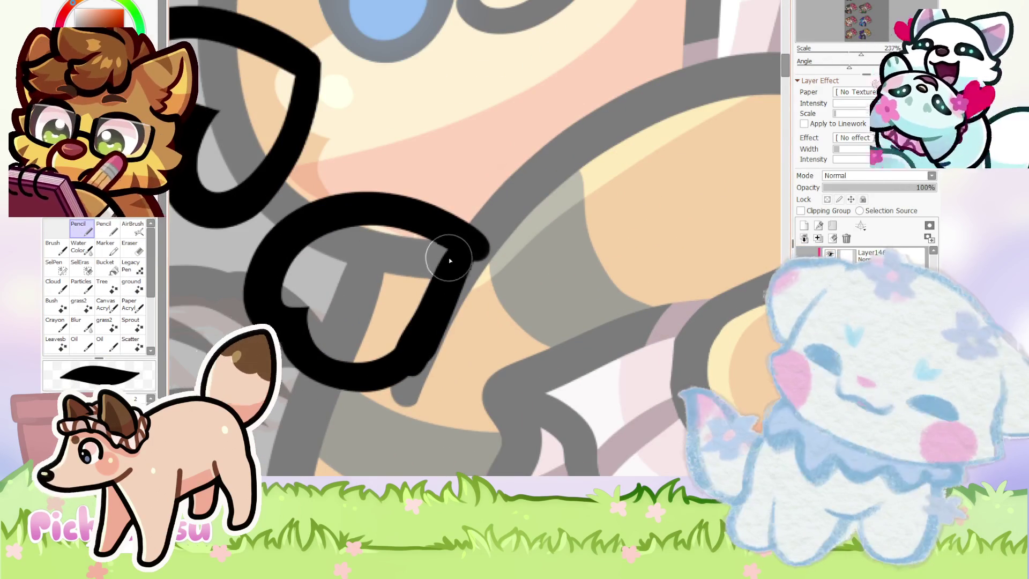
pyautogui.moveTo(454, 253); pyautogui.dragTo(419, 348)
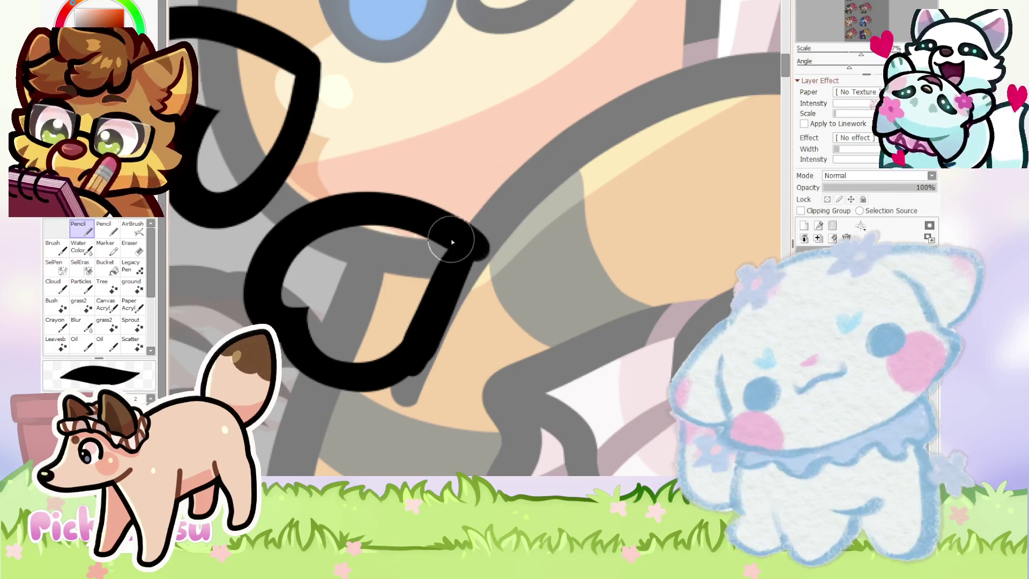
pyautogui.scroll(-5, 450, 244)
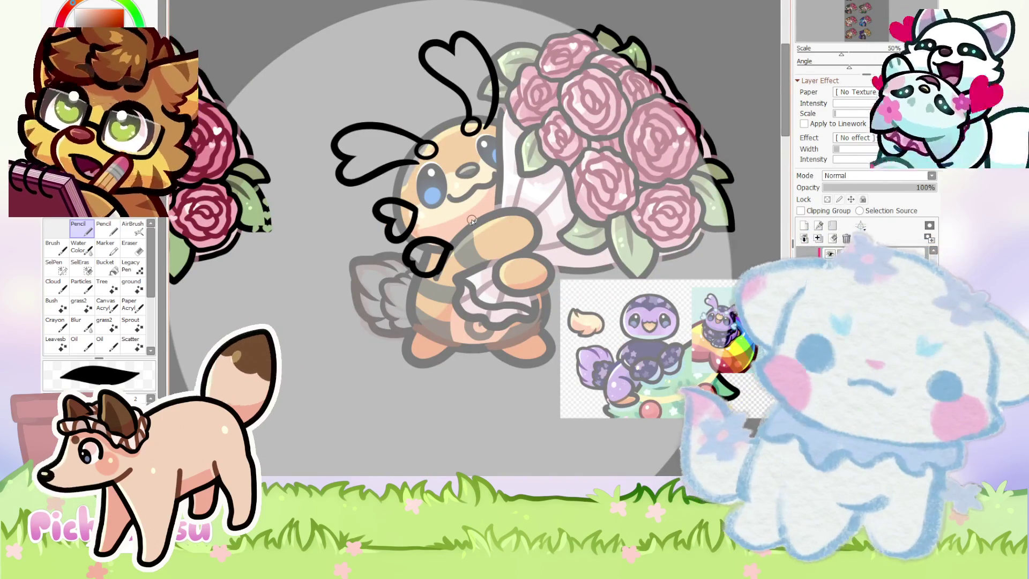
pyautogui.scroll(-1, 471, 317)
pyautogui.scroll(2, 537, 219)
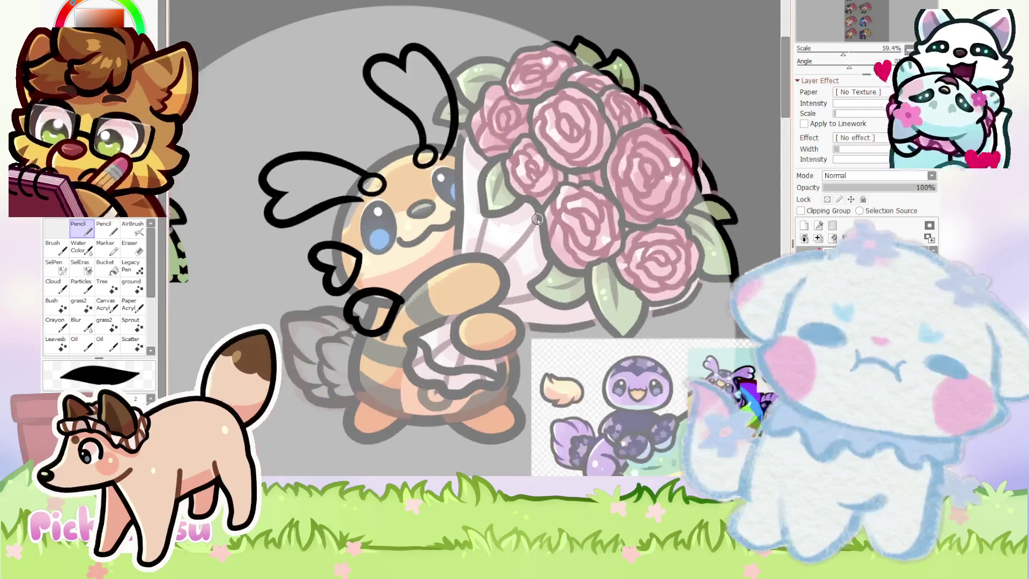
pyautogui.scroll(2, 433, 184)
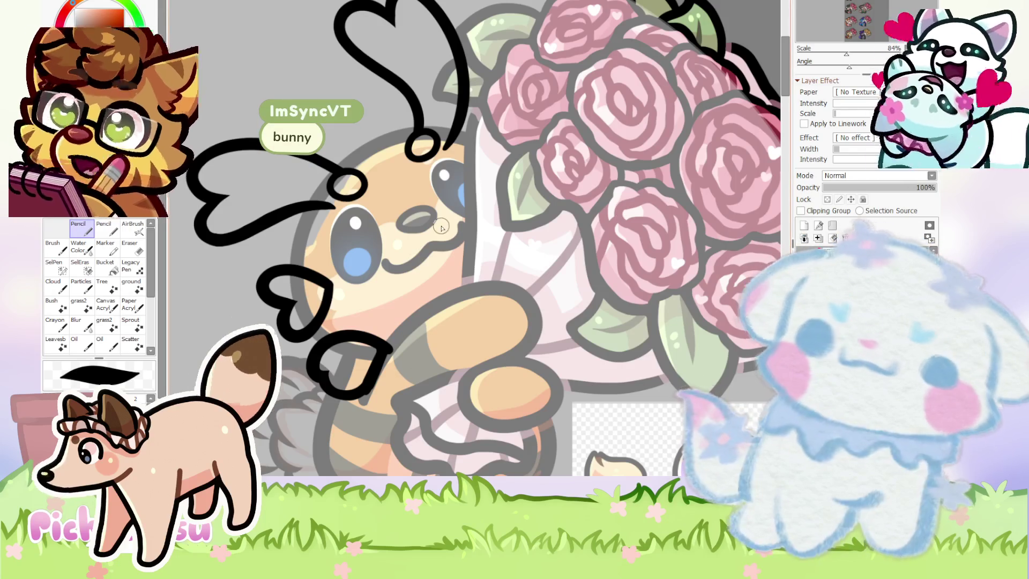
# Zoom in and try two black loops around the bee's nose, undoing both.
pyautogui.scroll(3, 440, 228)
pyautogui.scroll(2, 435, 242)
pyautogui.scroll(3, 417, 282)
pyautogui.moveTo(401, 311)
pyautogui.mouseDown()
pyautogui.moveTo(421, 319)
pyautogui.moveTo(374, 322)
pyautogui.mouseUp()
pyautogui.scroll(-7, 348, 225)
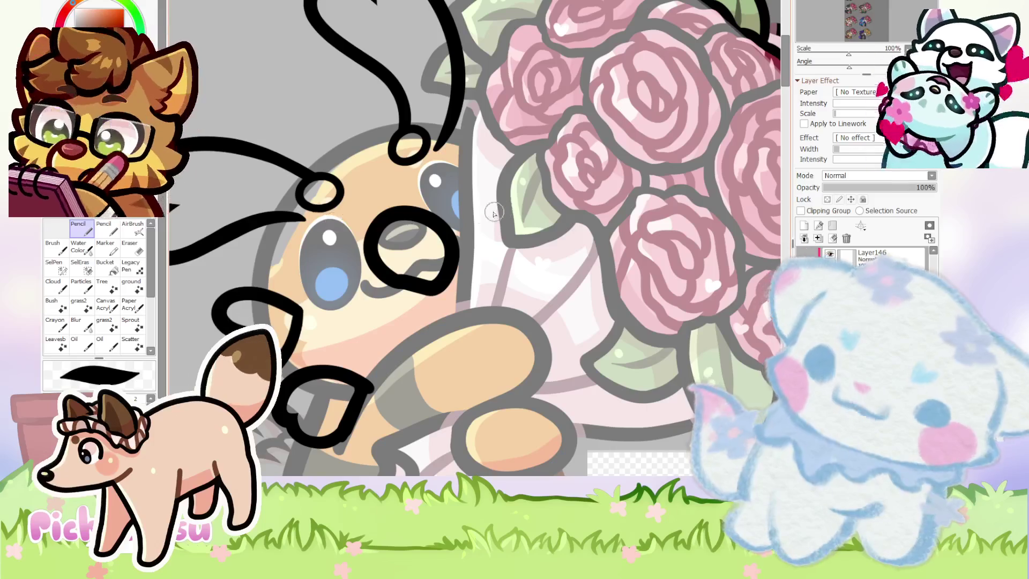
pyautogui.hotkey('ctrl', 'z')
pyautogui.scroll(1, 435, 226)
pyautogui.scroll(2, 435, 226)
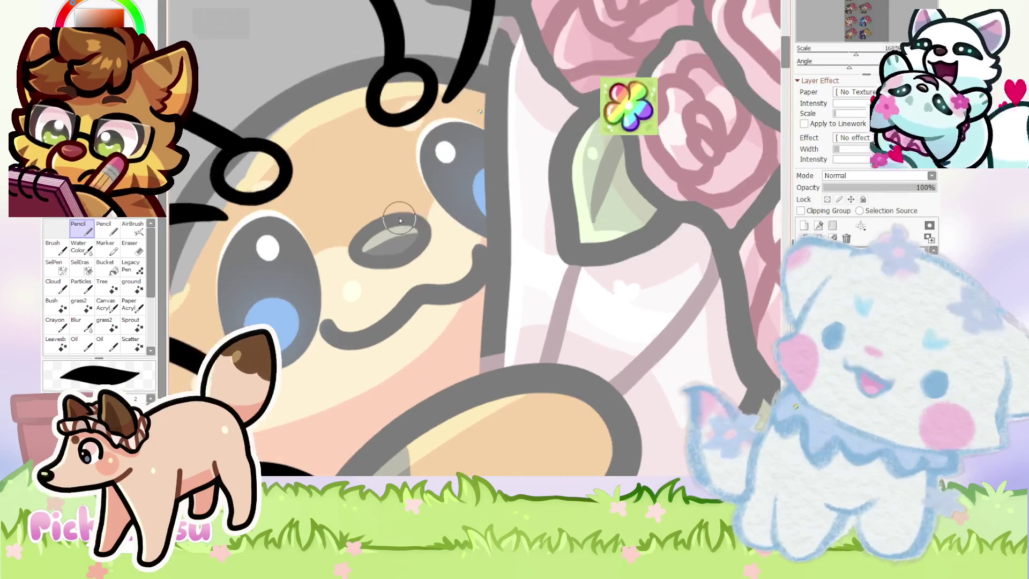
pyautogui.scroll(4, 379, 299)
pyautogui.moveTo(331, 339); pyautogui.dragTo(428, 294)
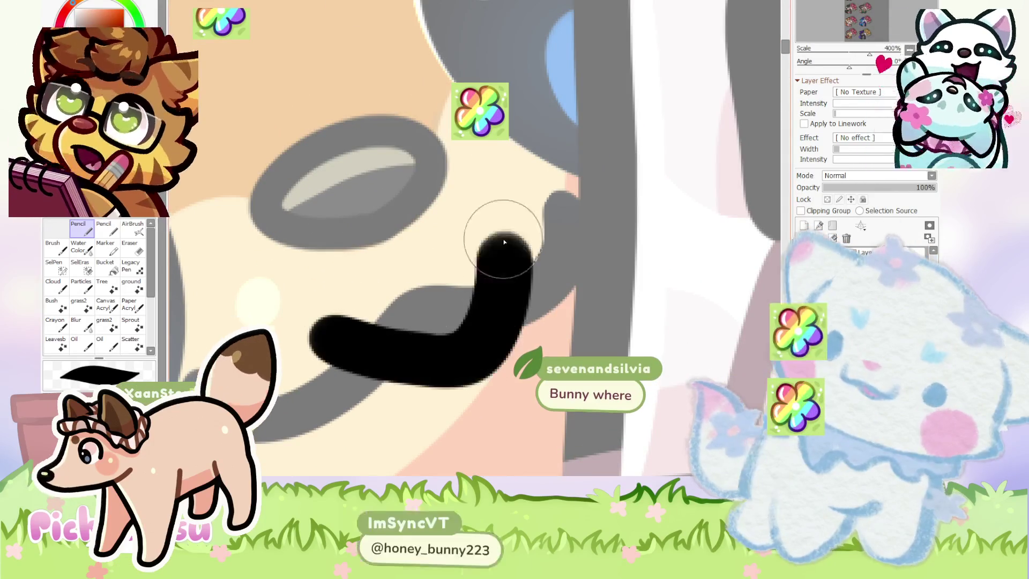
pyautogui.scroll(-5, 428, 294)
pyautogui.scroll(-1, 428, 294)
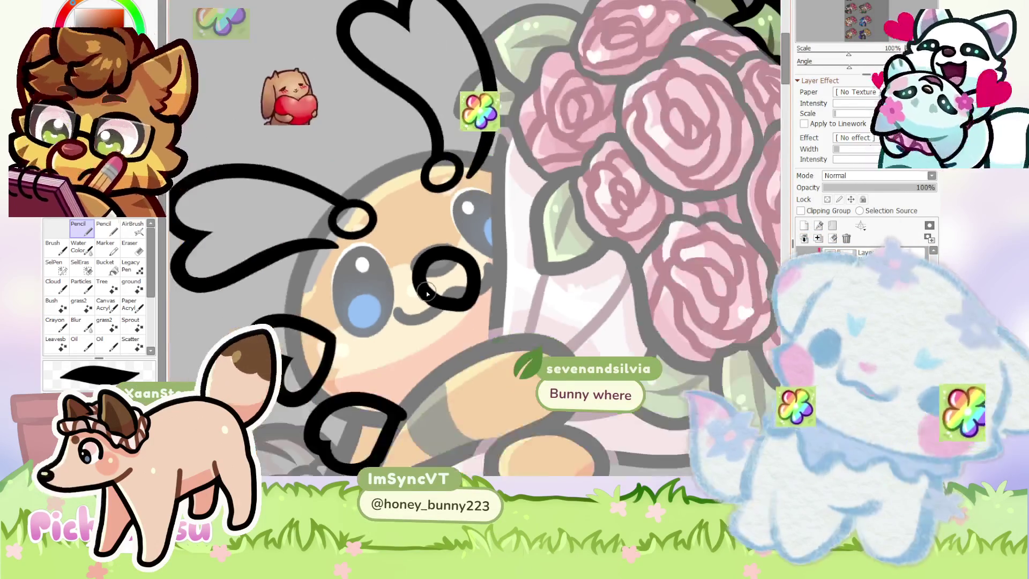
pyautogui.scroll(-1, 428, 294)
pyautogui.hotkey('ctrl', 'z')
# Rotate the view and redraw until a clean, thick closed loop curves under the nose.
pyautogui.scroll(1, 439, 290)
pyautogui.scroll(1, 439, 290)
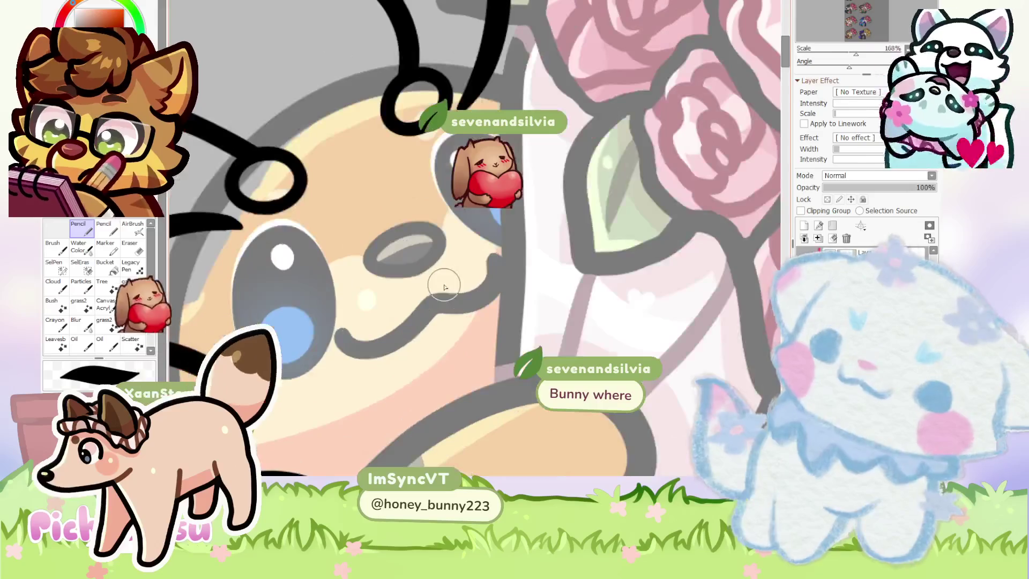
pyautogui.scroll(1, 443, 280)
pyautogui.scroll(2, 400, 280)
pyautogui.moveTo(322, 341)
pyautogui.mouseDown()
pyautogui.moveTo(380, 409)
pyautogui.moveTo(356, 271)
pyautogui.mouseUp()
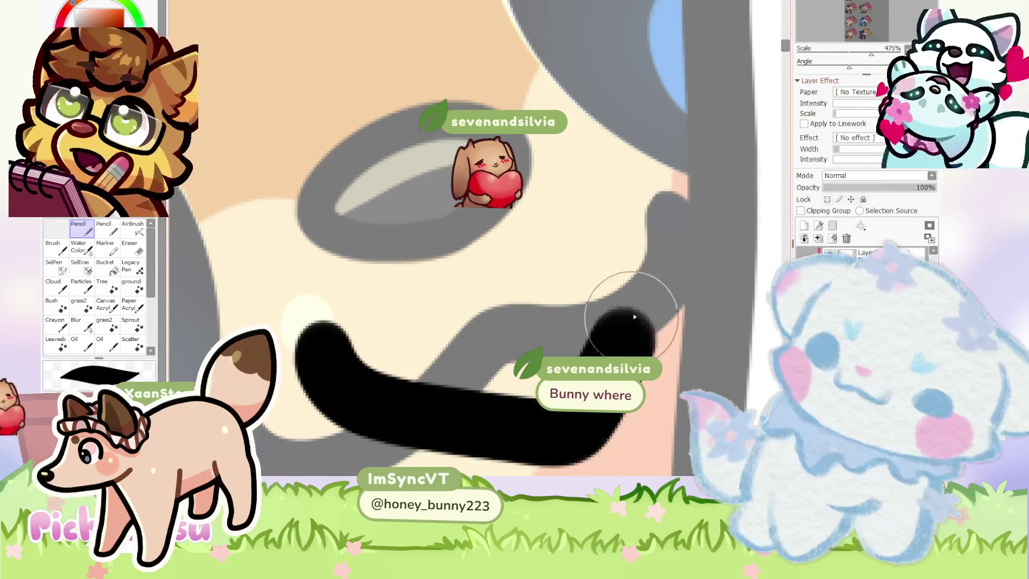
pyautogui.scroll(-1, 316, 240)
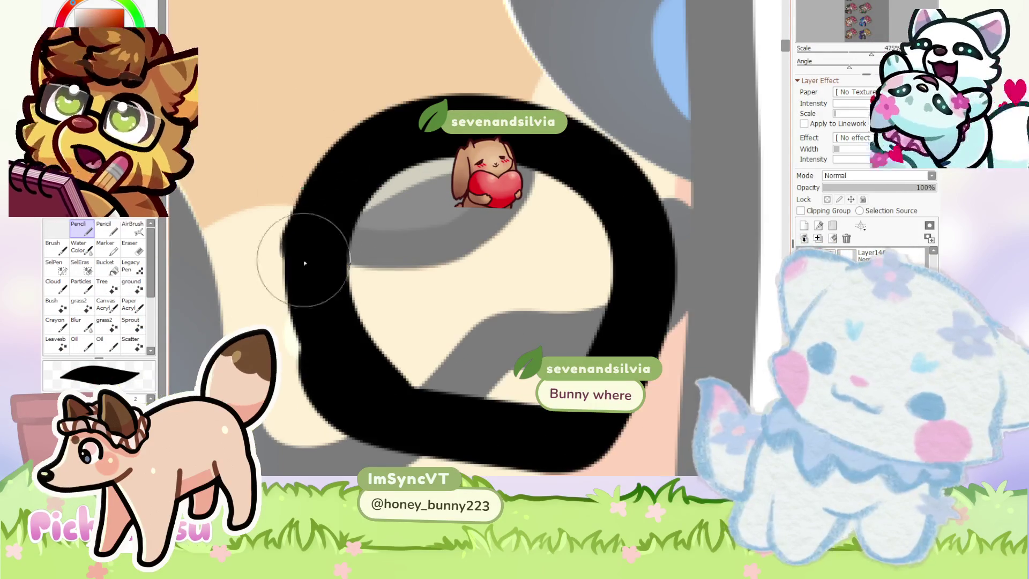
pyautogui.scroll(-4, 513, 215)
pyautogui.scroll(-5, 513, 215)
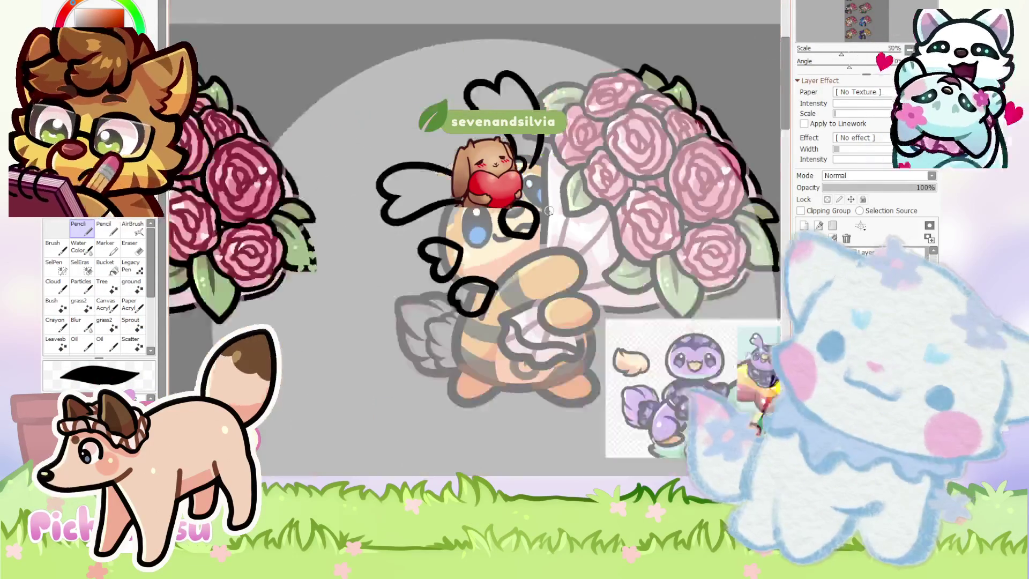
pyautogui.moveTo(632, 204); pyautogui.dragTo(665, 225)
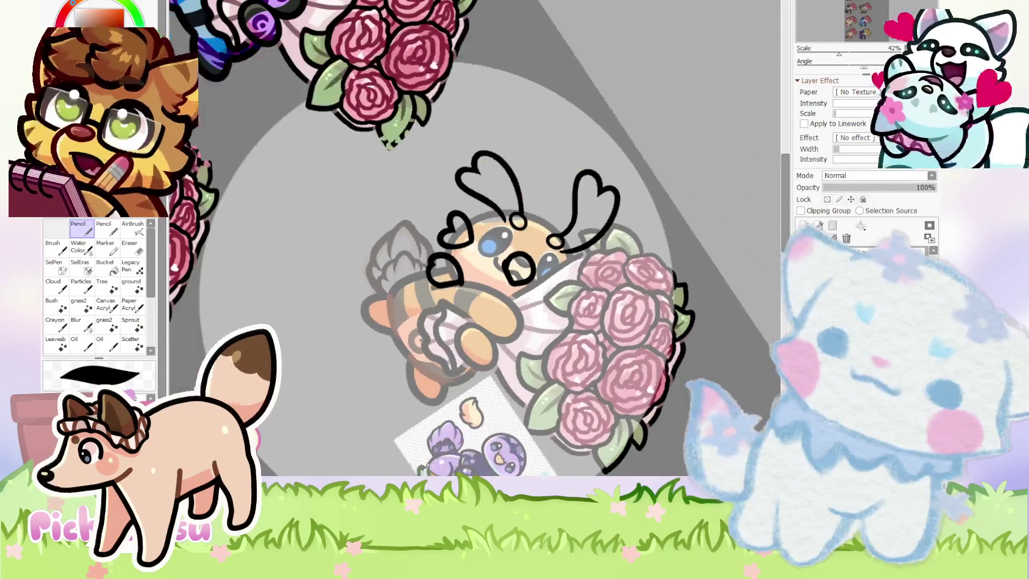
pyautogui.scroll(4, 538, 266)
pyautogui.scroll(3, 539, 265)
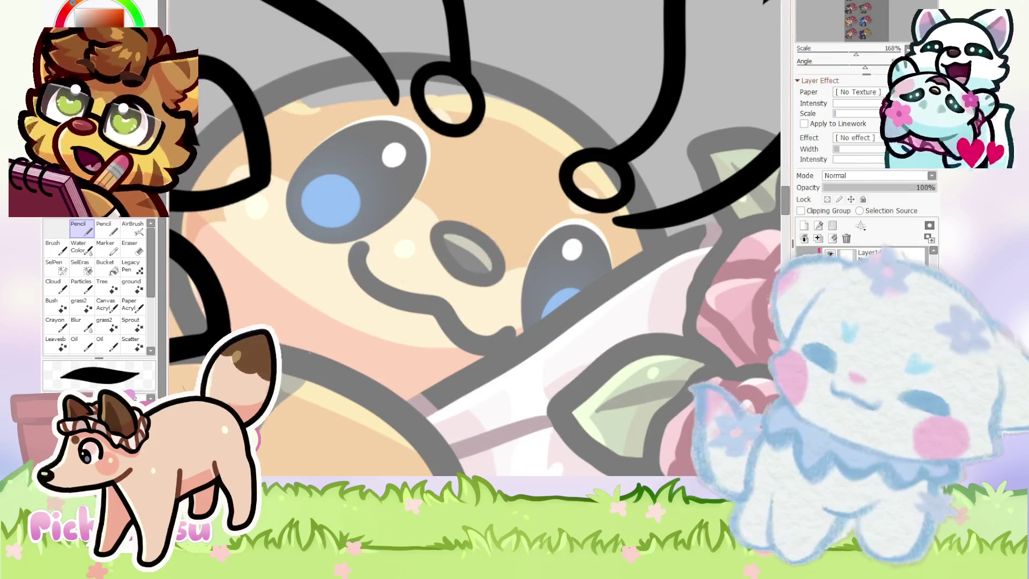
pyautogui.scroll(3, 392, 286)
pyautogui.moveTo(433, 374); pyautogui.dragTo(389, 209)
pyautogui.scroll(2, 381, 284)
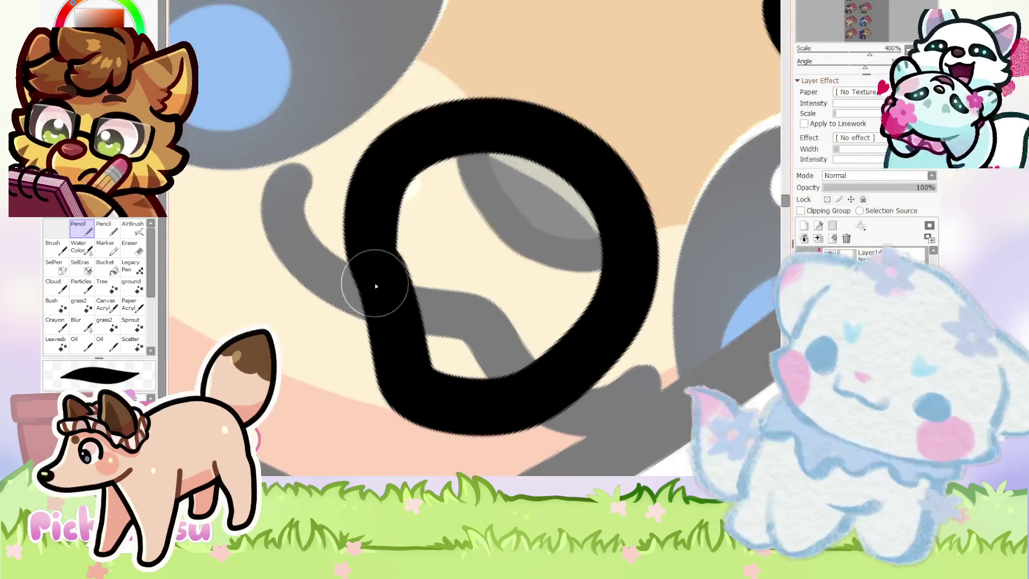
pyautogui.hotkey('ctrl', 'z')
pyautogui.moveTo(389, 260); pyautogui.dragTo(408, 386)
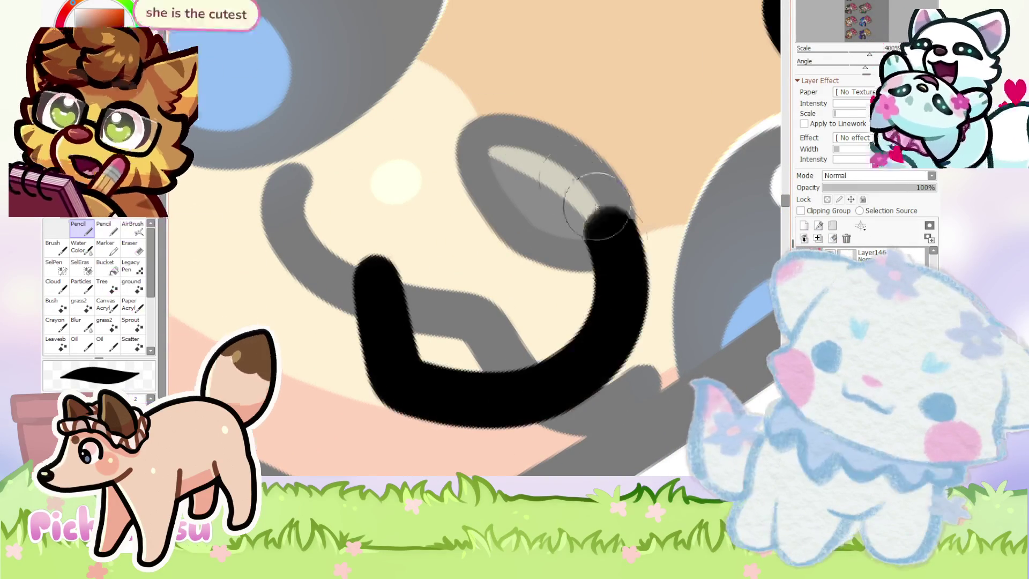
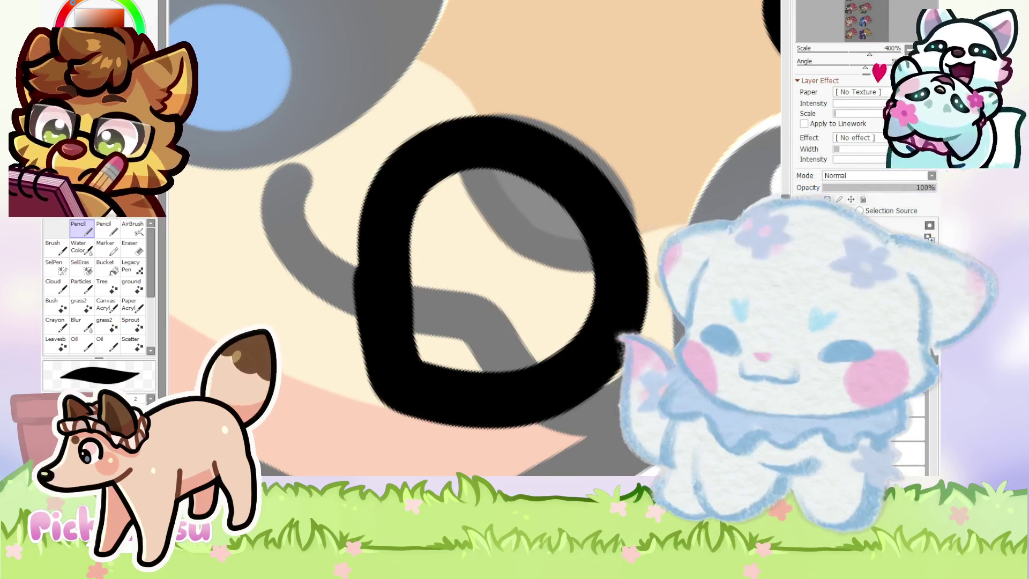
# Lasso the black ring around the bee's right eye and rotate it to a tilted angle.
pyautogui.scroll(-3, 529, 298)
pyautogui.scroll(-3, 626, 252)
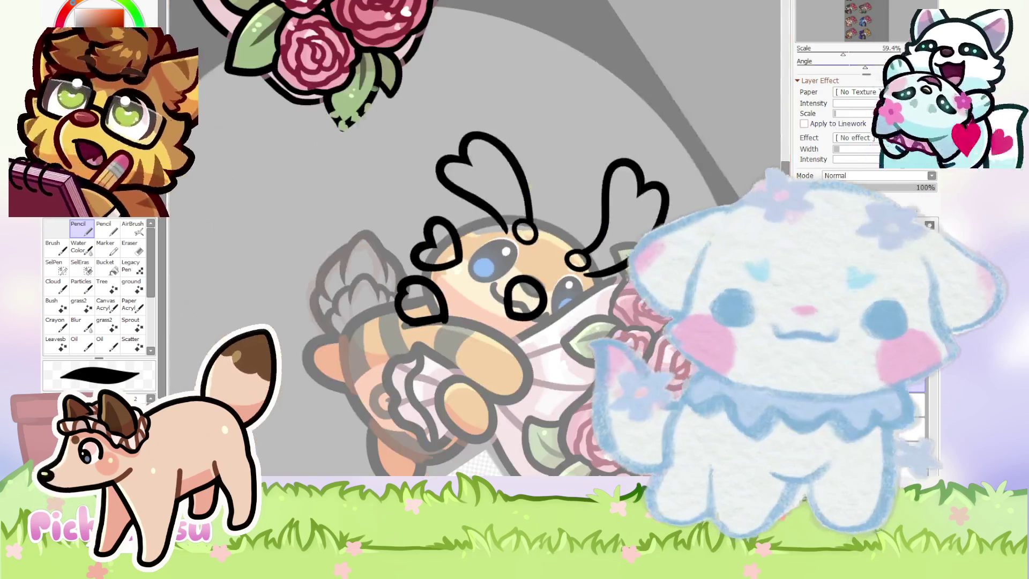
pyautogui.scroll(-5, 531, 113)
pyautogui.scroll(3, 531, 113)
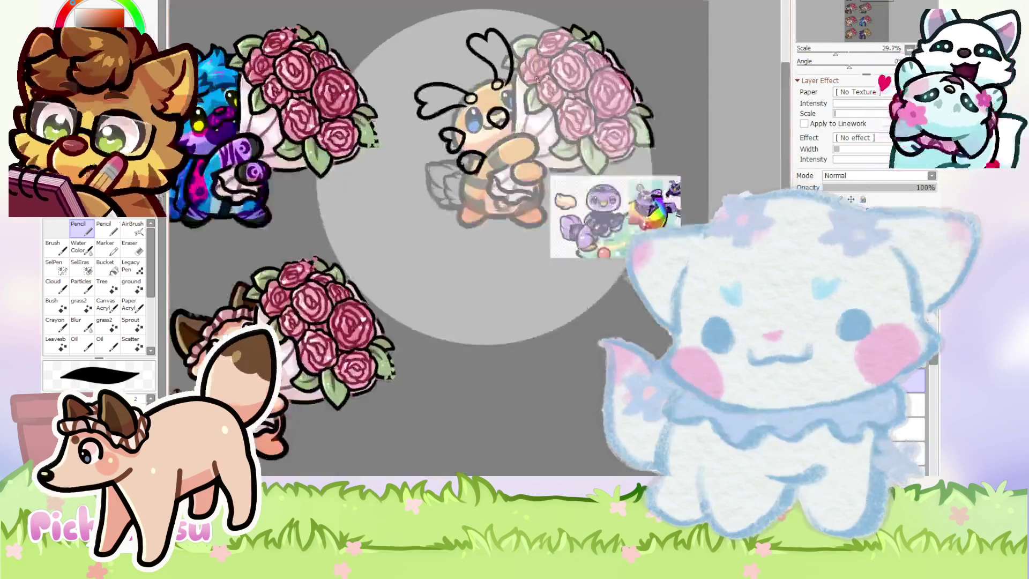
pyautogui.scroll(3, 531, 112)
pyautogui.scroll(3, 531, 112)
pyautogui.scroll(3, 207, 156)
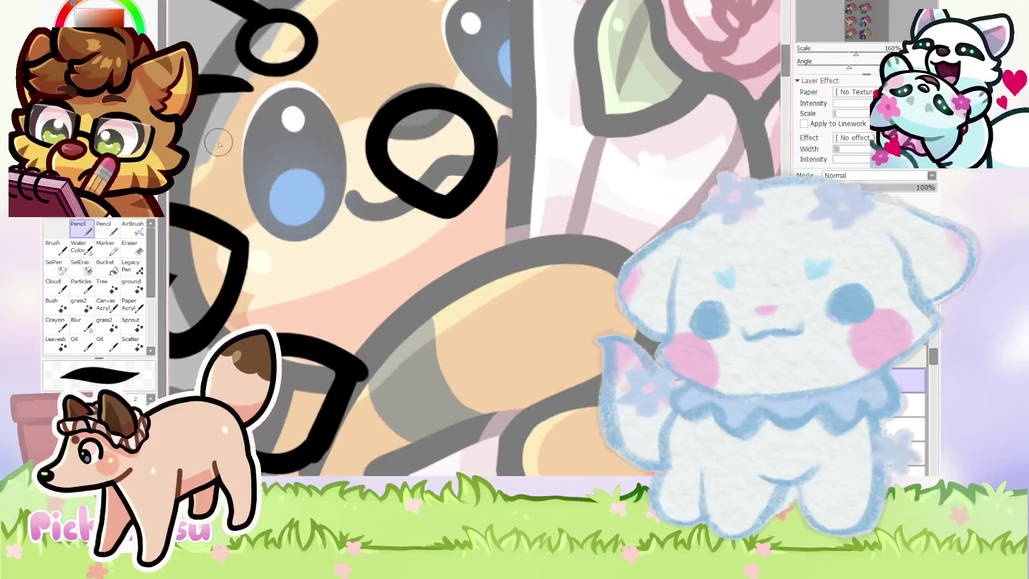
pyautogui.press('a')
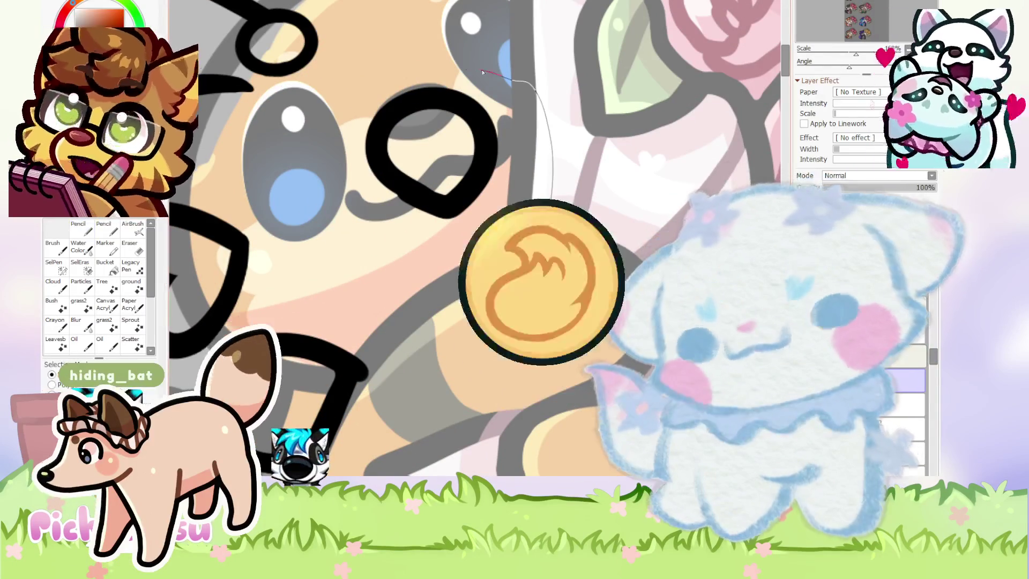
pyautogui.moveTo(407, 278); pyautogui.dragTo(408, 277)
pyautogui.hotkey('ctrl', 't')
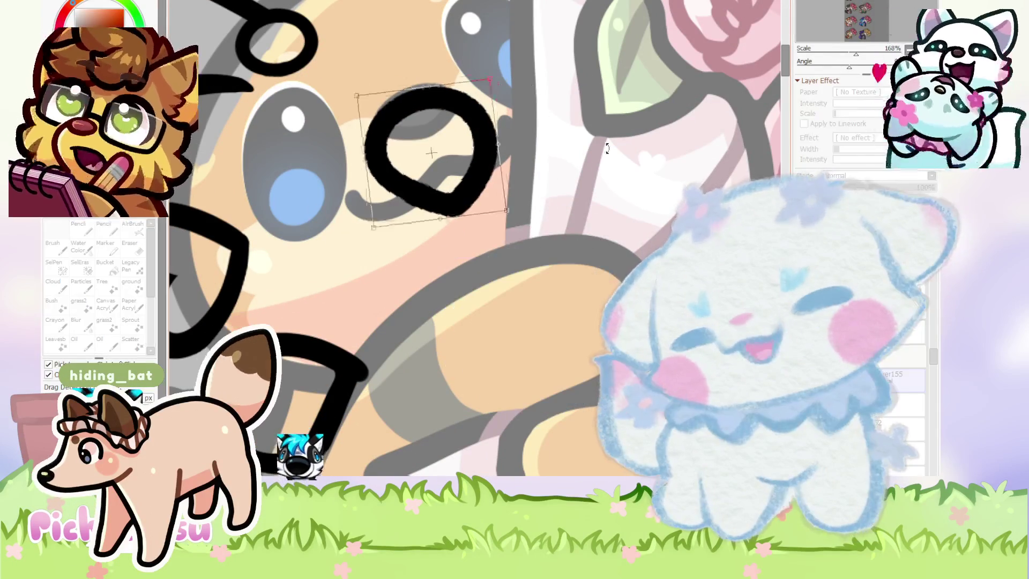
pyautogui.moveTo(536, 204); pyautogui.dragTo(439, 170)
pyautogui.press('Return')
# Extend the black line near the bee's eye with the pencil.
pyautogui.scroll(-3, 438, 170)
pyautogui.scroll(-2, 456, 144)
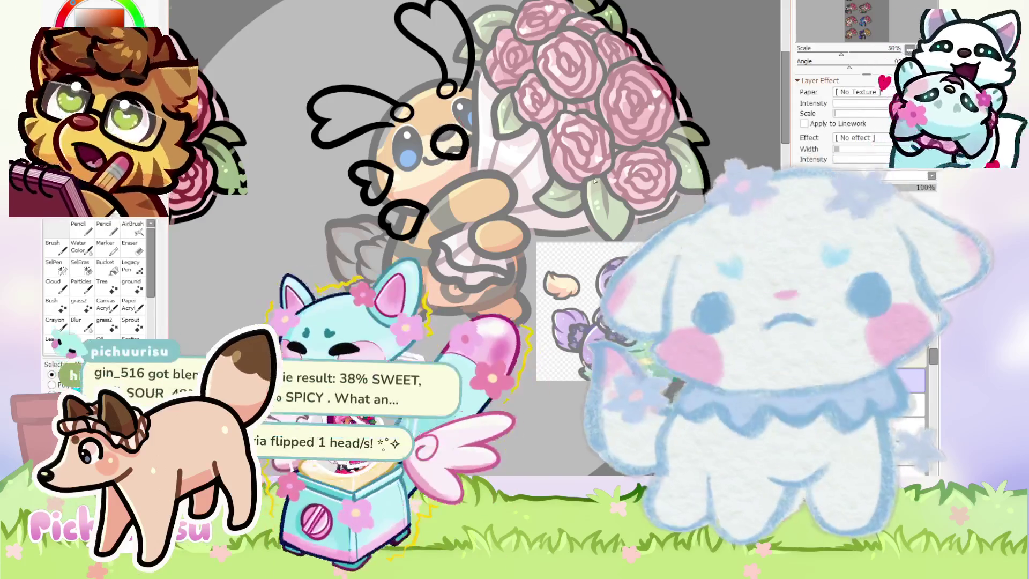
pyautogui.scroll(2, 608, 267)
pyautogui.press('n')
pyautogui.scroll(3, 298, 138)
pyautogui.moveTo(309, 143); pyautogui.dragTo(563, 287)
# Reselect the ring around the bee's right eye and delete it.
pyautogui.scroll(-2, 400, 206)
pyautogui.scroll(-2, 400, 206)
pyautogui.scroll(1, 429, 203)
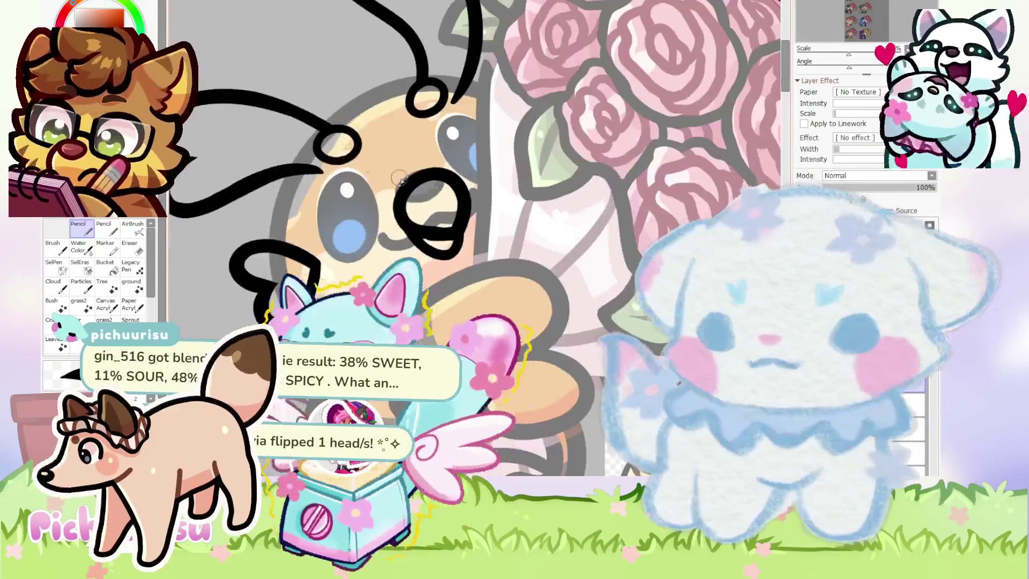
pyautogui.scroll(1, 452, 203)
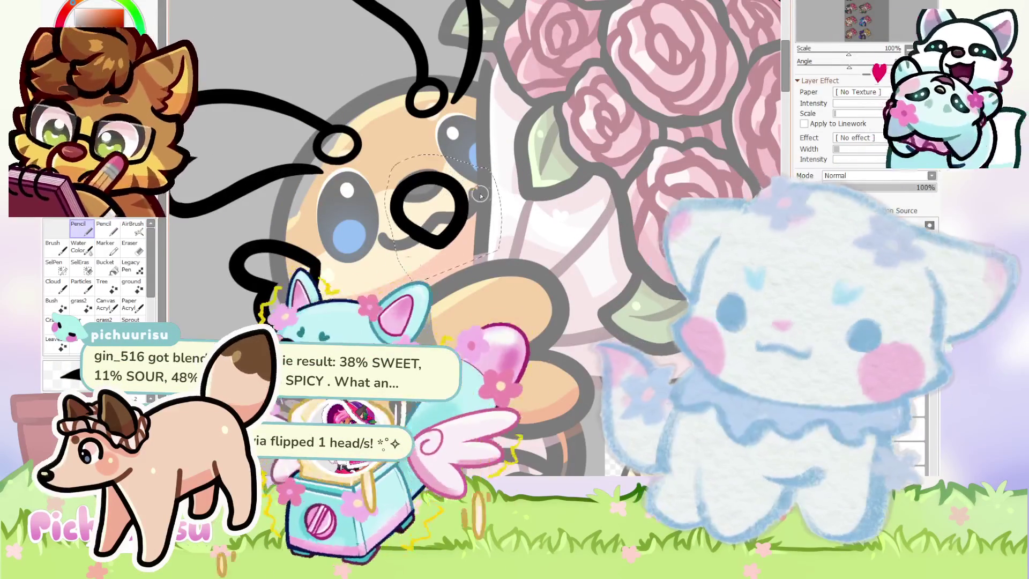
pyautogui.moveTo(399, 161); pyautogui.dragTo(397, 247)
pyautogui.press('Delete')
pyautogui.scroll(2, 513, 208)
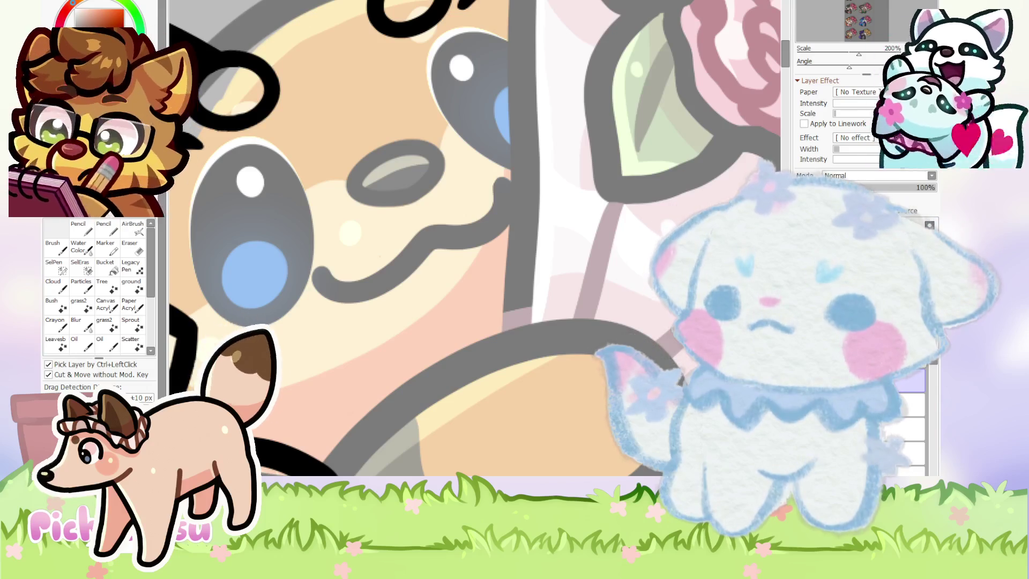
pyautogui.scroll(-2, 583, 267)
pyautogui.scroll(-2, 583, 266)
pyautogui.scroll(-1, 583, 266)
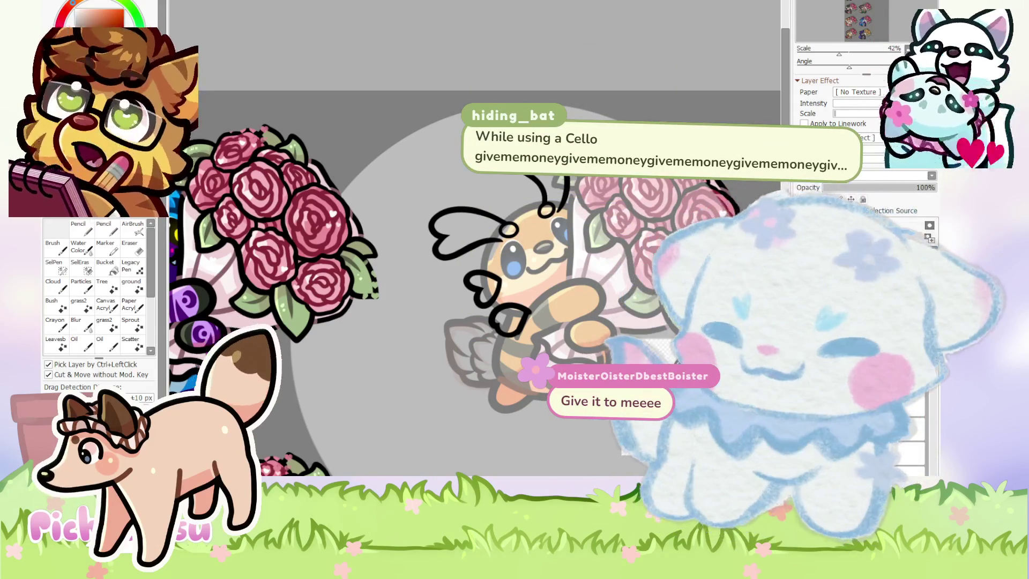
# With the pencil, try a thick black stroke, then a black loop around the bee's eye.
pyautogui.scroll(2, 203, 224)
pyautogui.scroll(3, 203, 225)
pyautogui.click(78, 228)
pyautogui.scroll(3, 448, 249)
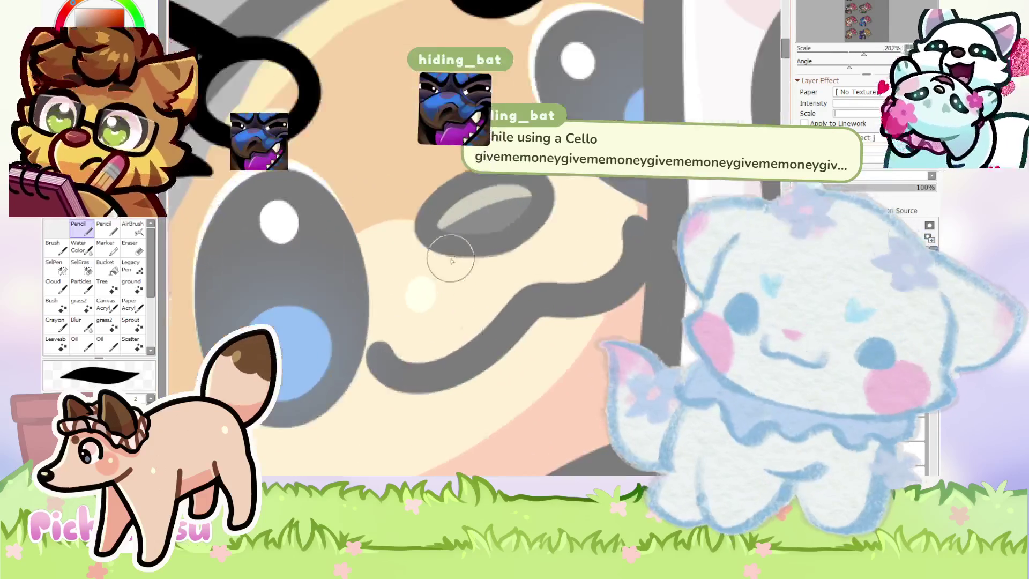
pyautogui.moveTo(432, 300)
pyautogui.mouseDown()
pyautogui.moveTo(592, 155)
pyautogui.moveTo(593, 305)
pyautogui.moveTo(413, 237)
pyautogui.moveTo(448, 236)
pyautogui.mouseUp()
pyautogui.hotkey('ctrl', 'z')
pyautogui.hotkey('ctrl', 'z')
pyautogui.moveTo(442, 310); pyautogui.dragTo(406, 272)
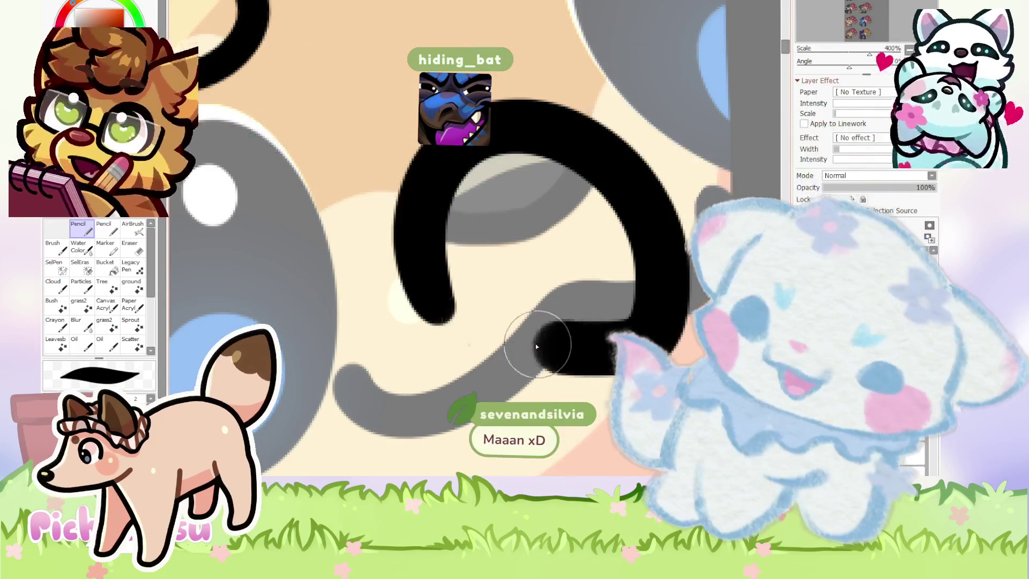
pyautogui.scroll(-2, 407, 272)
pyautogui.scroll(-2, 403, 240)
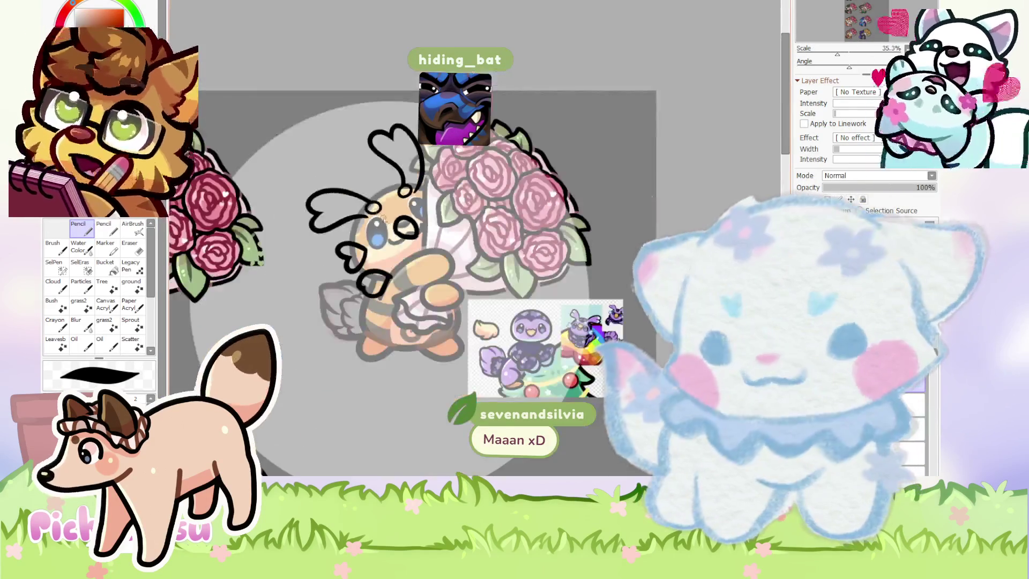
pyautogui.scroll(4, 403, 241)
pyautogui.scroll(4, 403, 241)
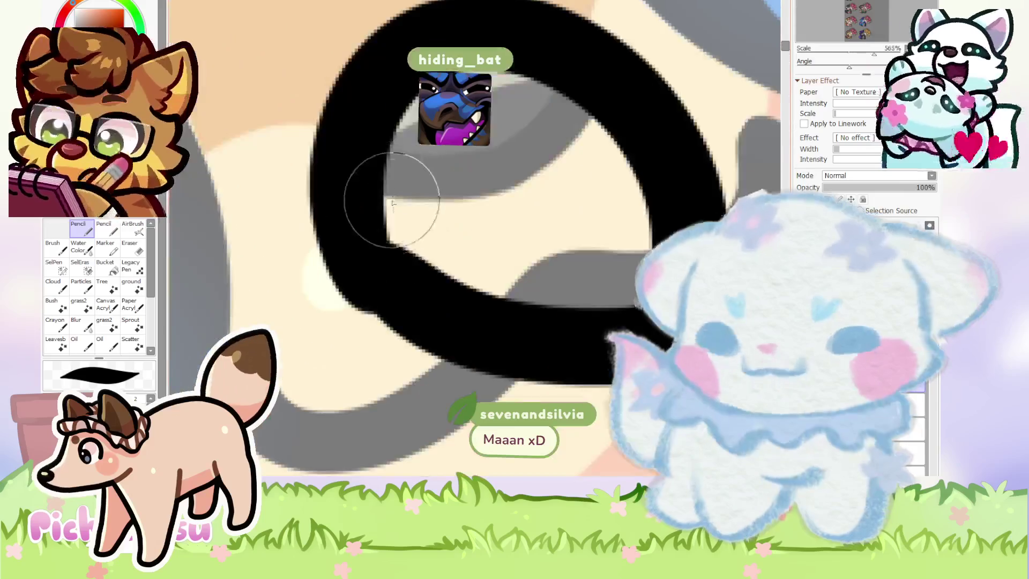
# Redraw a thick black loop around the eye and extend it into an e shape.
pyautogui.hotkey('ctrl', 'z')
pyautogui.moveTo(390, 324)
pyautogui.mouseDown()
pyautogui.moveTo(448, 46)
pyautogui.moveTo(655, 294)
pyautogui.moveTo(340, 249)
pyautogui.moveTo(390, 256)
pyautogui.mouseUp()
pyautogui.hotkey('ctrl', 'z')
pyautogui.moveTo(374, 294)
pyautogui.mouseDown()
pyautogui.moveTo(501, 32)
pyautogui.moveTo(574, 317)
pyautogui.moveTo(338, 241)
pyautogui.moveTo(417, 336)
pyautogui.mouseUp()
pyautogui.moveTo(504, 278); pyautogui.dragTo(620, 281)
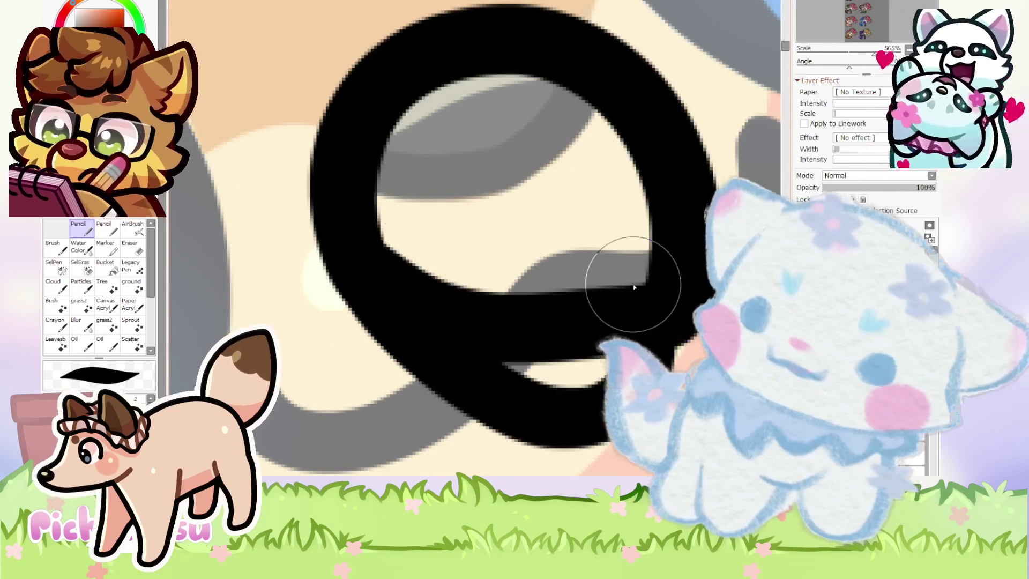
pyautogui.scroll(-4, 422, 227)
pyautogui.scroll(-3, 422, 228)
pyautogui.scroll(-1, 422, 228)
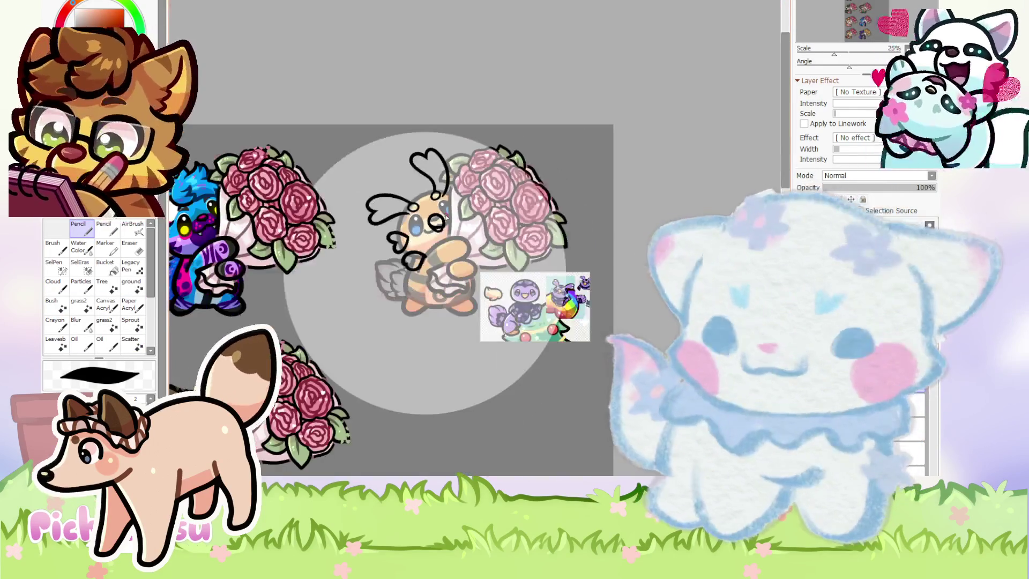
pyautogui.scroll(2, 426, 225)
pyautogui.scroll(1, 429, 224)
pyautogui.scroll(4, 429, 224)
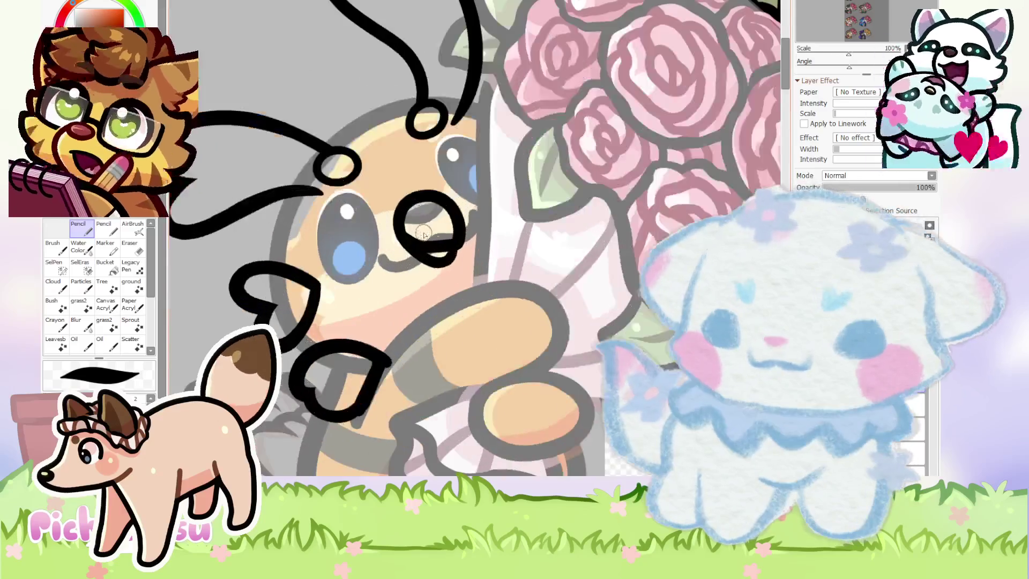
pyautogui.scroll(3, 436, 236)
pyautogui.scroll(4, 448, 259)
# Undo the e-shaped loop and test a new curved black stroke over the eye.
pyautogui.hotkey('ctrl', 'z')
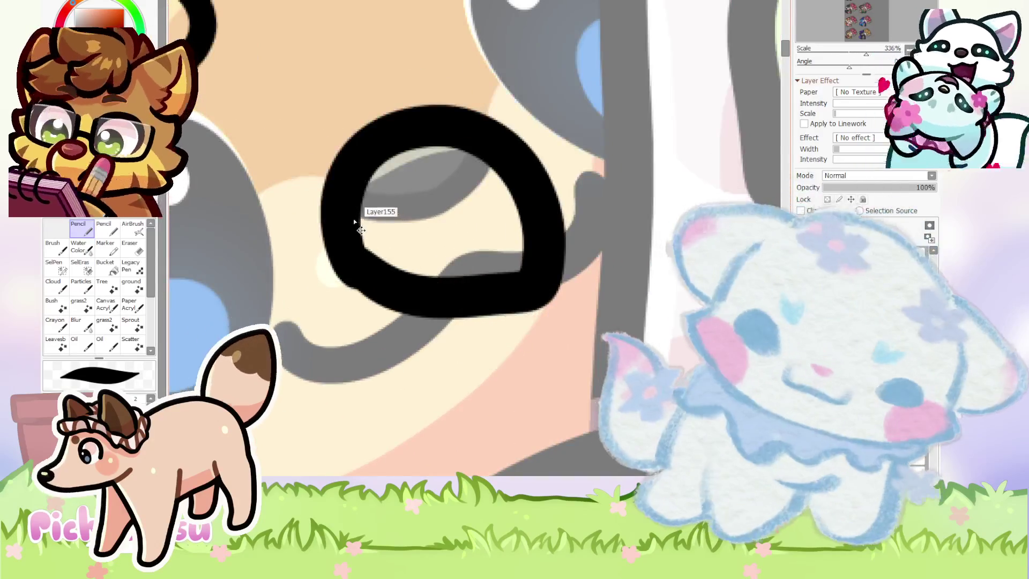
pyautogui.hotkey('ctrl', 'z')
pyautogui.moveTo(336, 251)
pyautogui.mouseDown()
pyautogui.moveTo(417, 111)
pyautogui.moveTo(328, 223)
pyautogui.moveTo(468, 140)
pyautogui.moveTo(400, 306)
pyautogui.moveTo(343, 191)
pyautogui.moveTo(471, 368)
pyautogui.moveTo(364, 306)
pyautogui.moveTo(476, 287)
pyautogui.mouseUp()
pyautogui.hotkey('ctrl', 'z')
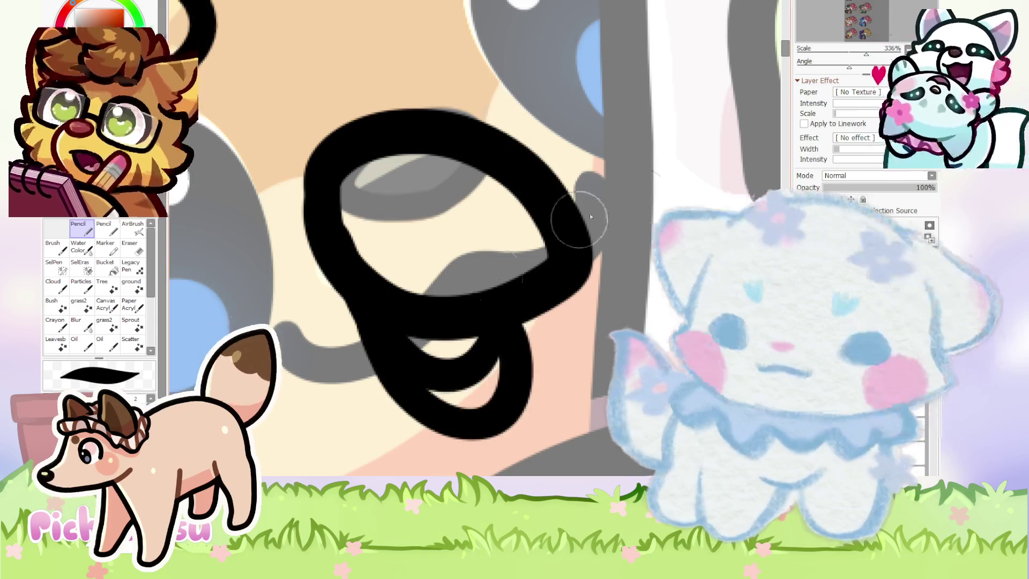
pyautogui.scroll(-5, 489, 272)
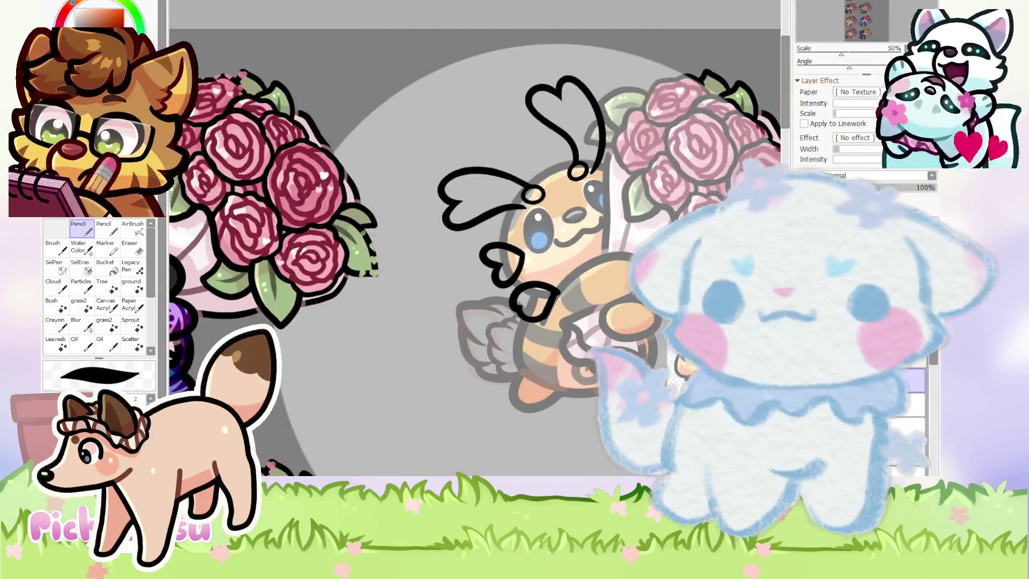
# Delete the black eye loop and add orange strokes beside the loop near the mouth.
pyautogui.press('Delete')
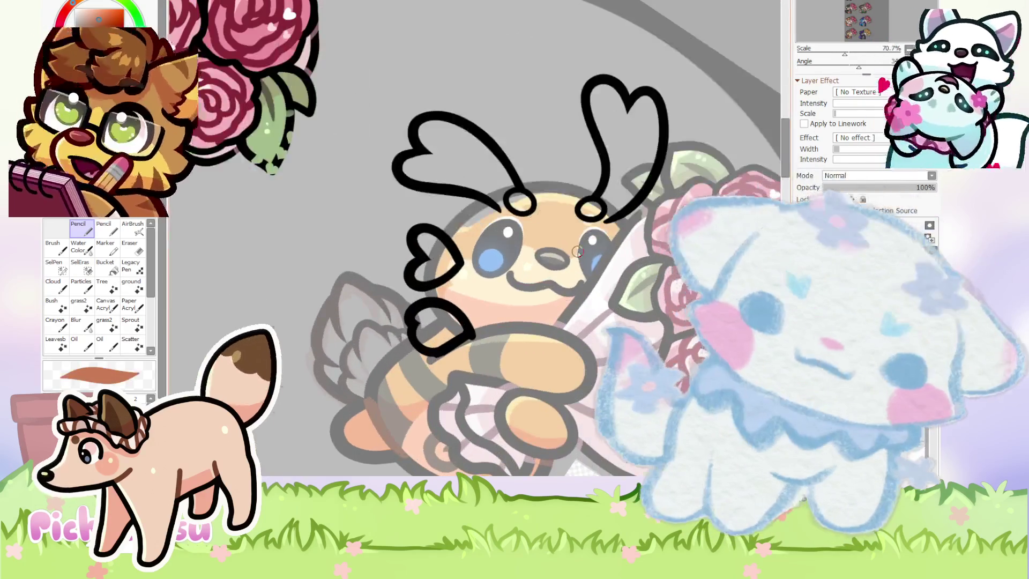
pyautogui.scroll(6, 561, 300)
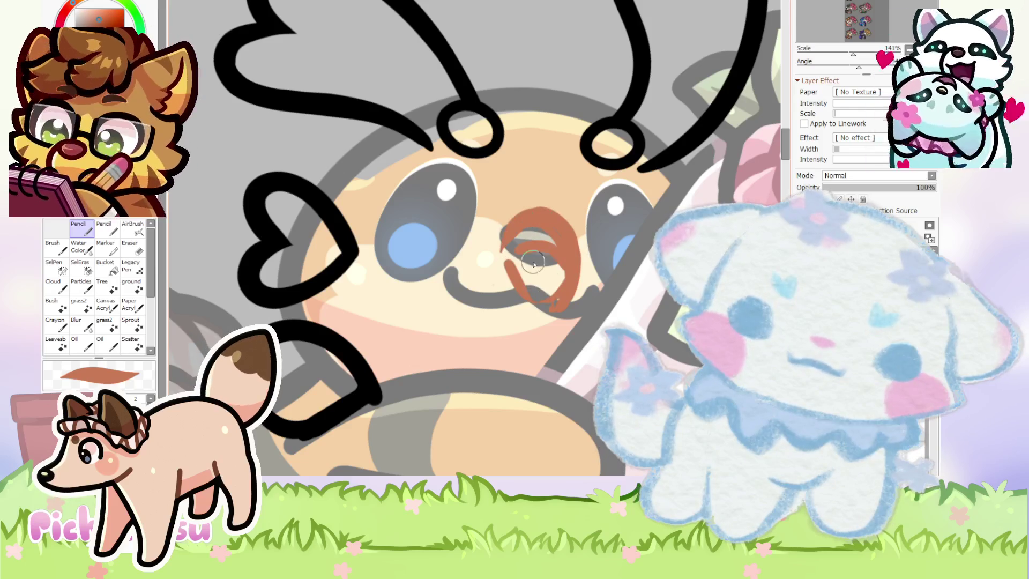
pyautogui.moveTo(503, 257)
pyautogui.mouseDown()
pyautogui.moveTo(501, 241)
pyautogui.moveTo(533, 338)
pyautogui.mouseUp()
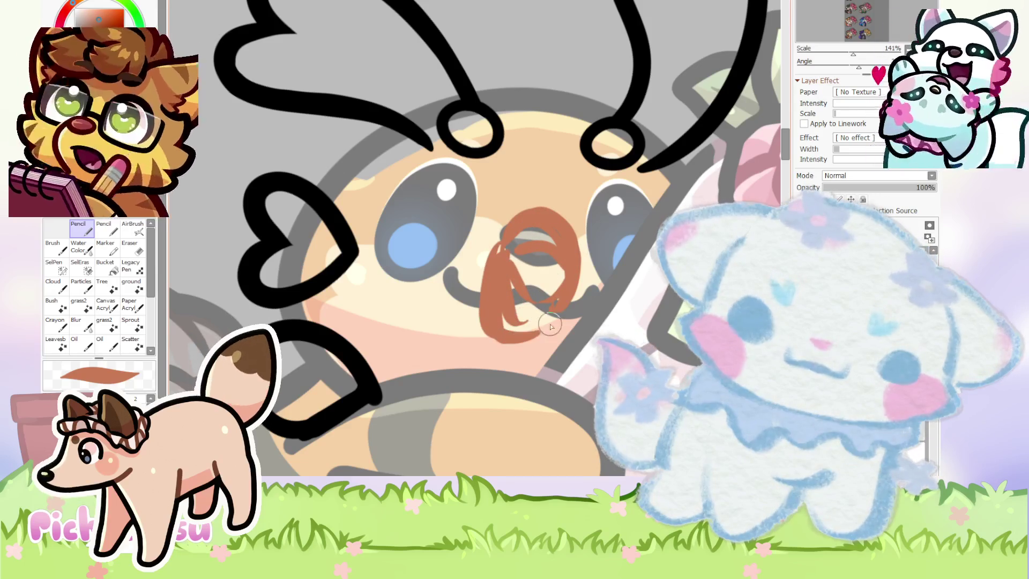
pyautogui.press('e')
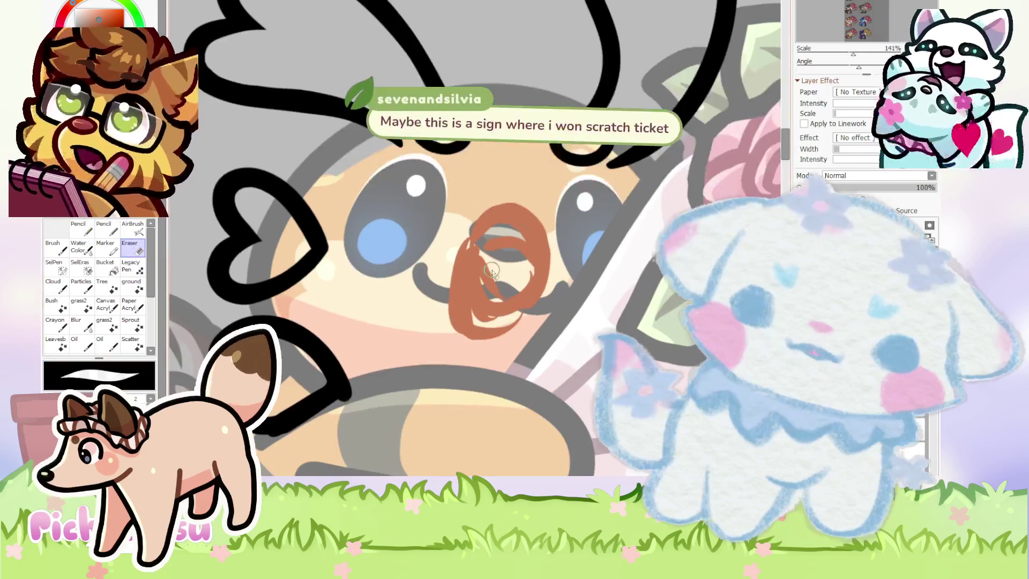
pyautogui.scroll(-2, 521, 279)
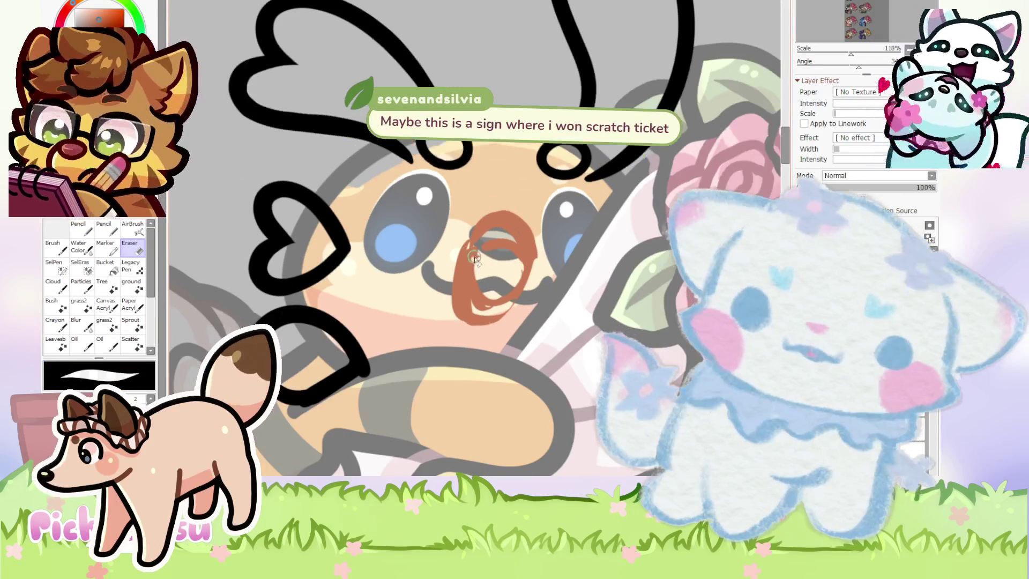
pyautogui.scroll(-1, 420, 171)
pyautogui.scroll(-2, 421, 172)
pyautogui.scroll(4, 322, 193)
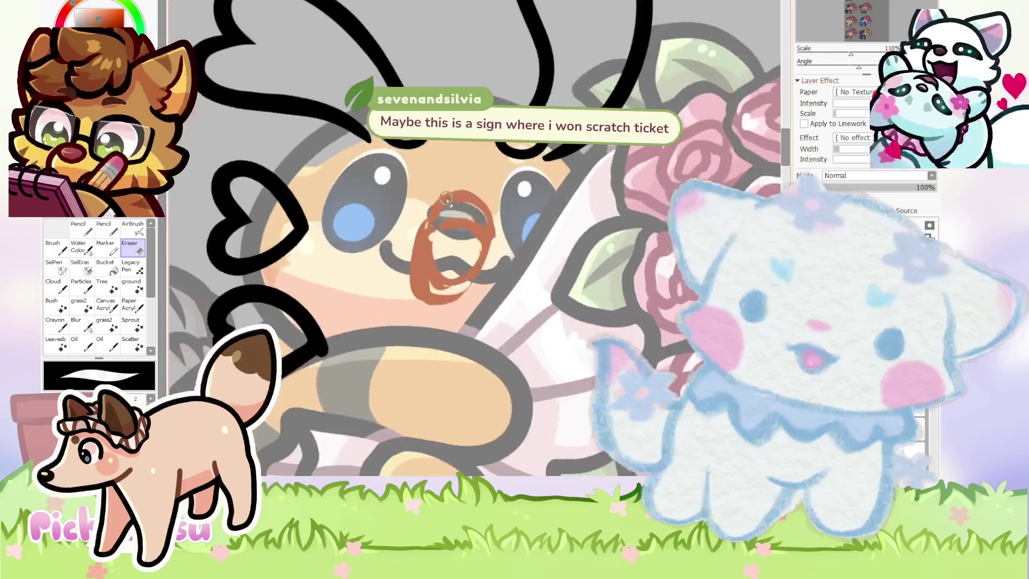
pyautogui.scroll(1, 206, 216)
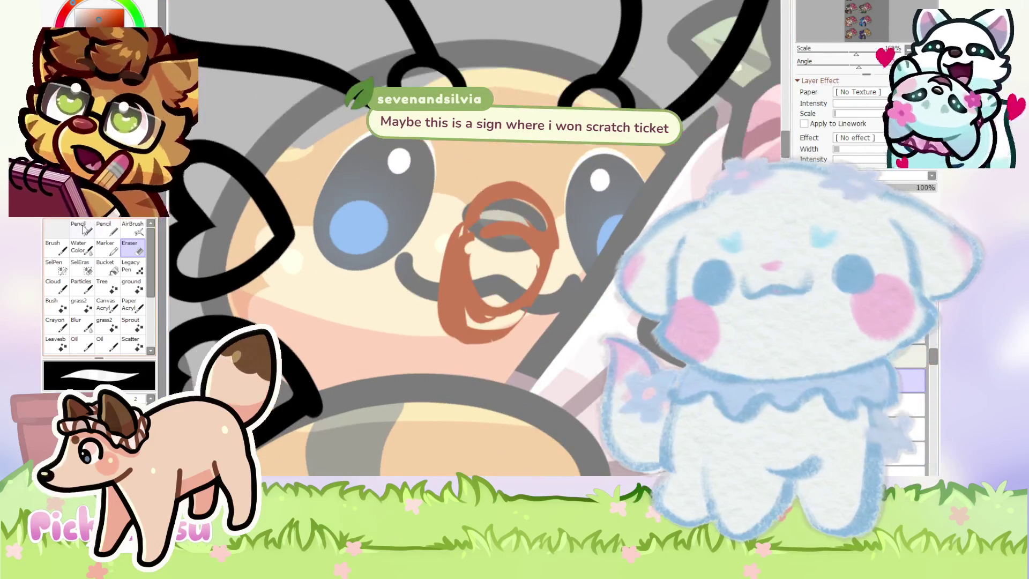
# Lasso the brown scribble around the bee's nose and delete it.
pyautogui.click(80, 228)
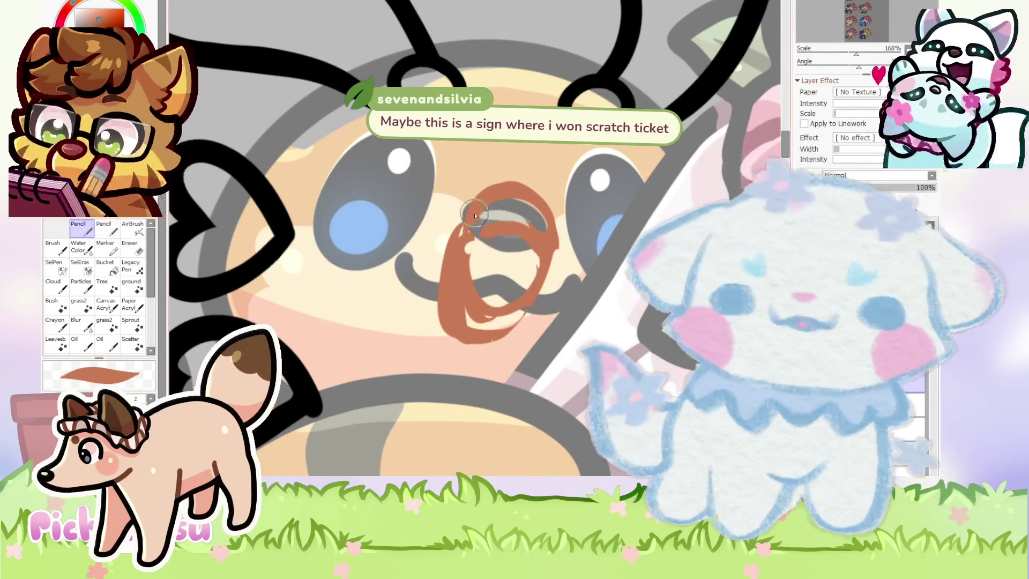
pyautogui.scroll(-3, 539, 253)
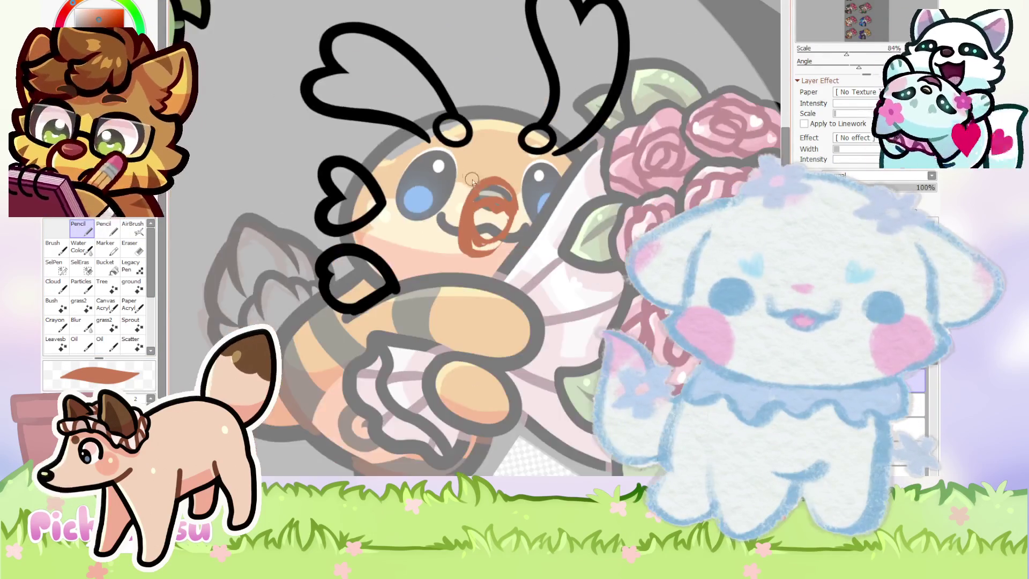
pyautogui.scroll(-2, 539, 253)
pyautogui.scroll(2, 433, 262)
pyautogui.scroll(2, 433, 262)
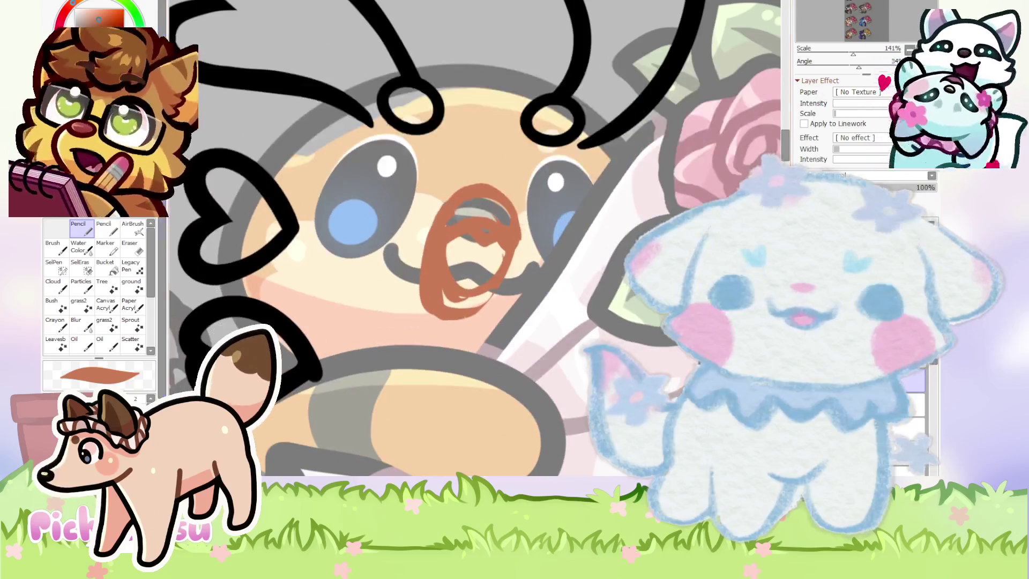
pyautogui.press('a')
pyautogui.moveTo(465, 344); pyautogui.dragTo(506, 180)
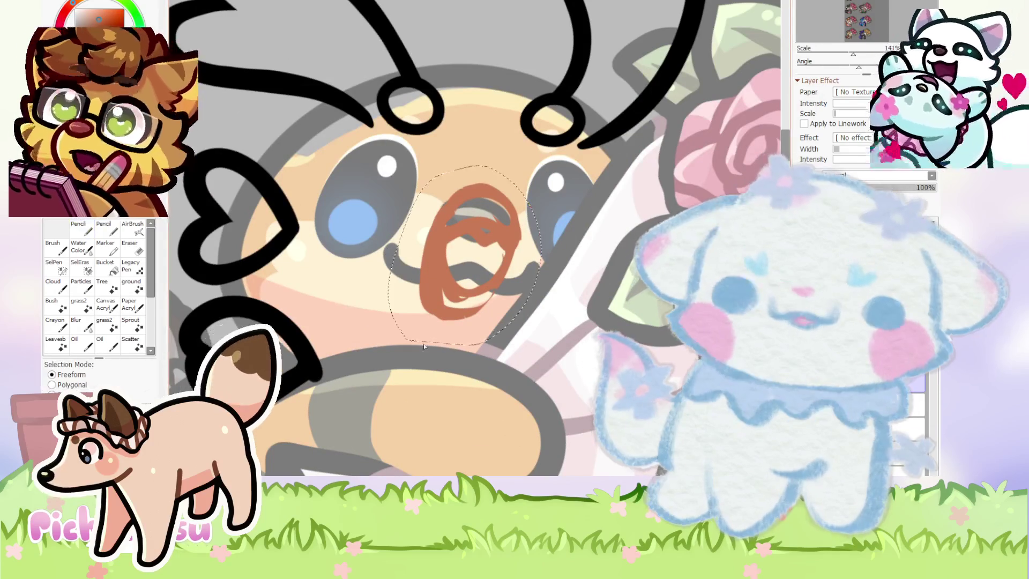
pyautogui.press('Delete')
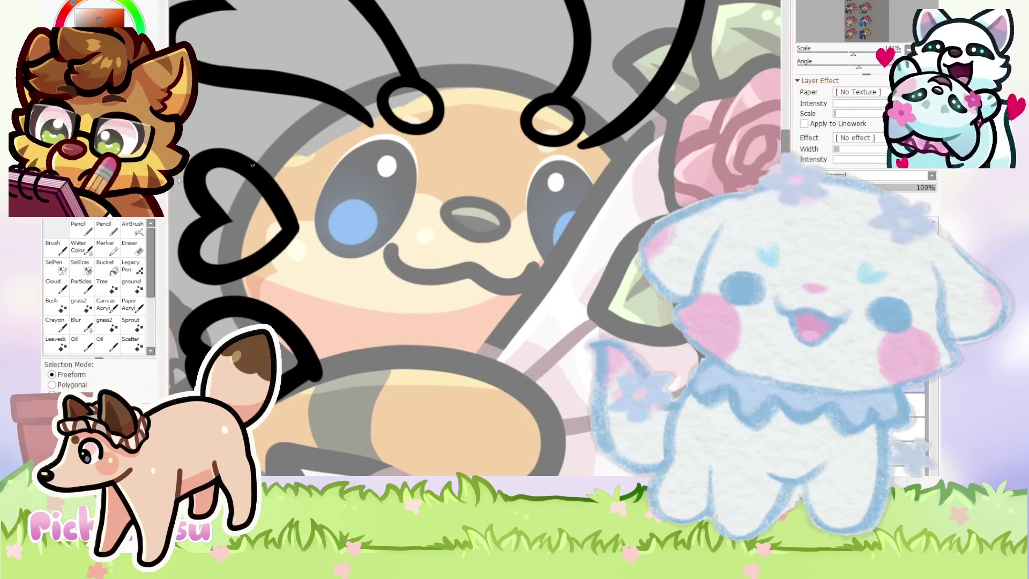
# Sketch a new brown loop around the bee's nose with extra strokes inside it.
pyautogui.press('m')
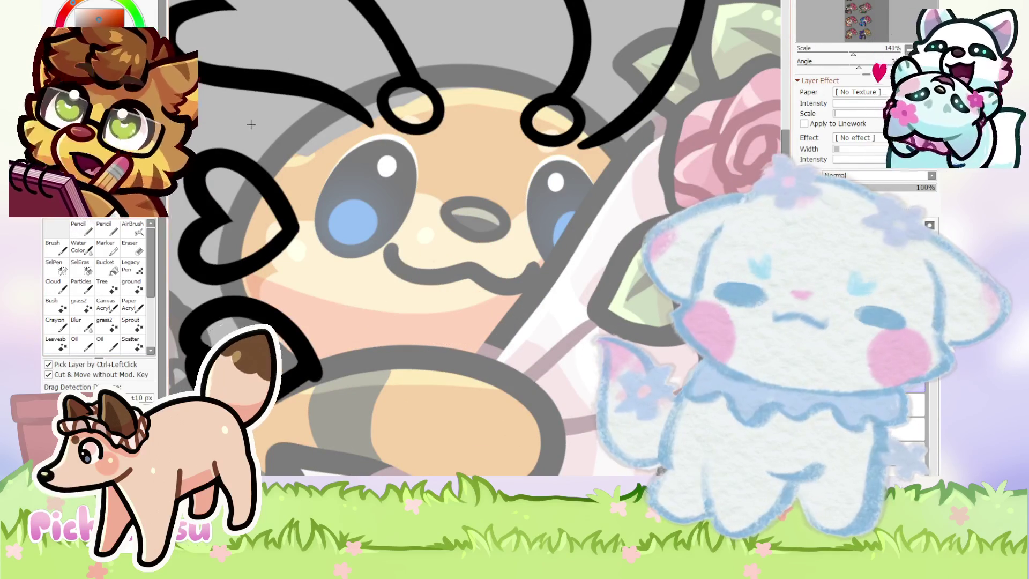
pyautogui.press('n')
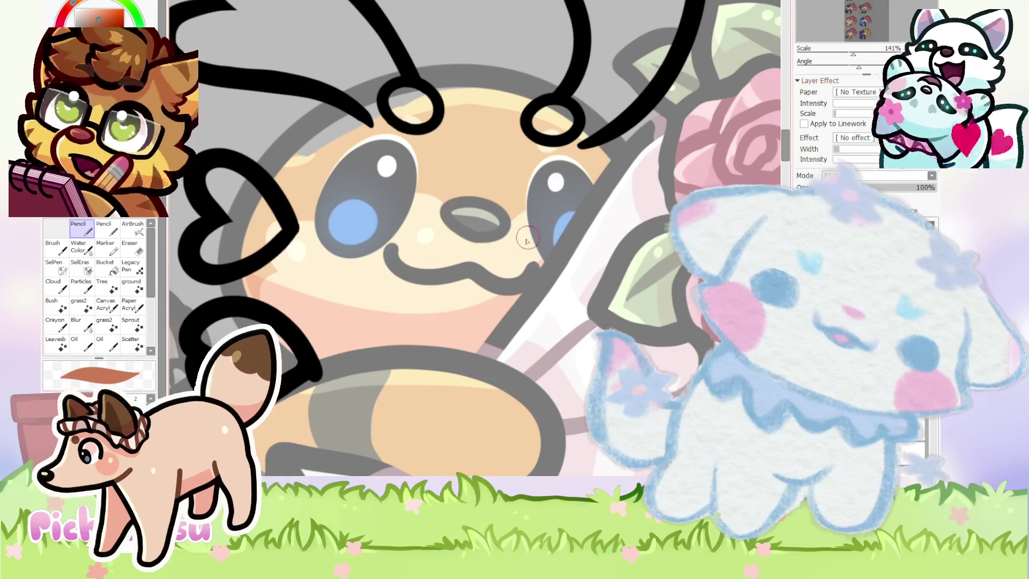
pyautogui.moveTo(515, 187); pyautogui.dragTo(493, 292)
pyautogui.moveTo(431, 239); pyautogui.dragTo(523, 258)
pyautogui.moveTo(461, 179)
pyautogui.mouseDown()
pyautogui.moveTo(482, 302)
pyautogui.moveTo(423, 274)
pyautogui.moveTo(493, 300)
pyautogui.mouseUp()
pyautogui.moveTo(469, 255)
pyautogui.mouseDown()
pyautogui.moveTo(434, 276)
pyautogui.moveTo(476, 294)
pyautogui.mouseUp()
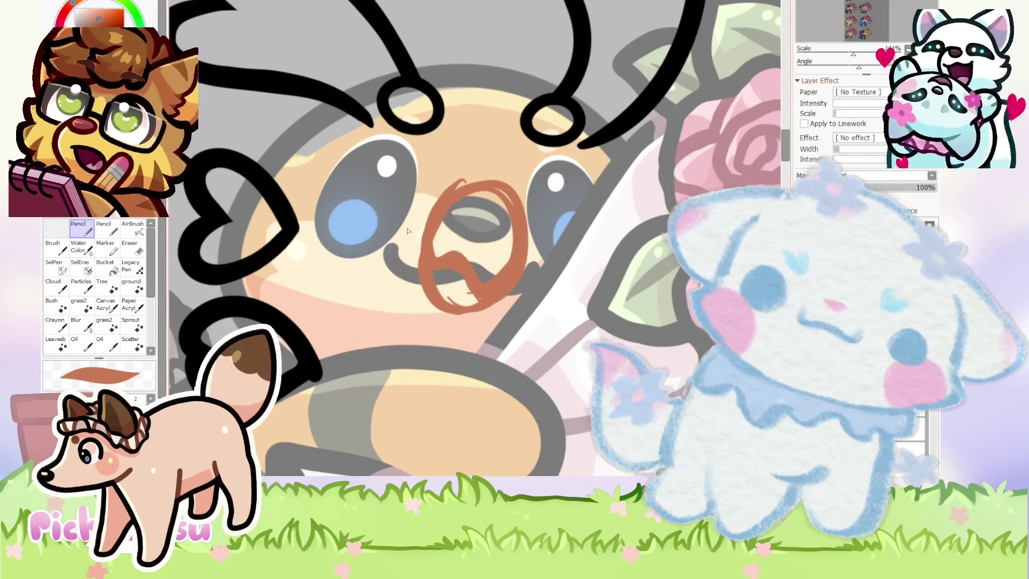
pyautogui.scroll(-3, 410, 321)
pyautogui.scroll(-3, 409, 321)
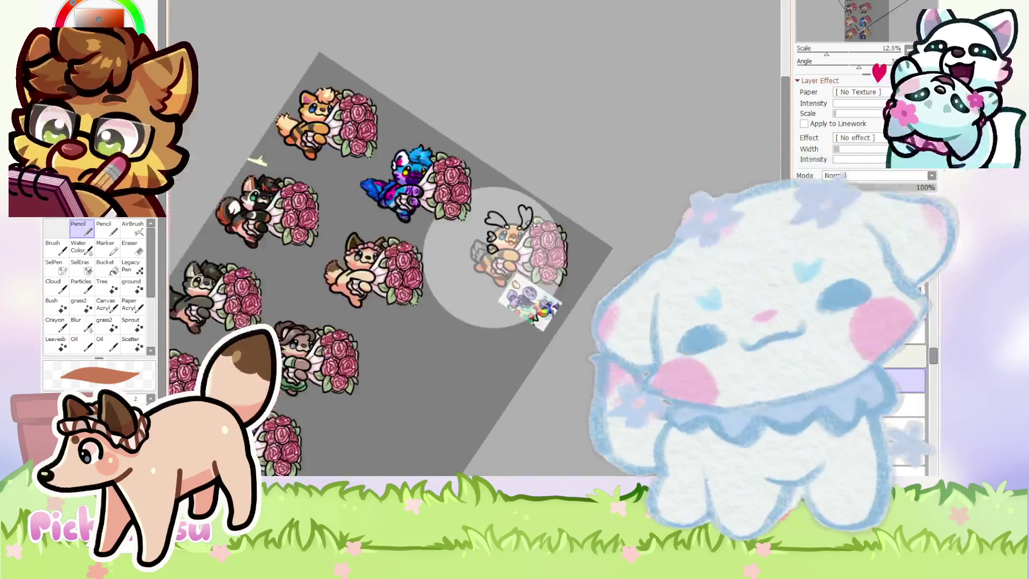
# Straighten the view and add a curl, tip rework and left-edge stroke to the mustache.
pyautogui.press('Home')
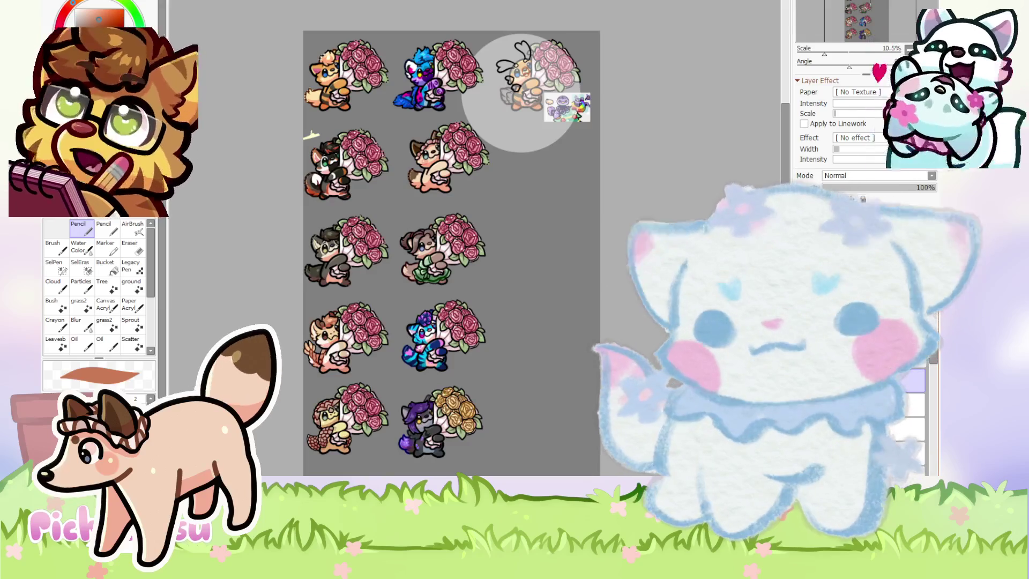
pyautogui.scroll(2, 572, 101)
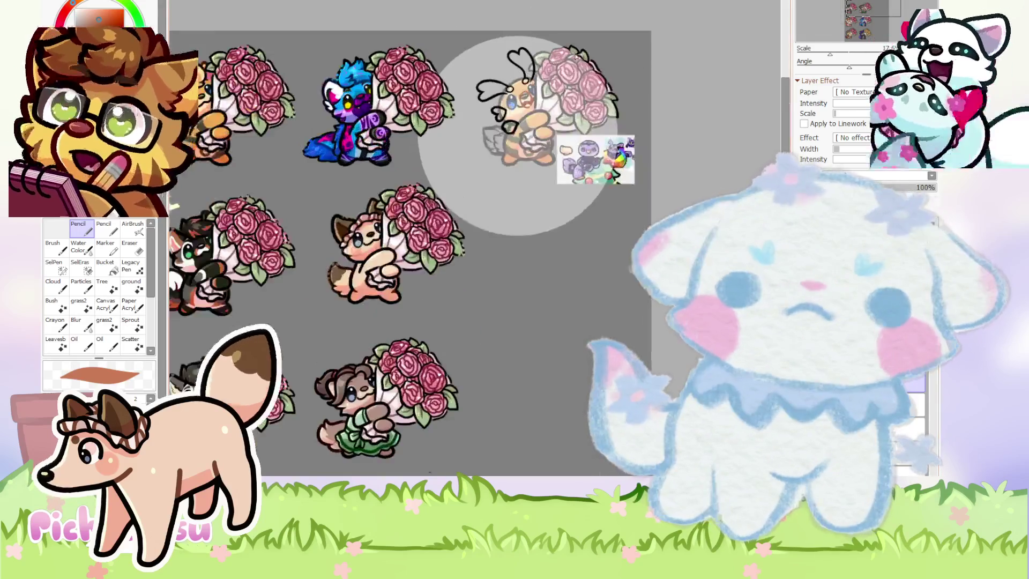
pyautogui.scroll(3, 572, 101)
pyautogui.scroll(2, 396, 118)
pyautogui.scroll(2, 386, 129)
pyautogui.scroll(2, 376, 145)
pyautogui.moveTo(370, 144); pyautogui.dragTo(337, 182)
pyautogui.moveTo(321, 228); pyautogui.dragTo(329, 232)
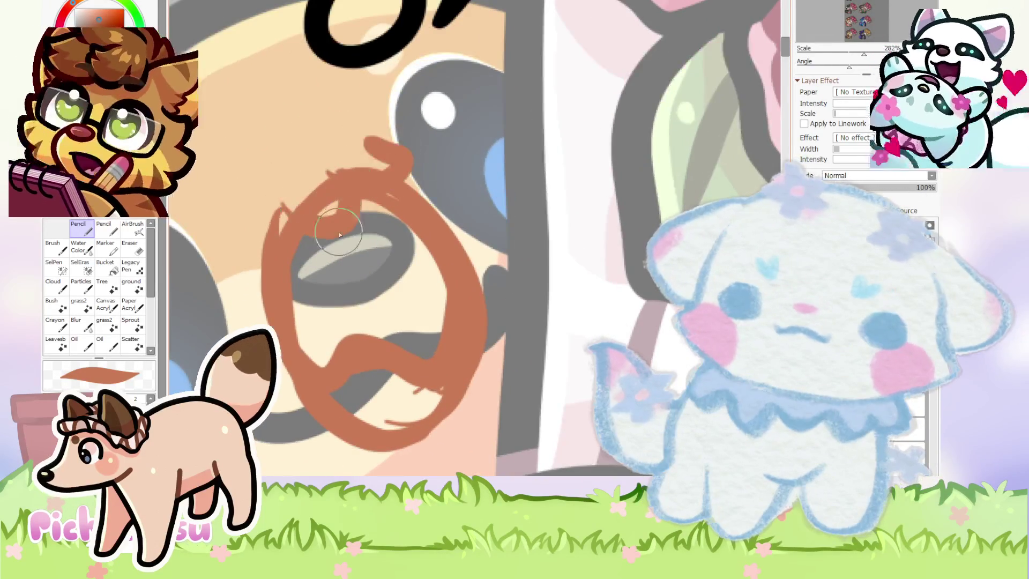
pyautogui.scroll(-2, 406, 191)
pyautogui.scroll(2, 298, 217)
pyautogui.moveTo(263, 241); pyautogui.dragTo(260, 215)
# Erase stray marks at the mustache's upper-left edge and part of its tip.
pyautogui.click(130, 248)
pyautogui.moveTo(259, 179); pyautogui.dragTo(312, 185)
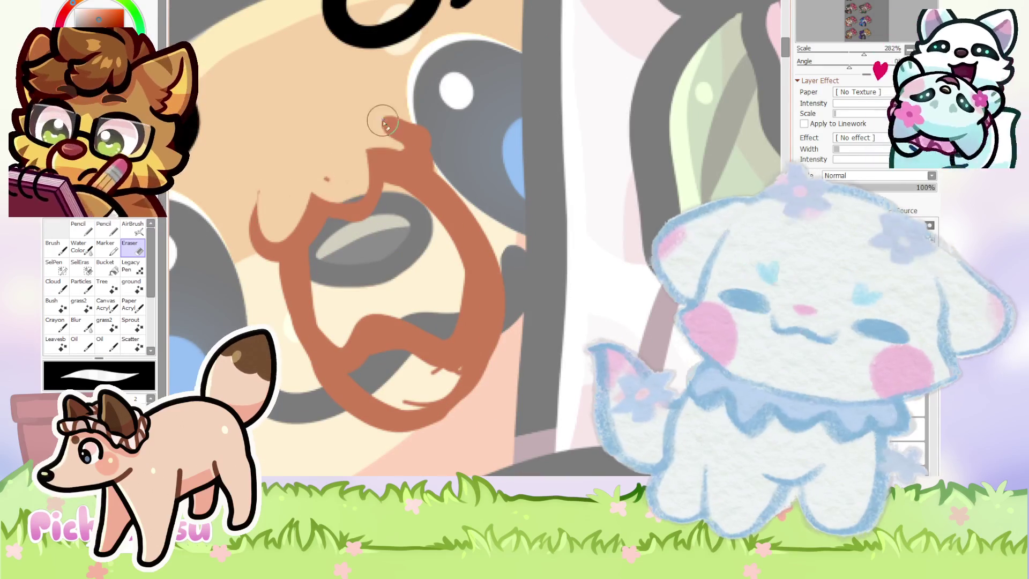
pyautogui.moveTo(384, 119); pyautogui.dragTo(423, 134)
pyautogui.scroll(-6, 212, 156)
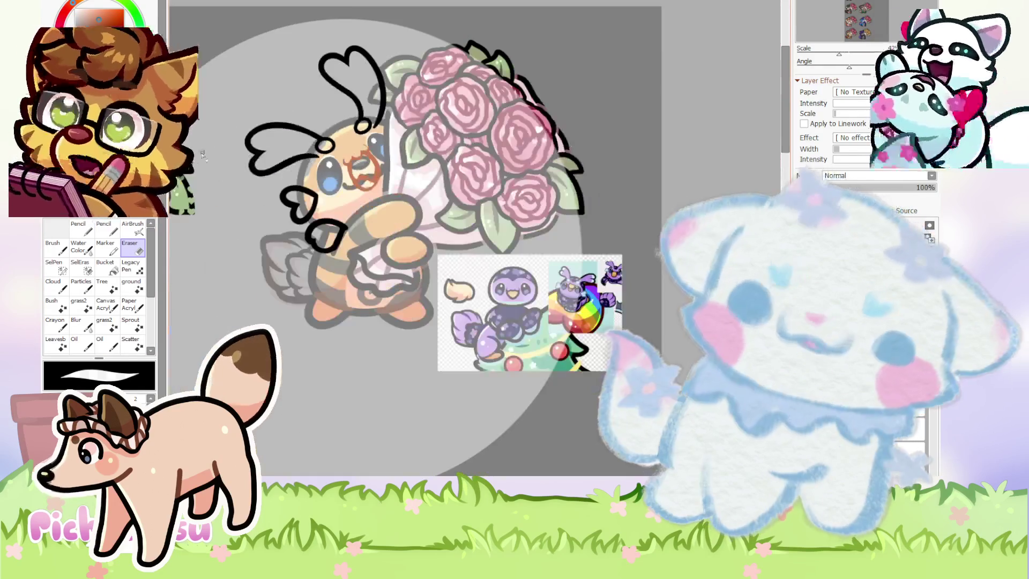
# Lasso the mustache tip and reshape it with a free transform.
pyautogui.press('l')
pyautogui.scroll(4, 416, 183)
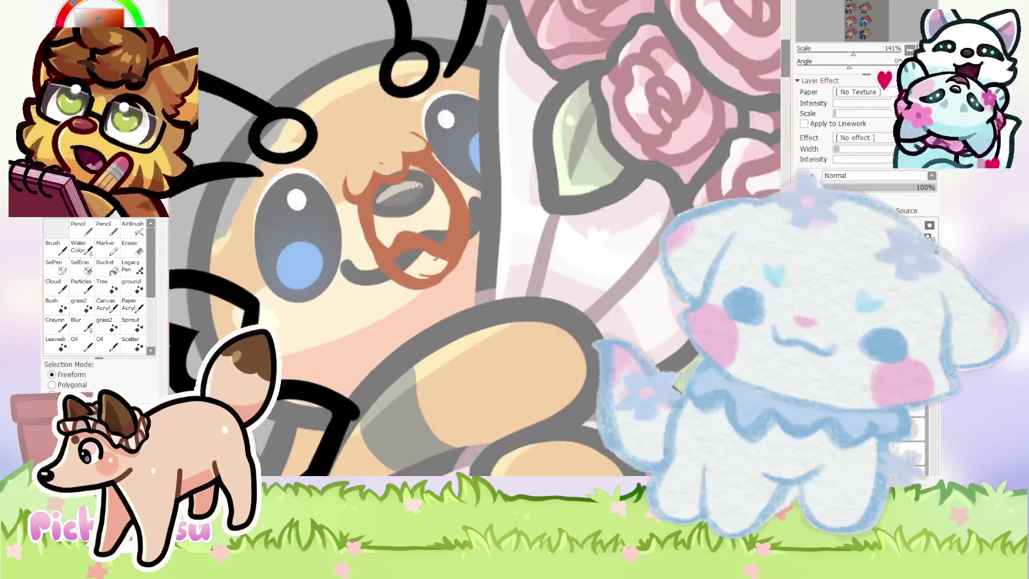
pyautogui.moveTo(385, 177); pyautogui.dragTo(382, 170)
pyautogui.hotkey('ctrl', 't')
pyautogui.press('Return')
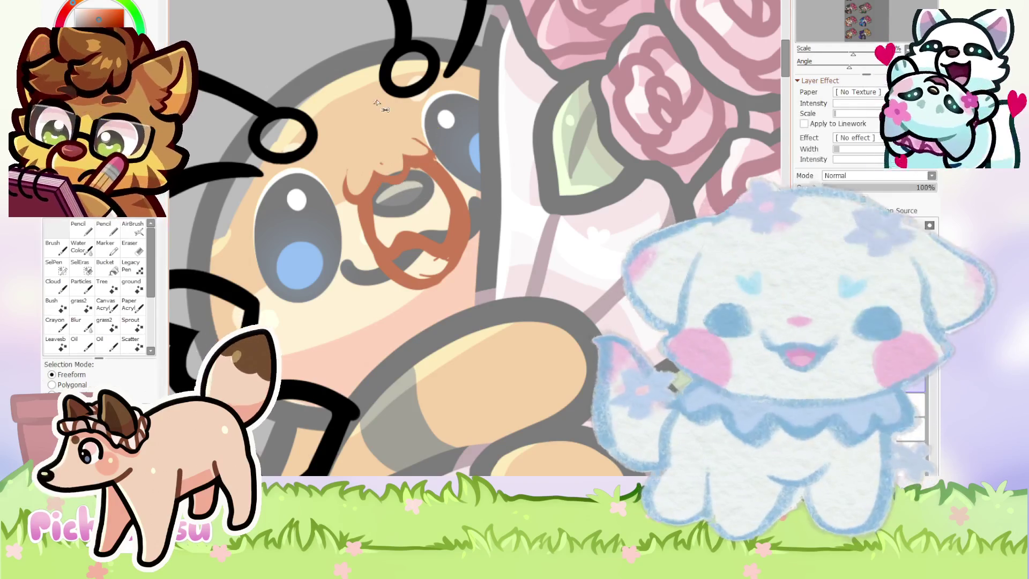
pyautogui.scroll(-5, 518, 211)
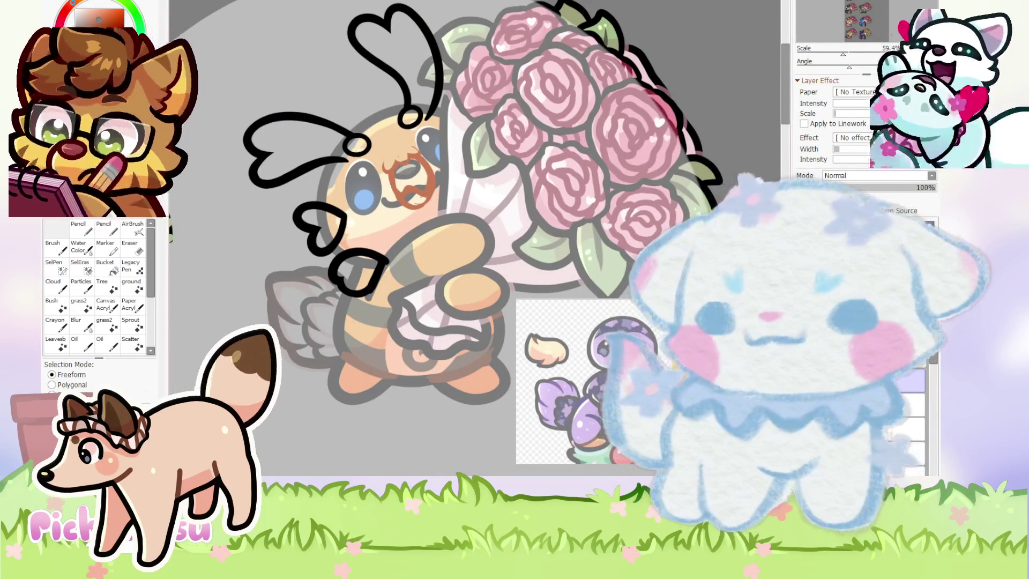
pyautogui.scroll(8, 421, 134)
pyautogui.press('e')
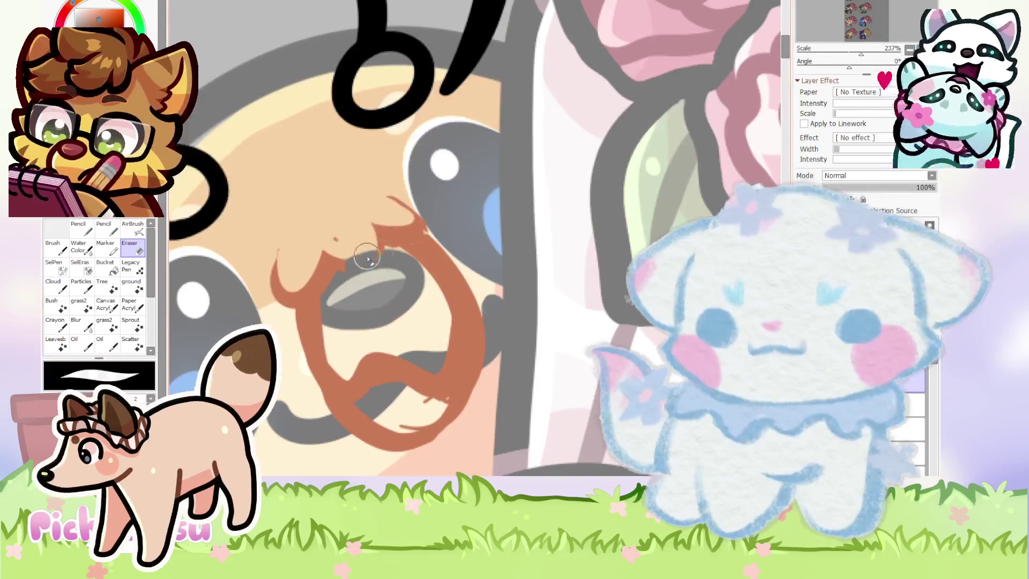
pyautogui.press('n')
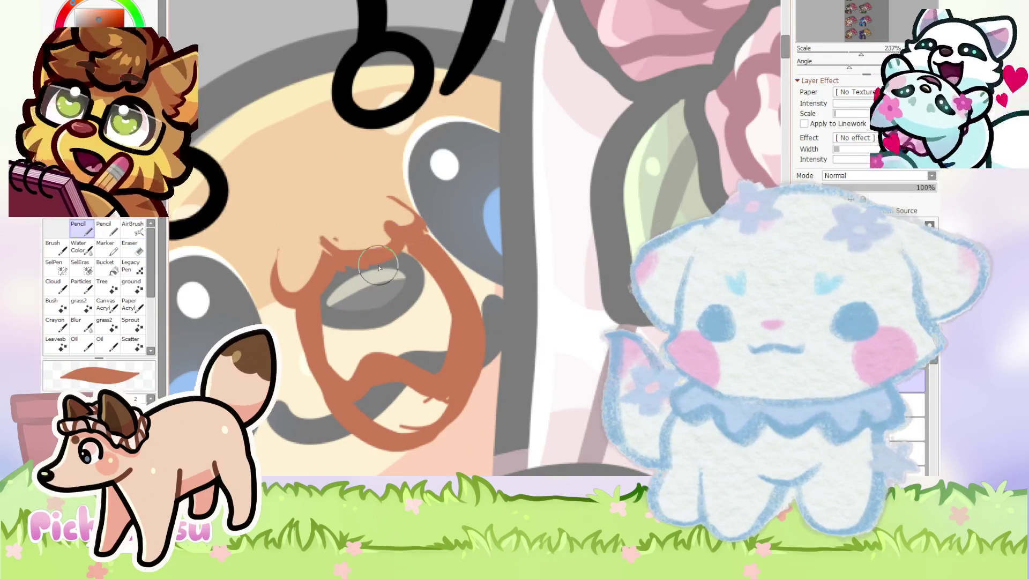
pyautogui.scroll(-8, 361, 264)
pyautogui.scroll(-2, 332, 161)
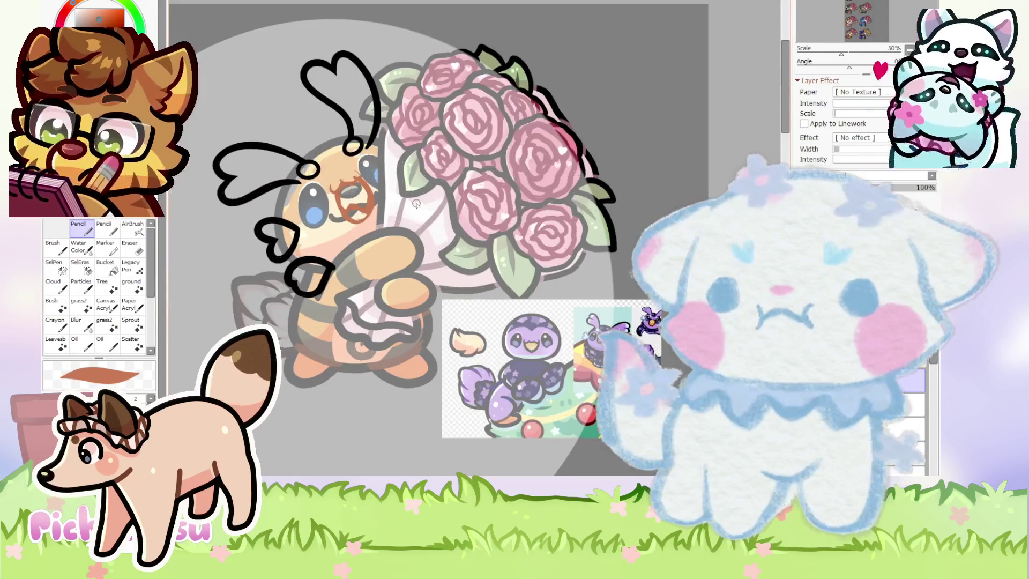
pyautogui.scroll(5, 386, 189)
# Lasso the bee's whole mustache sketch.
pyautogui.press('l')
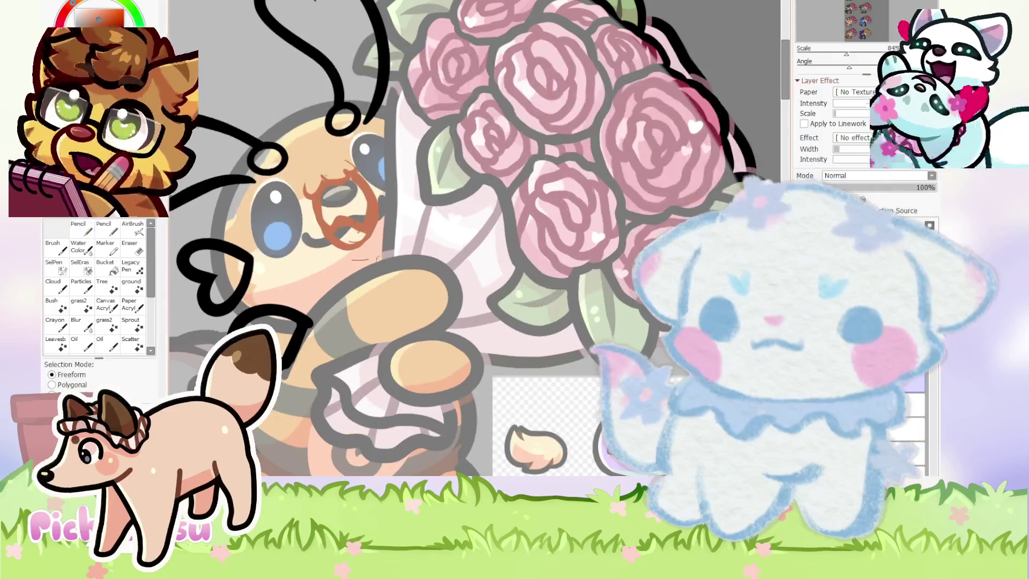
pyautogui.moveTo(336, 160); pyautogui.dragTo(326, 201)
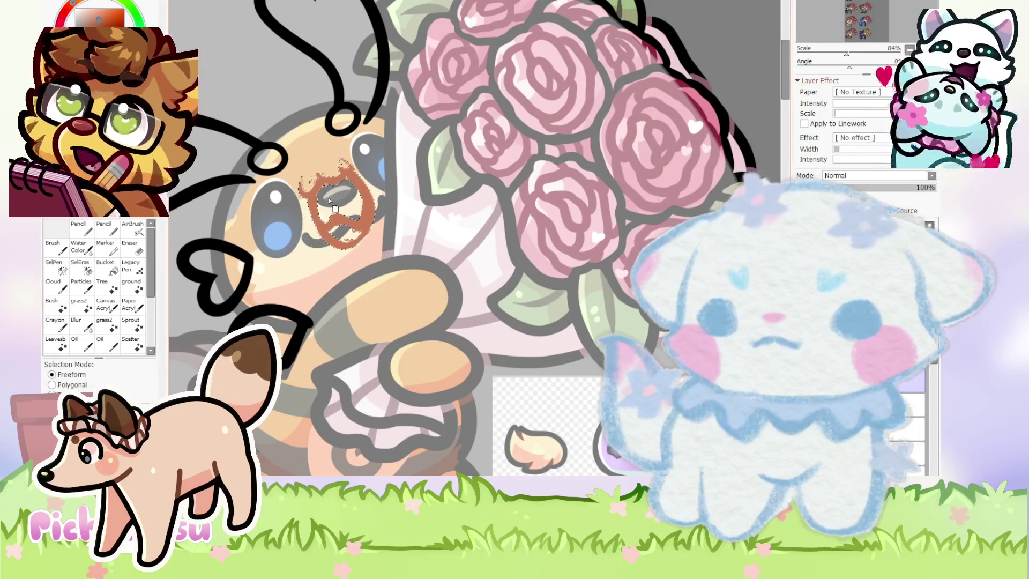
pyautogui.scroll(-5, 487, 210)
pyautogui.scroll(-1, 486, 210)
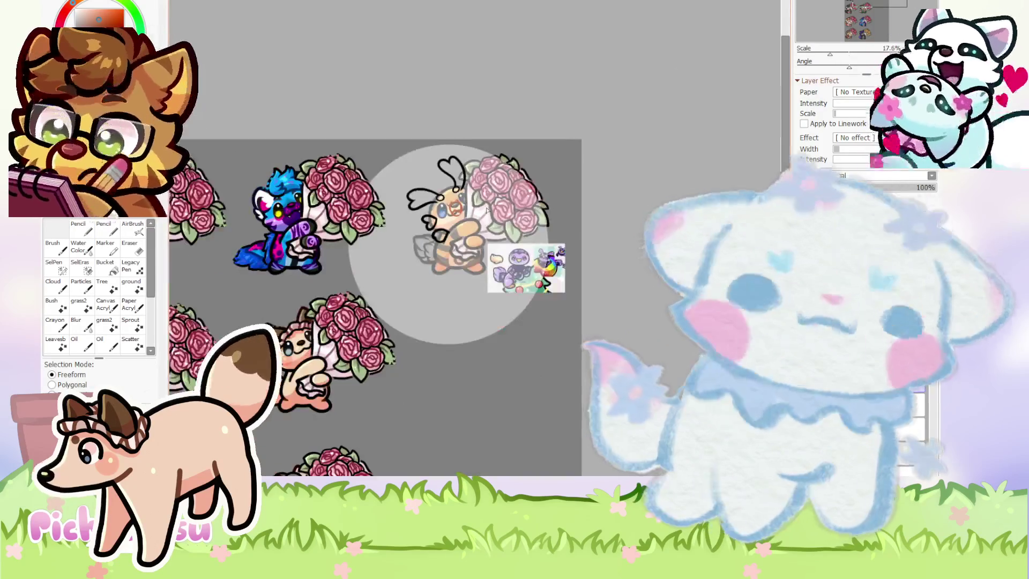
# Lower the mustache sketch layer's opacity from 100% to 61%.
pyautogui.scroll(-1, 487, 211)
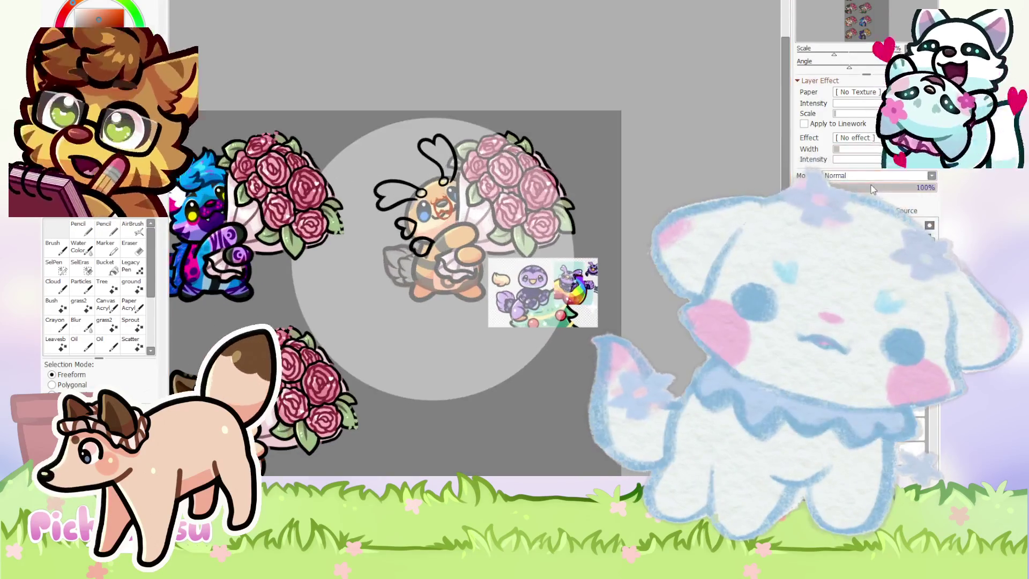
pyautogui.moveTo(933, 188); pyautogui.dragTo(894, 190)
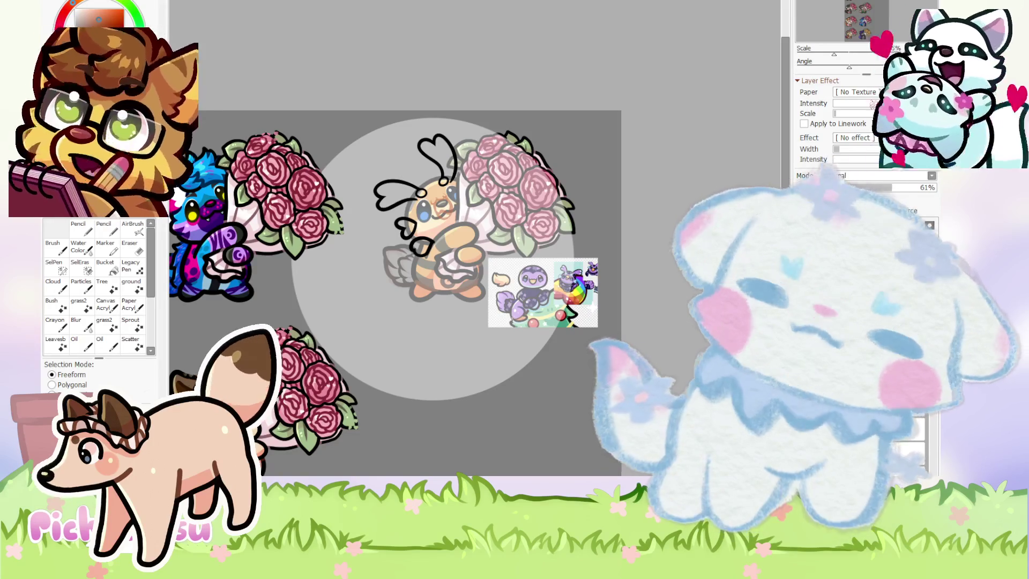
pyautogui.scroll(3, 404, 246)
# Draw a dark pencil stroke across the bee's mouth, keeping it after undo/redo checks.
pyautogui.scroll(3, 455, 217)
pyautogui.scroll(1, 455, 217)
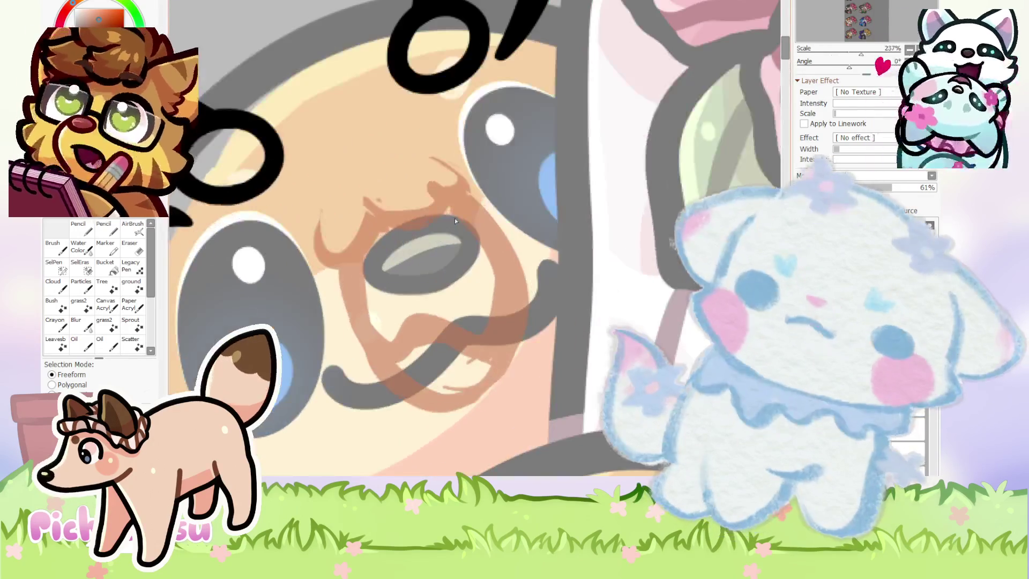
pyautogui.press('n')
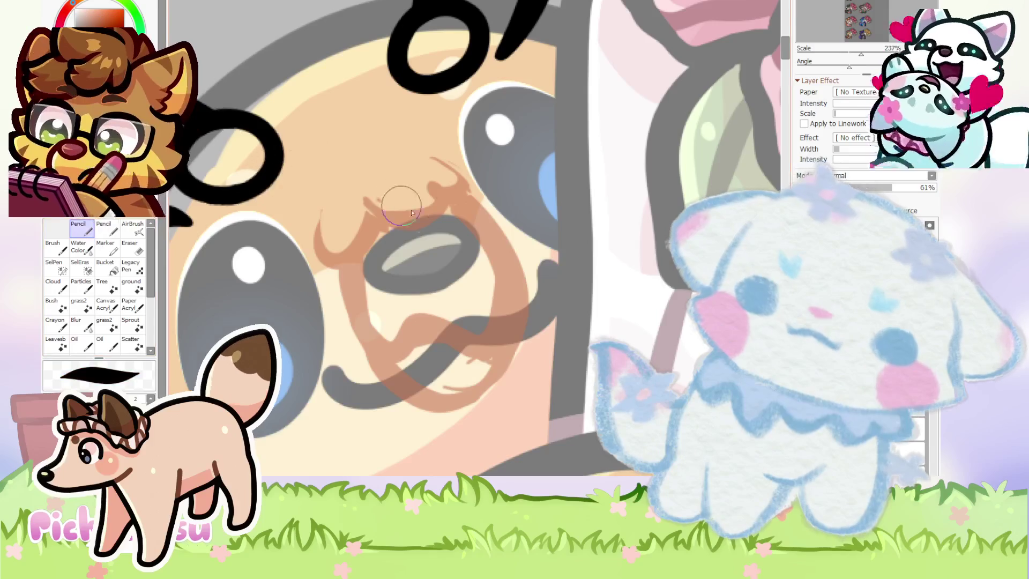
pyautogui.scroll(5, 446, 153)
pyautogui.moveTo(416, 142); pyautogui.dragTo(257, 290)
pyautogui.scroll(-6, 437, 220)
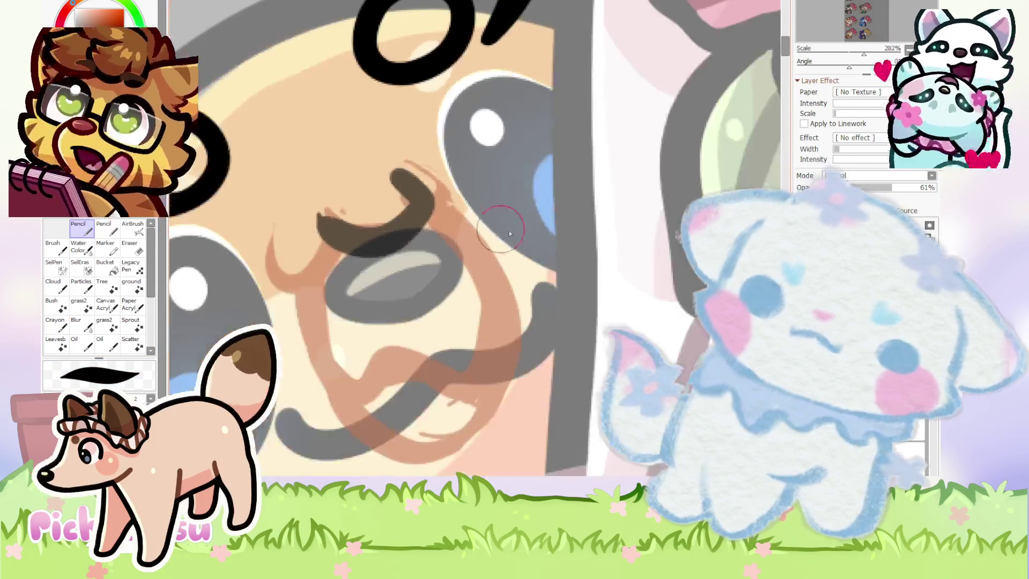
pyautogui.hotkey('ctrl', 'z')
pyautogui.hotkey('ctrl', 'y')
pyautogui.hotkey('ctrl', 'z')
pyautogui.hotkey('ctrl', 'y')
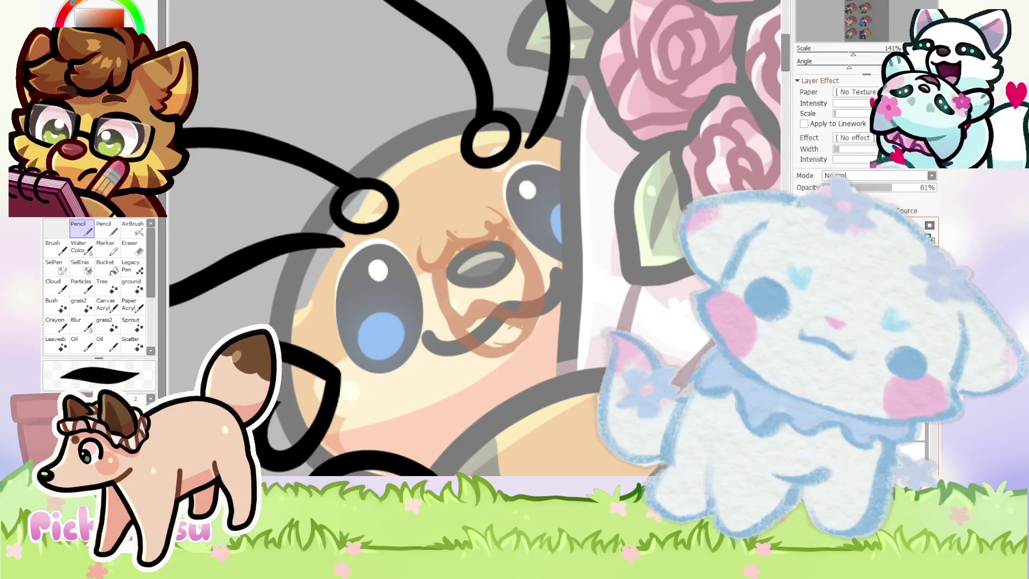
pyautogui.scroll(1, 518, 183)
pyautogui.scroll(1, 452, 202)
# Ink the rest of the mouth in black, including its left end and the continuing line.
pyautogui.moveTo(443, 223); pyautogui.dragTo(409, 315)
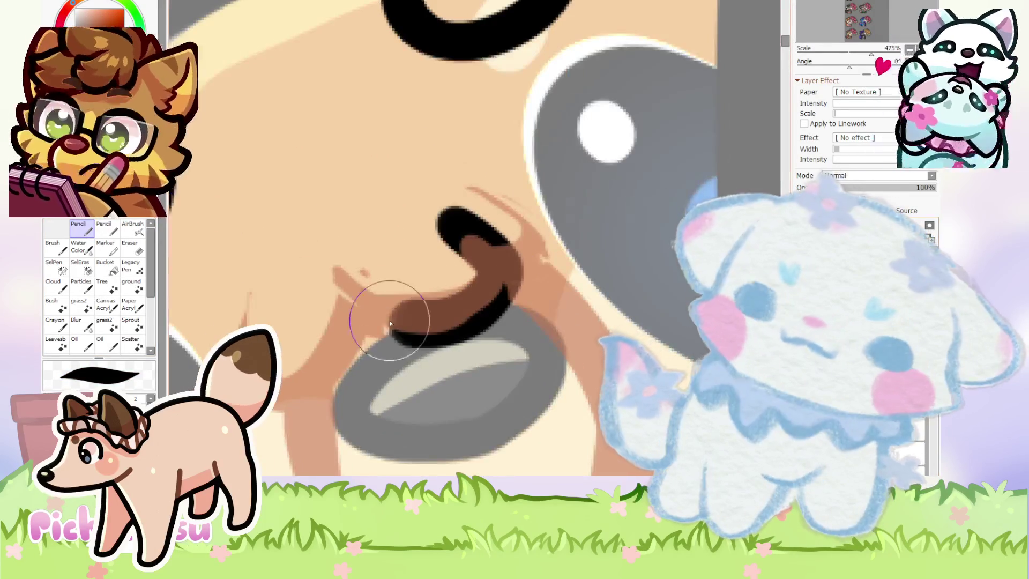
pyautogui.scroll(-1, 356, 222)
pyautogui.scroll(1, 356, 222)
pyautogui.moveTo(279, 257); pyautogui.dragTo(356, 344)
pyautogui.scroll(-2, 356, 343)
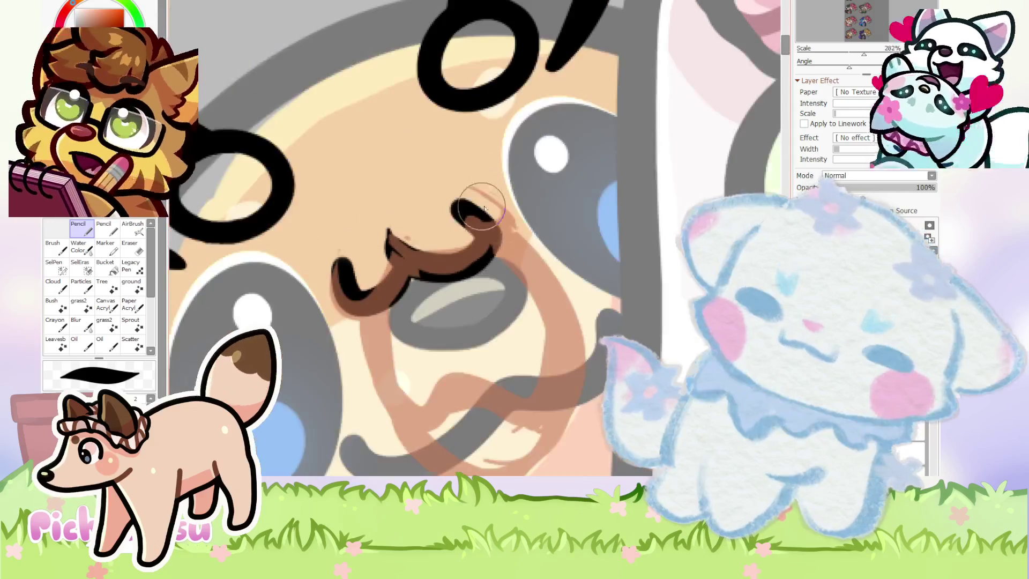
pyautogui.scroll(4, 463, 183)
pyautogui.scroll(-8, 424, 231)
pyautogui.scroll(4, 408, 173)
pyautogui.moveTo(338, 236)
pyautogui.mouseDown()
pyautogui.moveTo(358, 284)
pyautogui.moveTo(520, 129)
pyautogui.mouseUp()
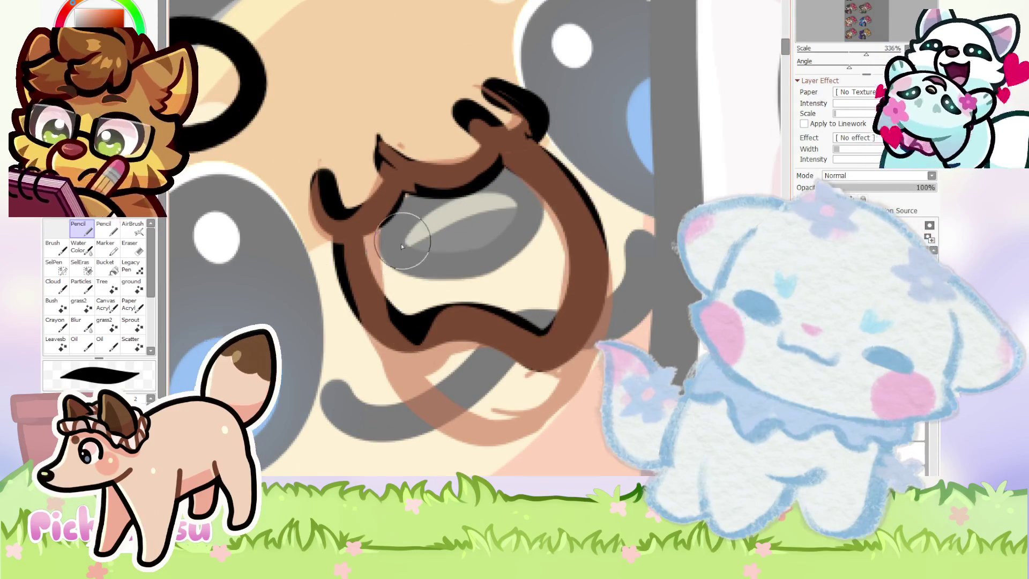
pyautogui.scroll(-2, 492, 235)
pyautogui.scroll(2, 570, 329)
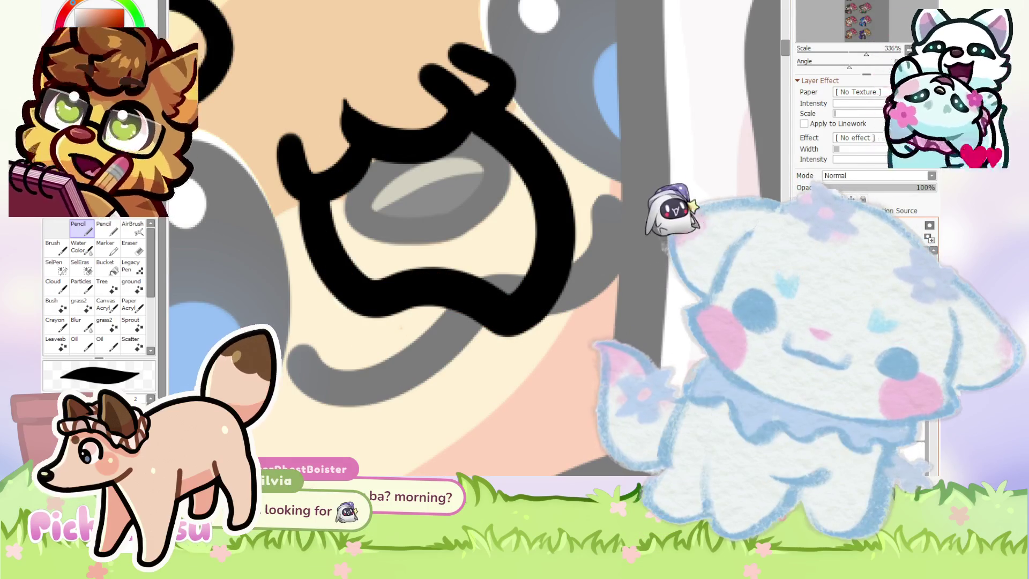
# Erase around the pointed top tip of the black mouth line until it is clean and sharp.
pyautogui.scroll(-3, 529, 227)
pyautogui.scroll(3, 530, 227)
pyautogui.press('e')
pyautogui.scroll(2, 430, 290)
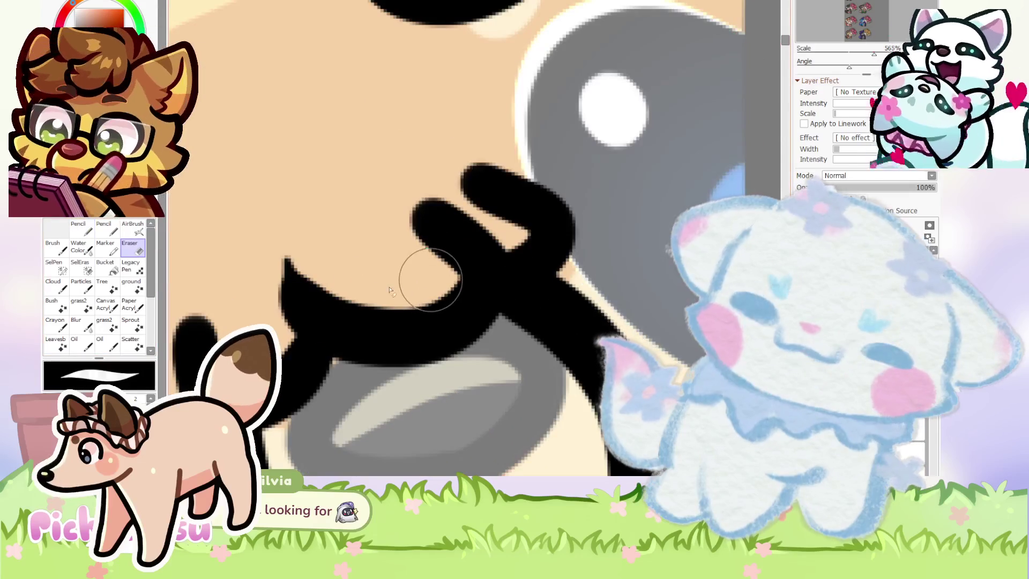
pyautogui.scroll(1, 395, 251)
pyautogui.scroll(1, 289, 72)
pyautogui.scroll(-2, 354, 126)
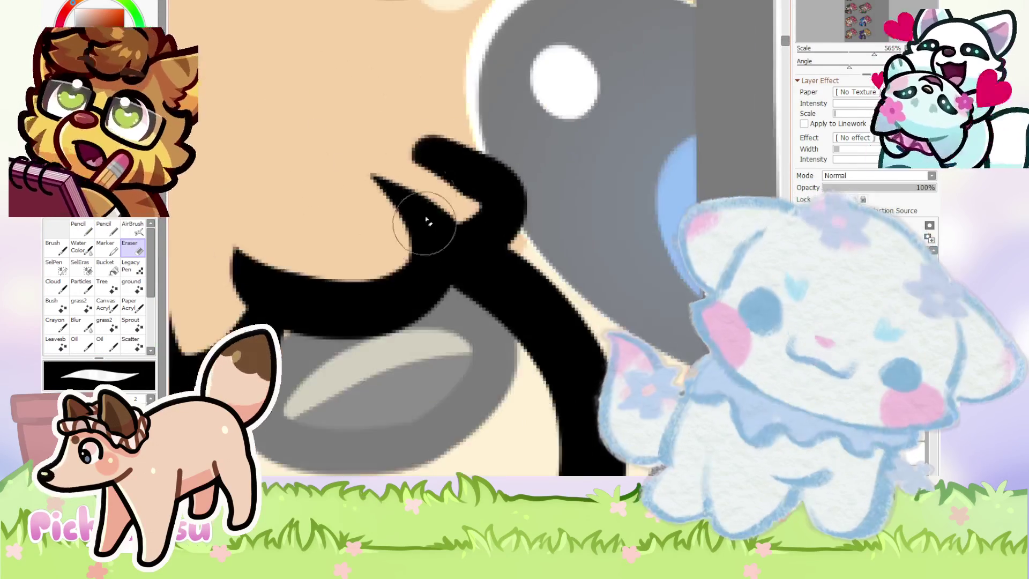
pyautogui.scroll(1, 483, 206)
pyautogui.scroll(-2, 417, 173)
pyautogui.scroll(-5, 417, 175)
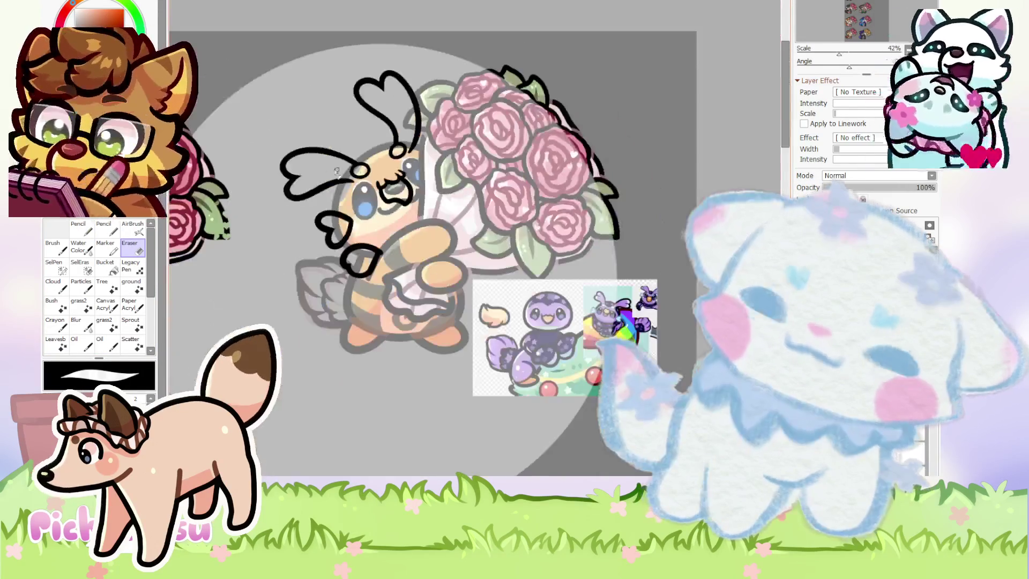
pyautogui.scroll(2, 362, 171)
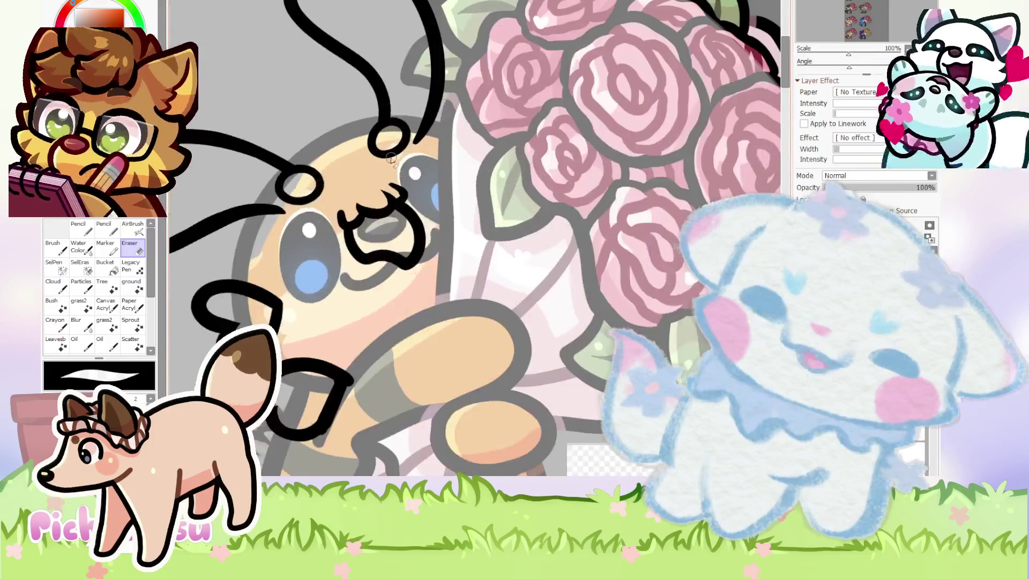
pyautogui.scroll(2, 370, 183)
pyautogui.scroll(2, 380, 204)
pyautogui.scroll(2, 393, 222)
pyautogui.scroll(1, 393, 223)
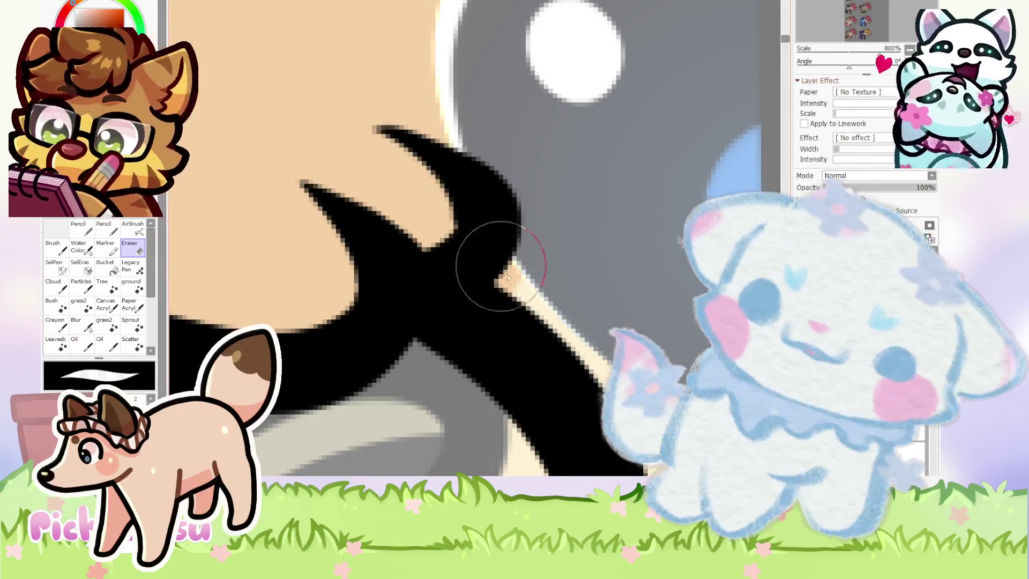
pyautogui.scroll(-2, 324, 124)
pyautogui.scroll(-1, 348, 161)
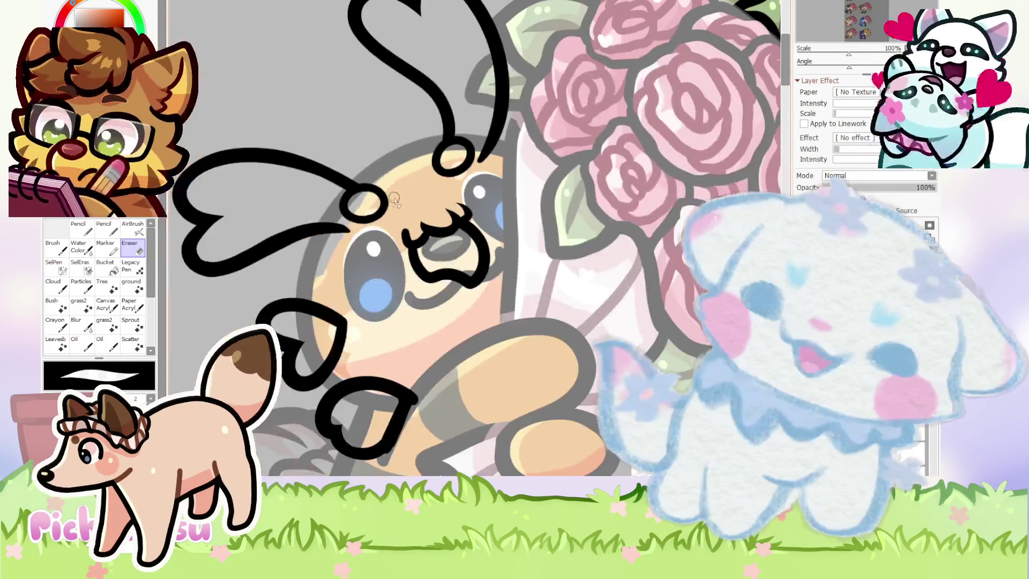
pyautogui.scroll(2, 402, 225)
pyautogui.scroll(2, 443, 274)
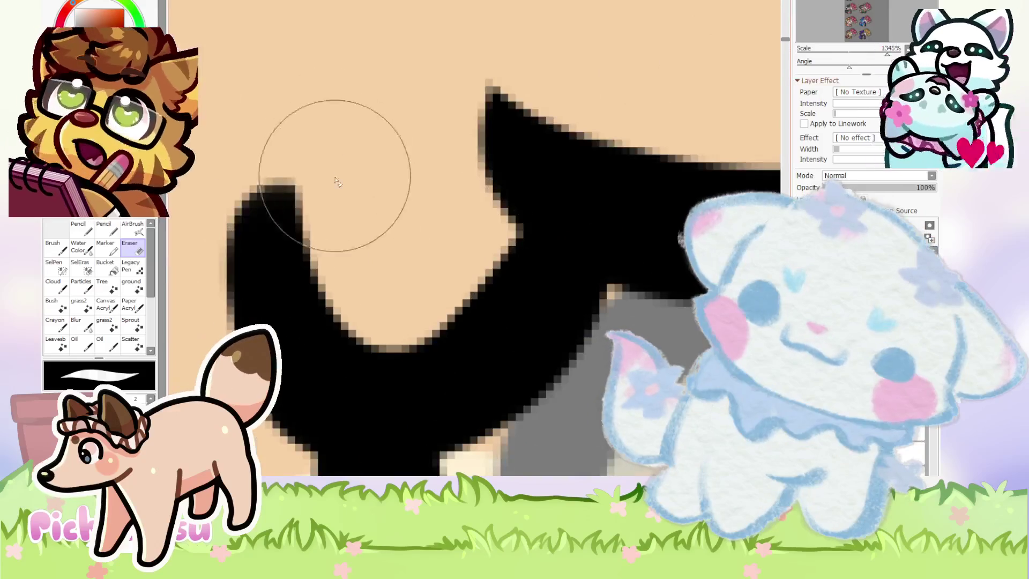
pyautogui.scroll(-8, 322, 193)
# Add another black Pencil stroke to the bee's mouth.
pyautogui.press('n')
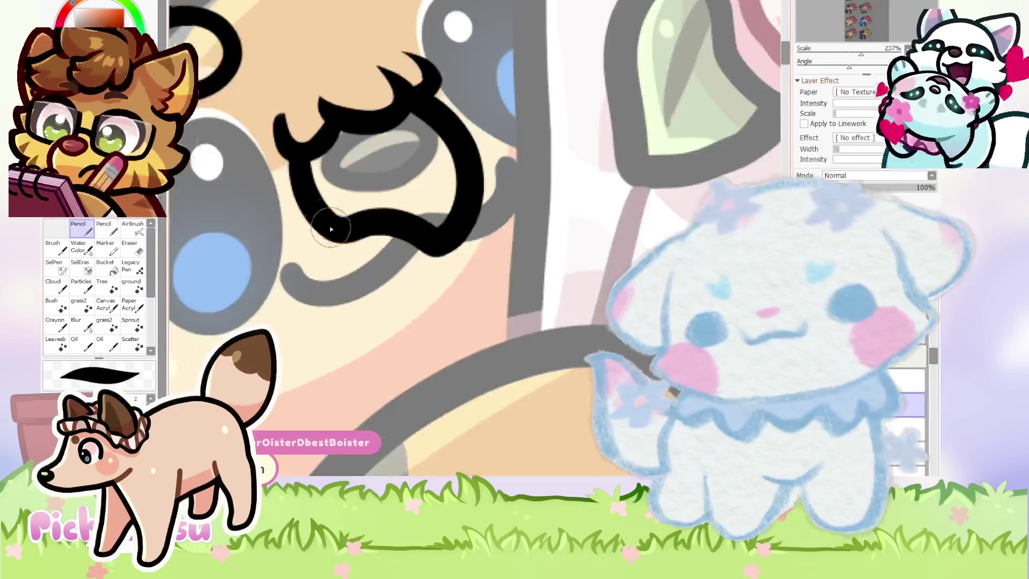
pyautogui.scroll(4, 343, 231)
pyautogui.moveTo(281, 153); pyautogui.dragTo(412, 318)
pyautogui.scroll(-5, 411, 318)
pyautogui.scroll(-2, 605, 234)
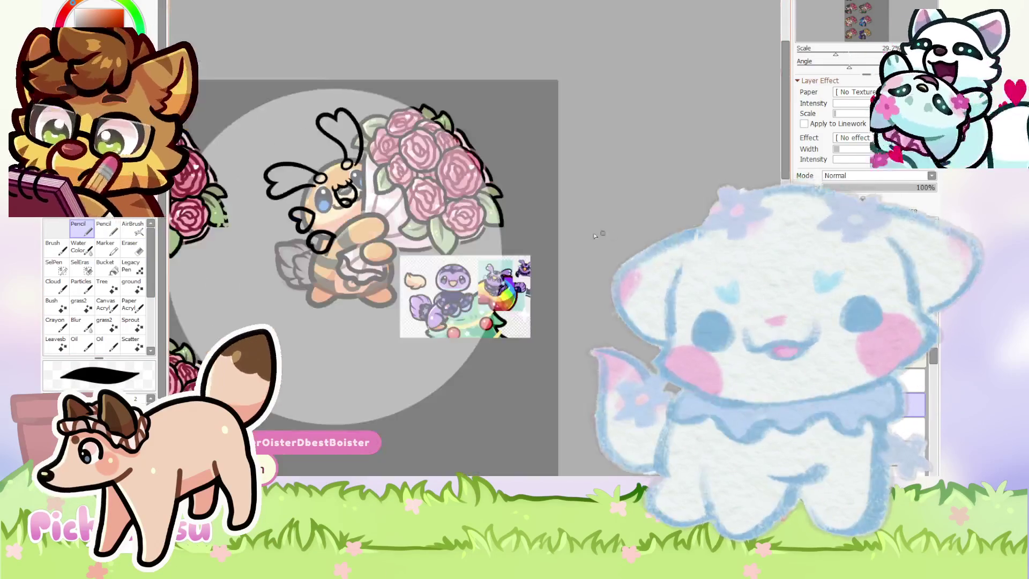
pyautogui.scroll(2, 395, 202)
pyautogui.scroll(2, 375, 214)
pyautogui.scroll(2, 353, 225)
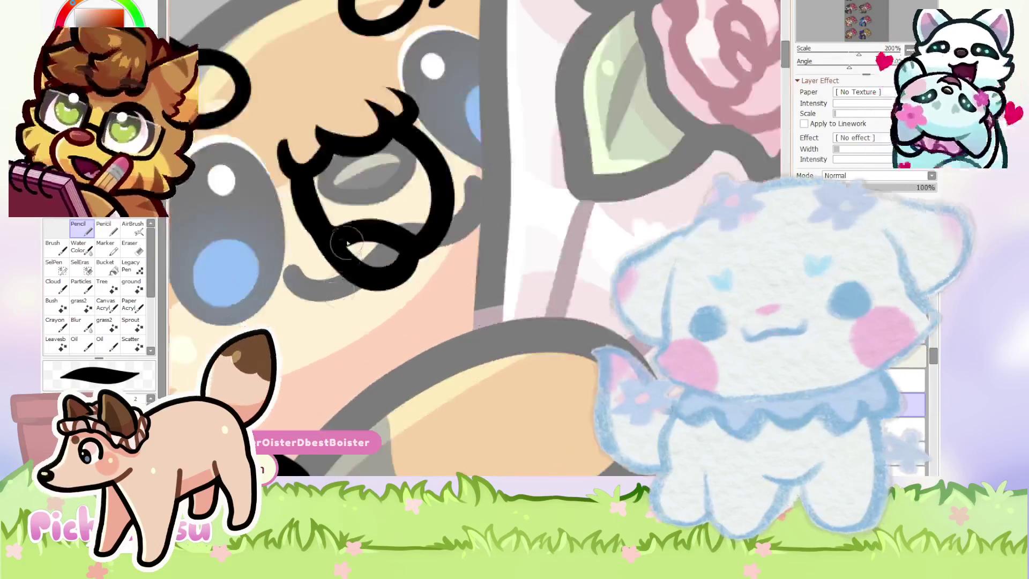
pyautogui.scroll(1, 349, 228)
# Undo that stroke and erase part of the leftover black mouth line.
pyautogui.hotkey('ctrl', 'z')
pyautogui.press('e')
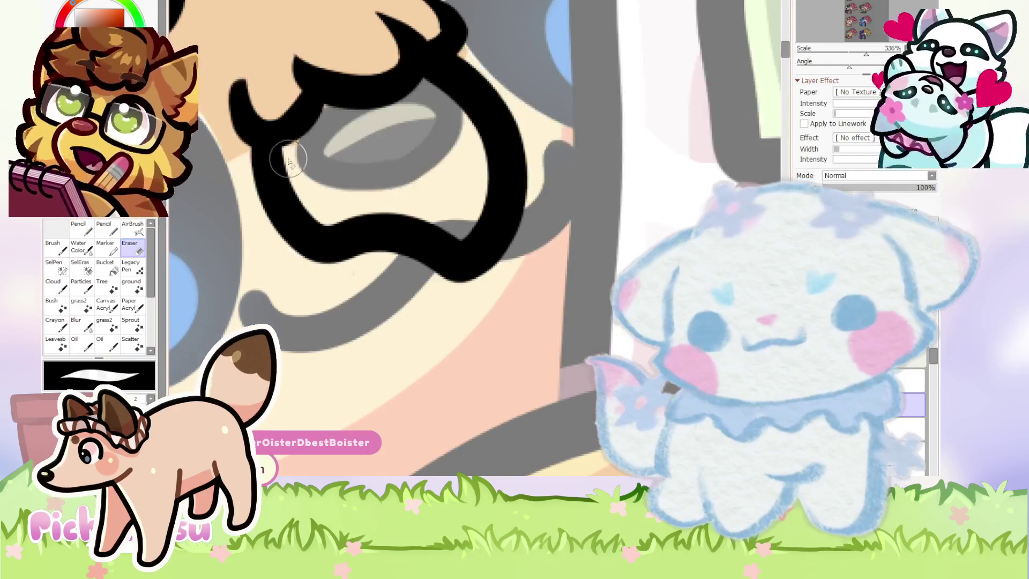
pyautogui.scroll(2, 288, 161)
pyautogui.scroll(2, 288, 161)
pyautogui.moveTo(287, 161); pyautogui.dragTo(385, 226)
pyautogui.scroll(-5, 385, 227)
# Draw the lower mouth line curving to the right with the Pencil.
pyautogui.click(81, 228)
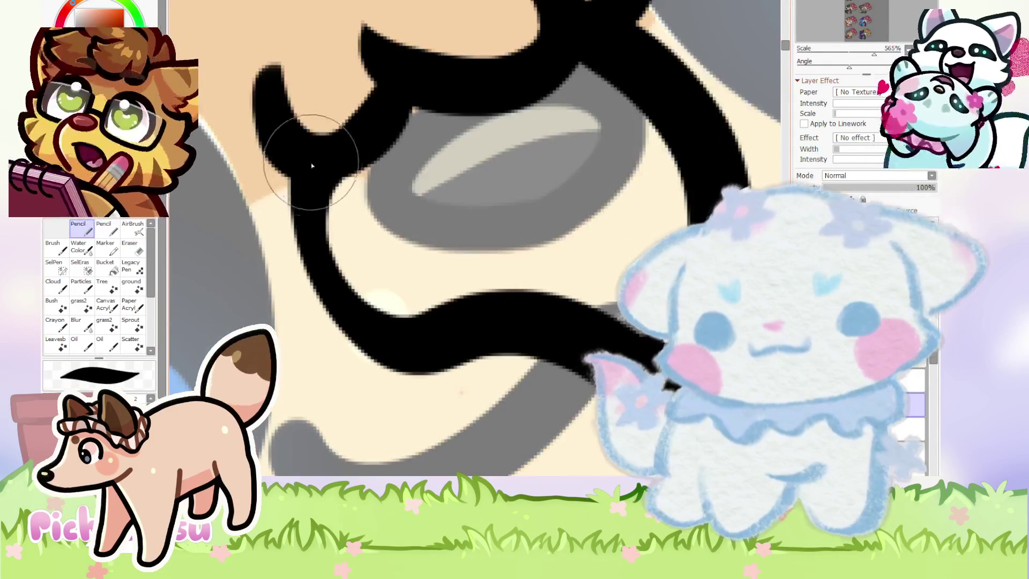
pyautogui.moveTo(299, 138); pyautogui.dragTo(581, 338)
pyautogui.scroll(-2, 356, 220)
pyautogui.scroll(-5, 357, 220)
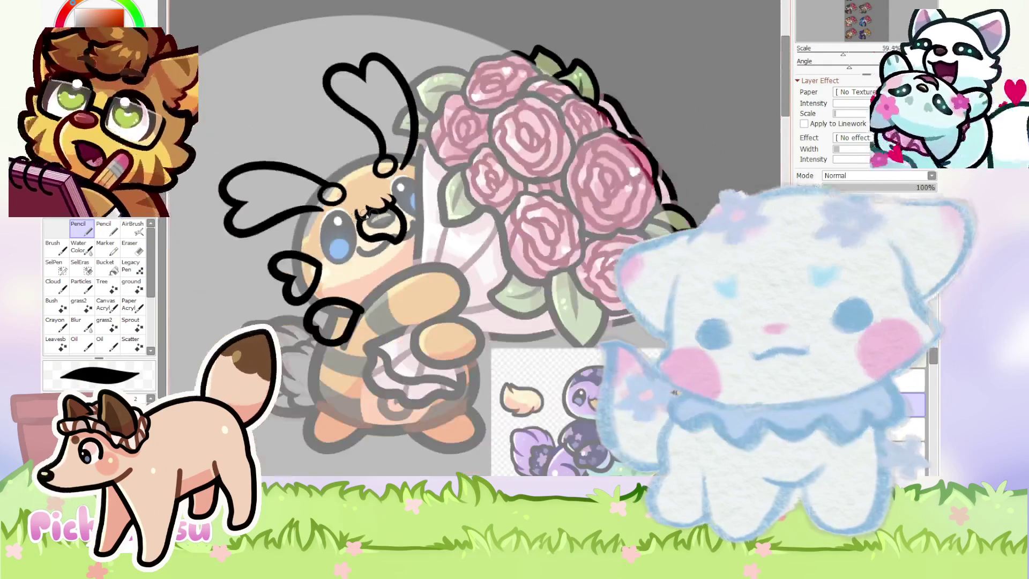
pyautogui.scroll(-1, 564, 258)
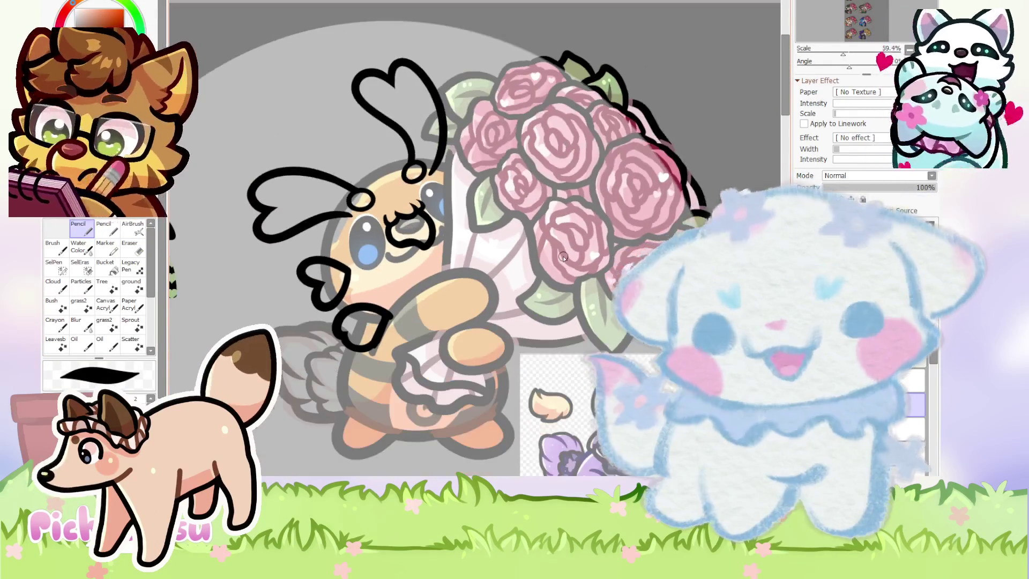
pyautogui.scroll(-2, 563, 257)
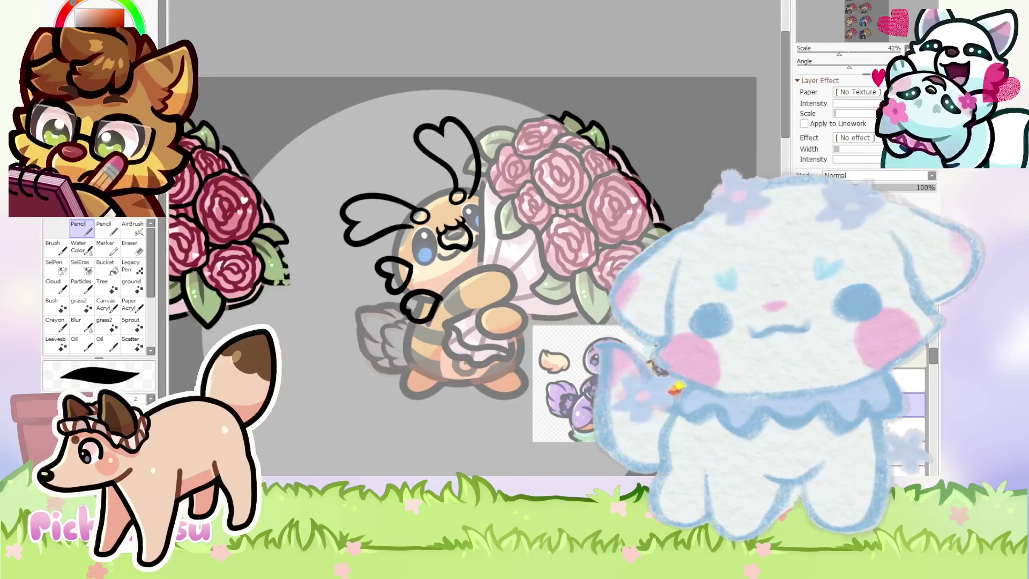
# Rotate the canvas to tilt the bee and ink a black stroke on the mouth.
pyautogui.press('End')
pyautogui.press('End')
pyautogui.press('End')
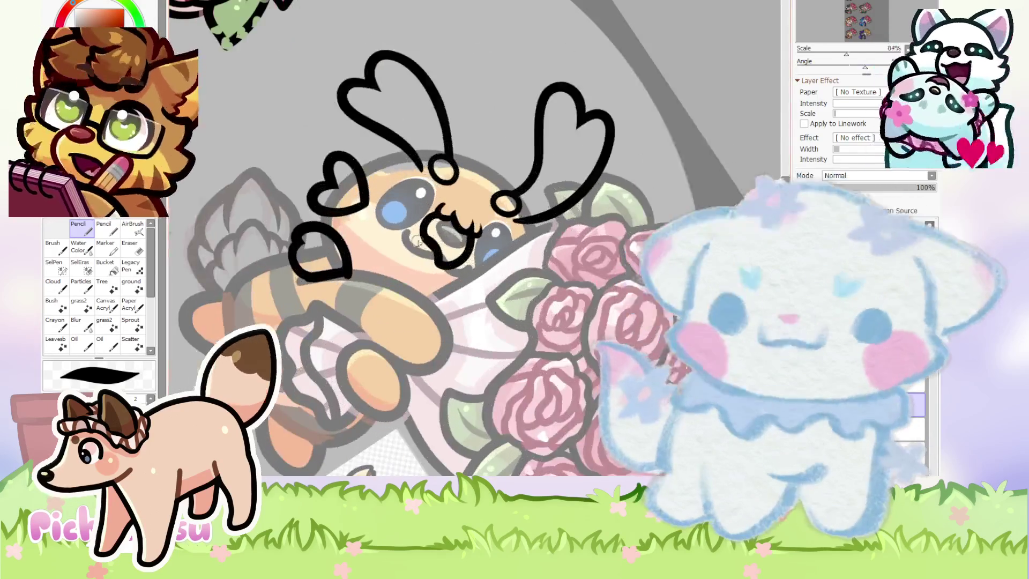
pyautogui.scroll(10, 451, 215)
pyautogui.moveTo(421, 207); pyautogui.dragTo(470, 391)
pyautogui.scroll(-4, 470, 391)
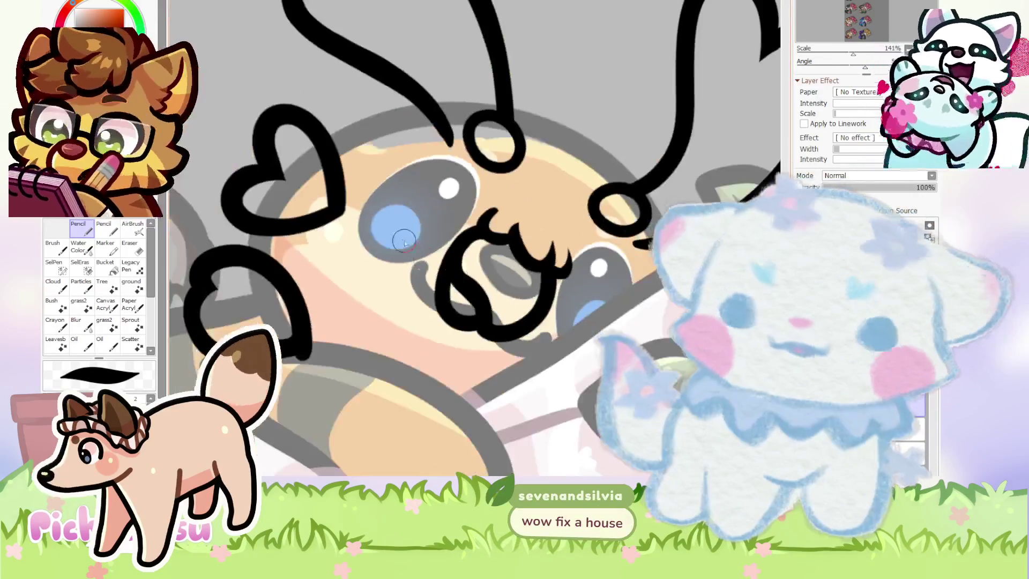
pyautogui.scroll(4, 436, 286)
pyautogui.scroll(1, 413, 166)
# Draw the black loop below the mouth line, then redraw it thicker as the lower lip.
pyautogui.moveTo(426, 130)
pyautogui.mouseDown()
pyautogui.moveTo(363, 257)
pyautogui.moveTo(546, 420)
pyautogui.mouseUp()
pyautogui.hotkey('ctrl', 'z')
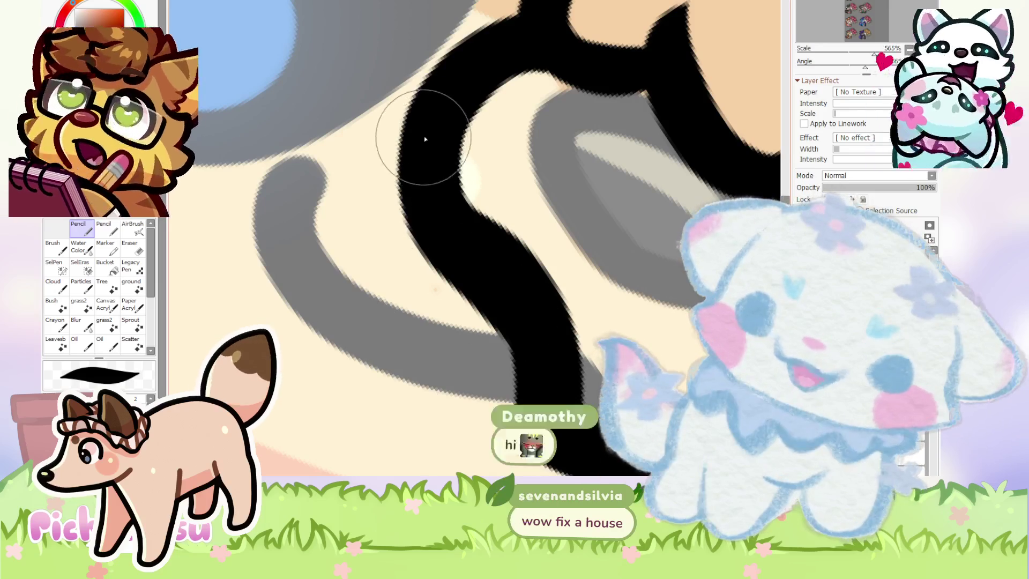
pyautogui.moveTo(437, 110)
pyautogui.mouseDown()
pyautogui.moveTo(349, 340)
pyautogui.moveTo(544, 371)
pyautogui.mouseUp()
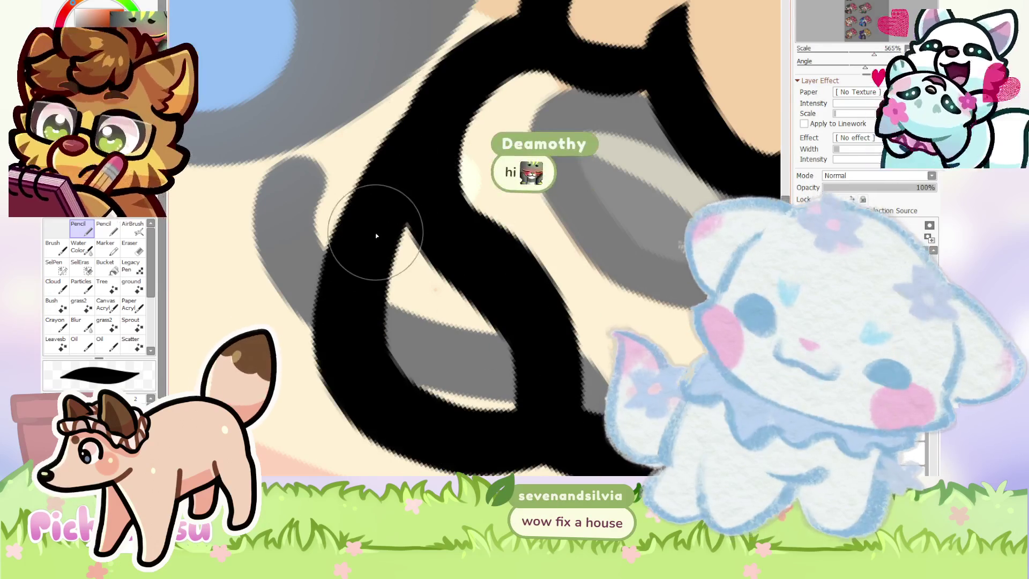
pyautogui.scroll(-4, 370, 252)
pyautogui.scroll(-2, 370, 252)
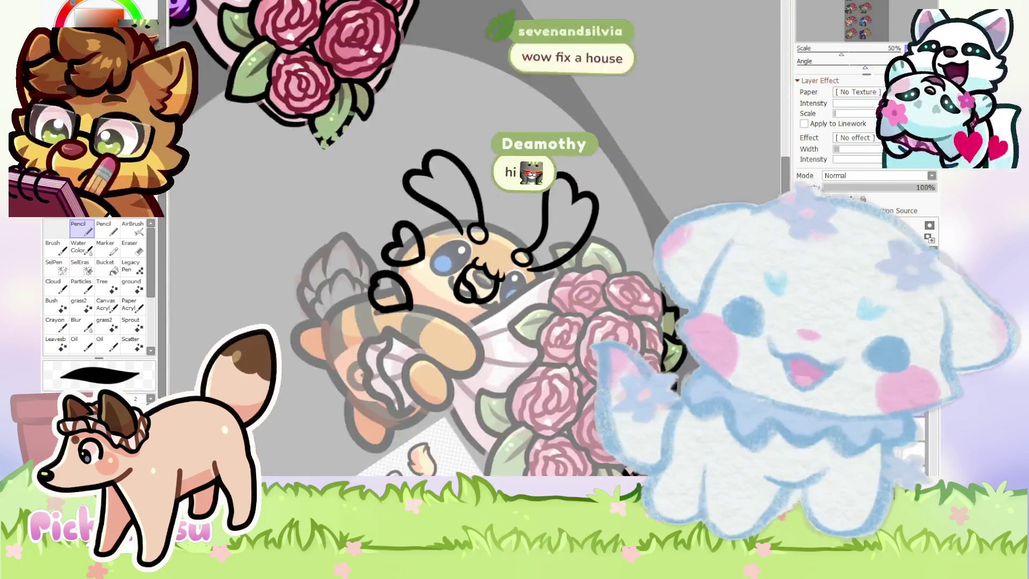
pyautogui.scroll(-3, 439, 252)
pyautogui.scroll(1, 439, 252)
pyautogui.scroll(1, 440, 252)
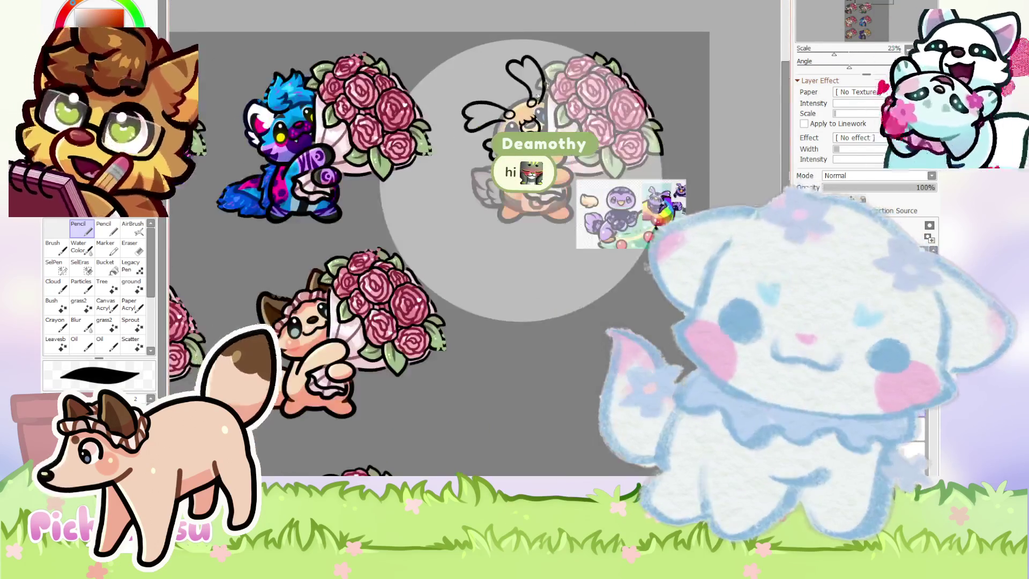
pyautogui.scroll(2, 538, 96)
pyautogui.scroll(2, 544, 87)
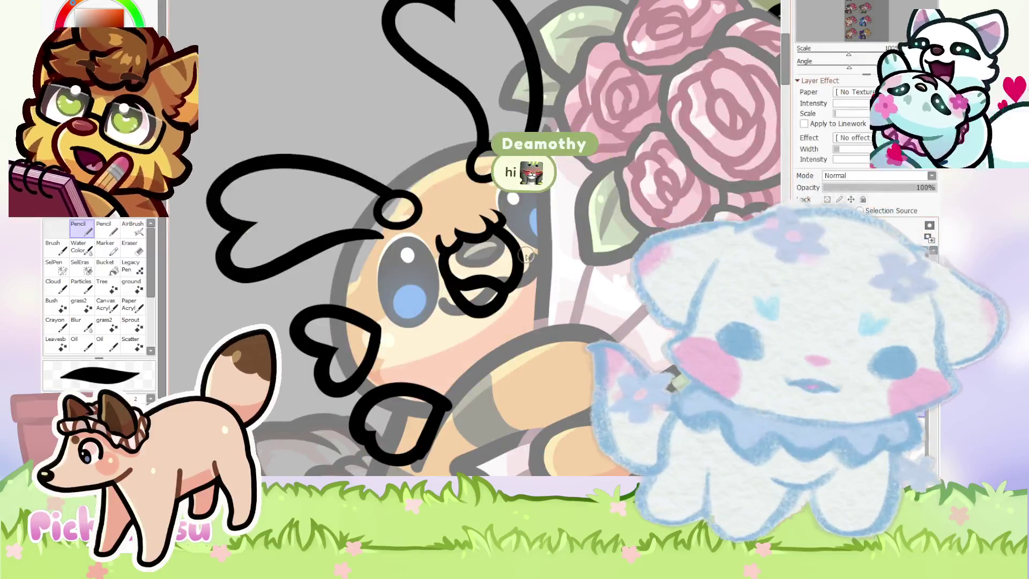
# Lasso-select the inked mouth, turn it slightly counter-clockwise and apply the transform.
pyautogui.scroll(3, 515, 257)
pyautogui.press('l')
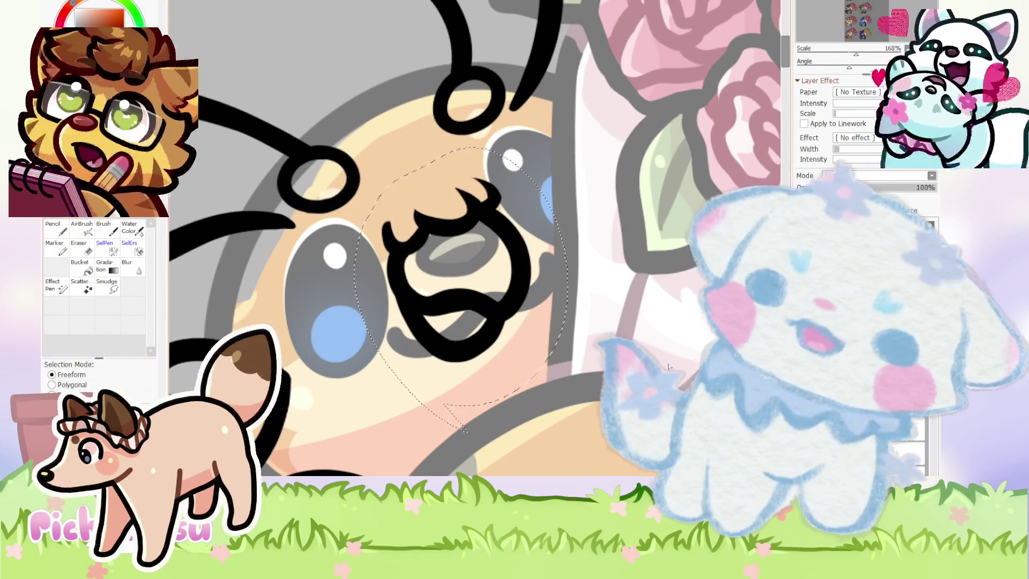
pyautogui.hotkey('ctrl', 't')
pyautogui.moveTo(465, 429)
pyautogui.mouseDown()
pyautogui.moveTo(699, 318)
pyautogui.moveTo(654, 290)
pyautogui.mouseUp()
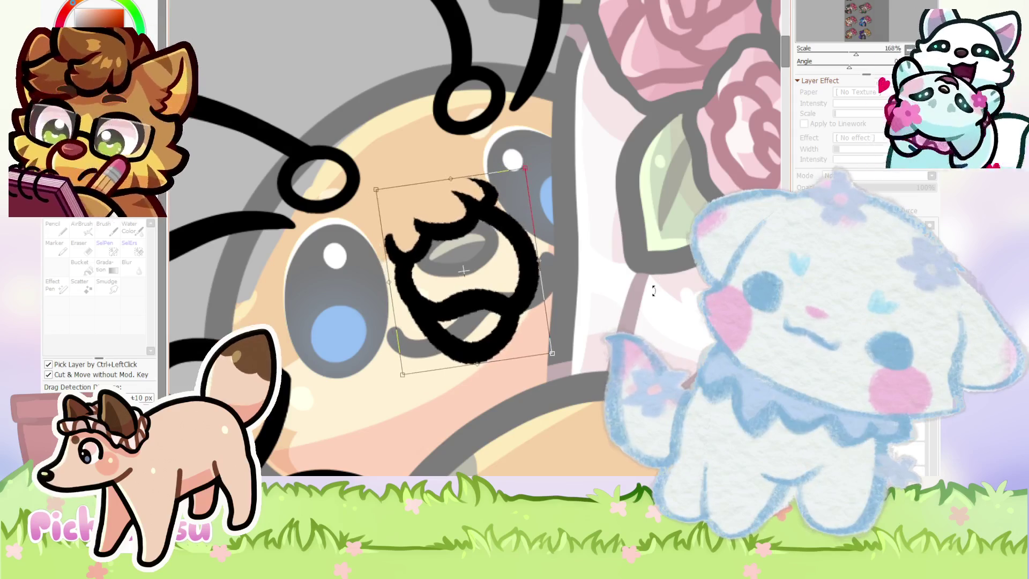
pyautogui.scroll(-2, 530, 168)
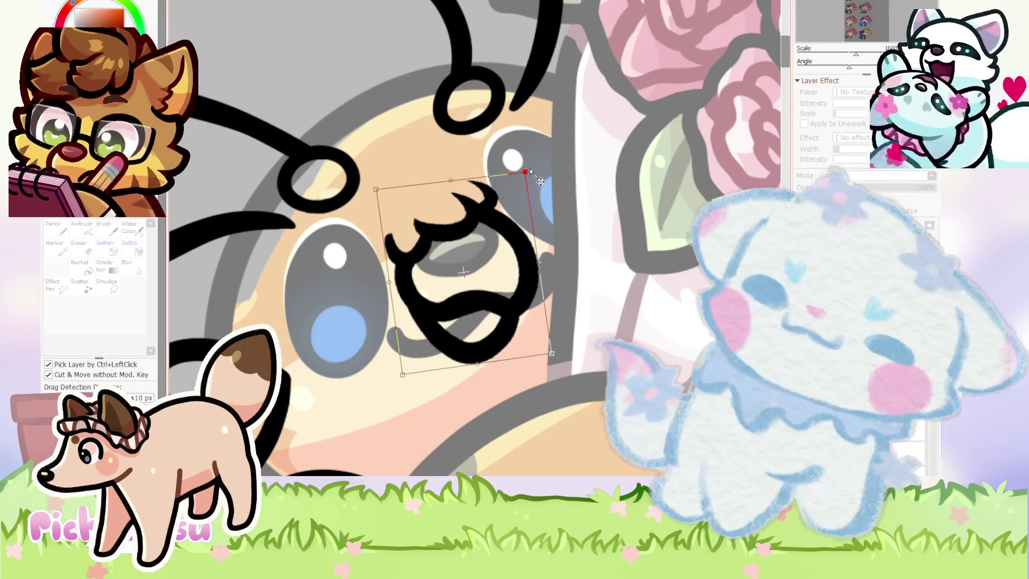
pyautogui.scroll(-2, 530, 168)
pyautogui.press('Return')
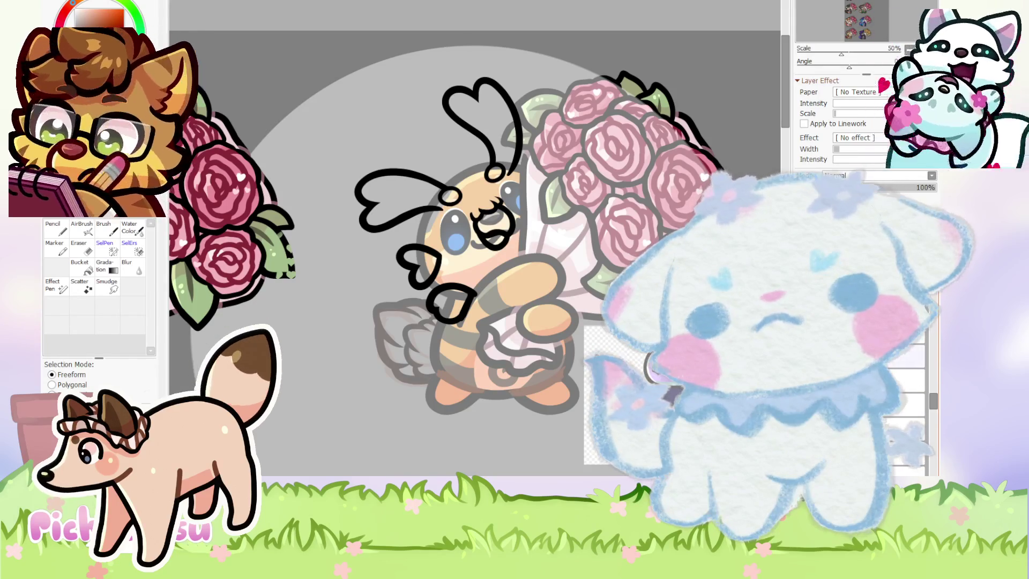
# On the linework layer, erase the grey shading inside the antenna's small black loop.
pyautogui.click(788, 348)
pyautogui.scroll(1, 616, 118)
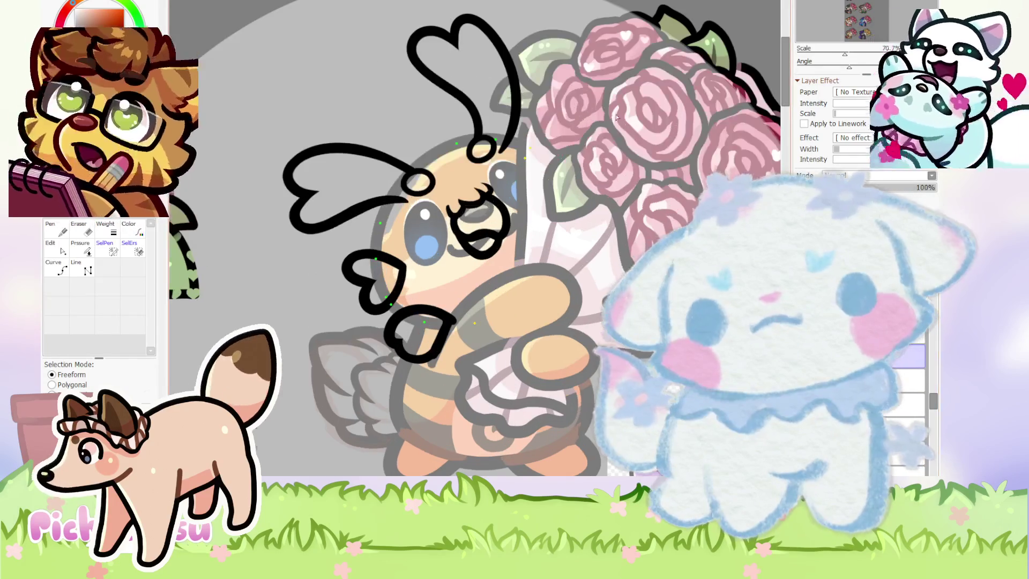
pyautogui.scroll(3, 616, 118)
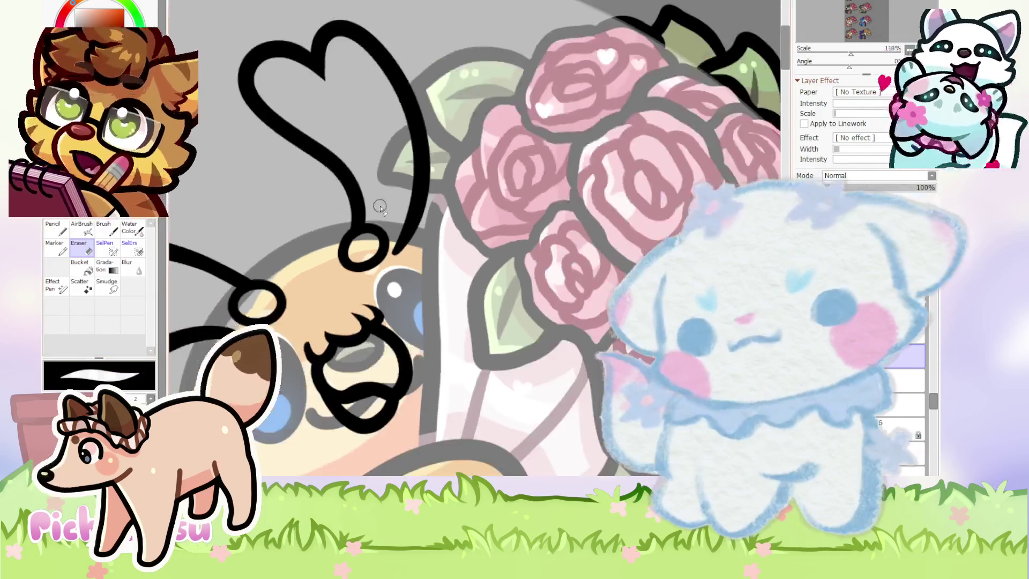
pyautogui.scroll(2, 380, 210)
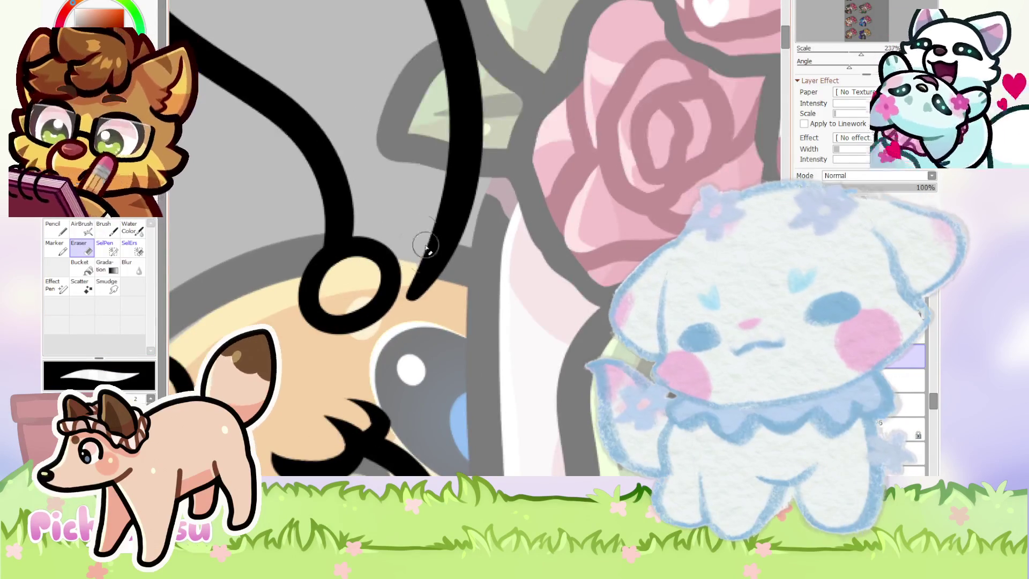
pyautogui.scroll(-5, 349, 260)
pyautogui.scroll(4, 346, 228)
pyautogui.scroll(1, 335, 241)
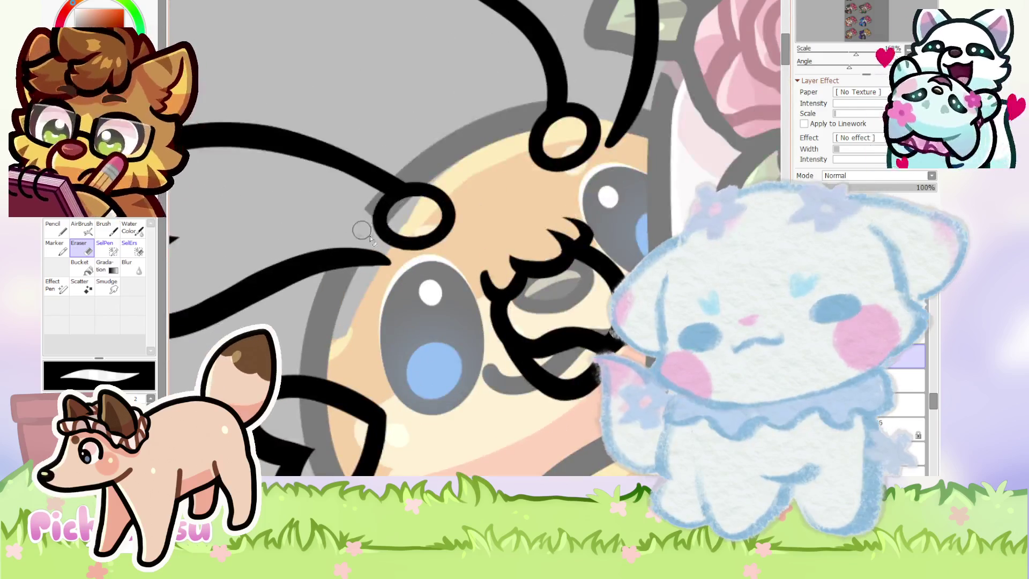
pyautogui.moveTo(390, 217); pyautogui.dragTo(421, 206)
pyautogui.scroll(-4, 368, 209)
pyautogui.scroll(2, 475, 239)
pyautogui.scroll(1, 474, 239)
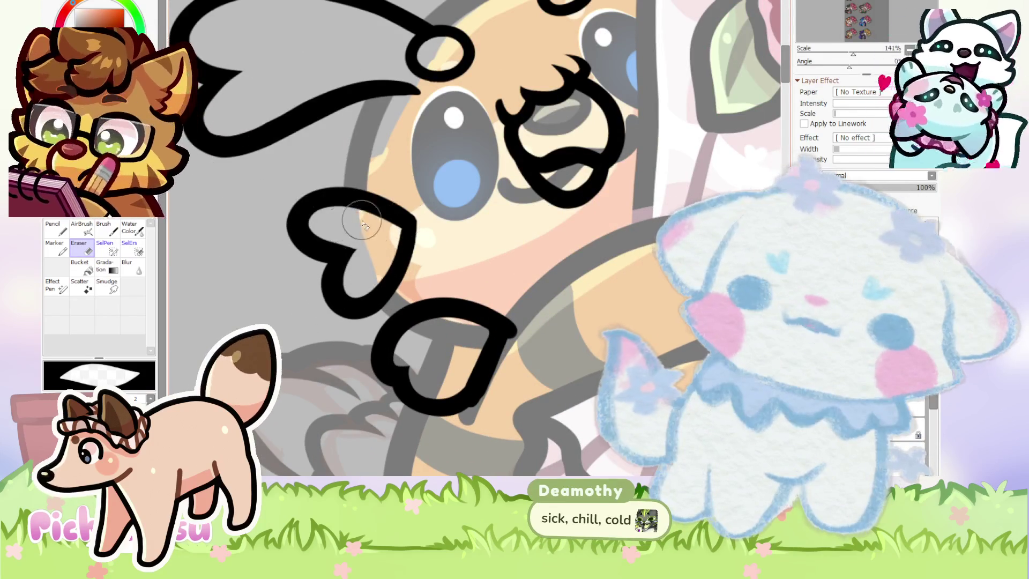
pyautogui.scroll(-3, 365, 231)
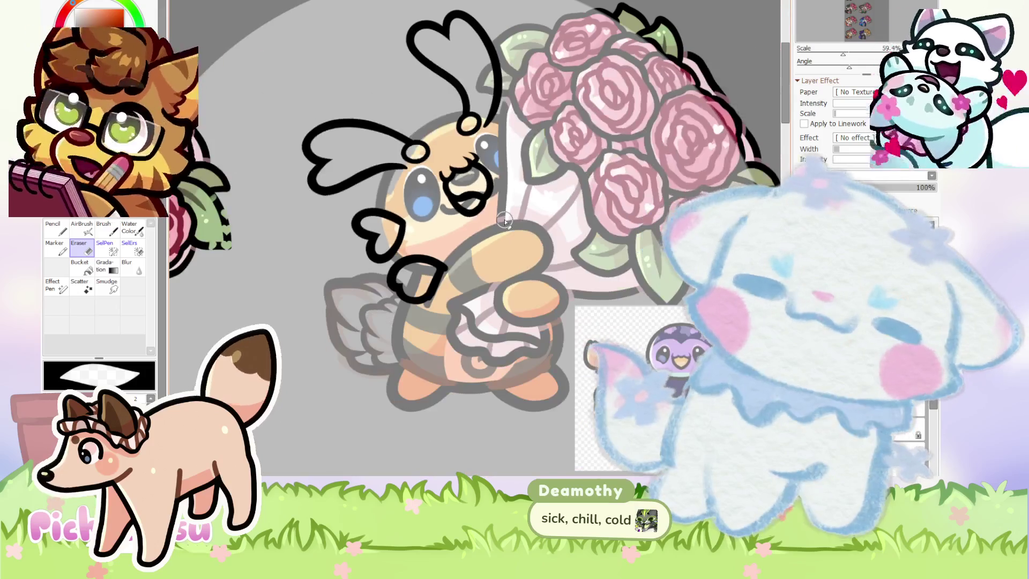
pyautogui.scroll(3, 467, 248)
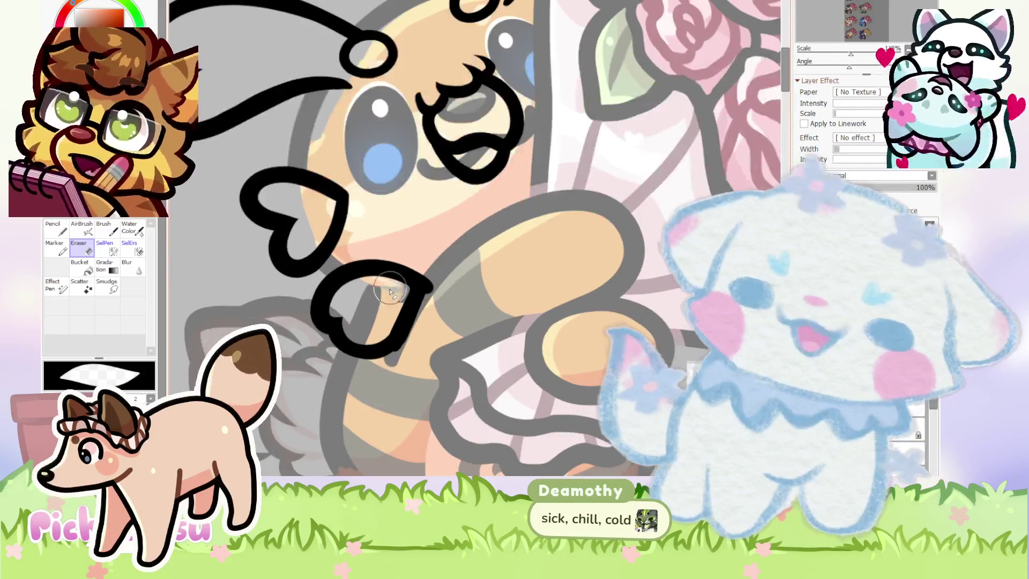
pyautogui.scroll(-4, 397, 296)
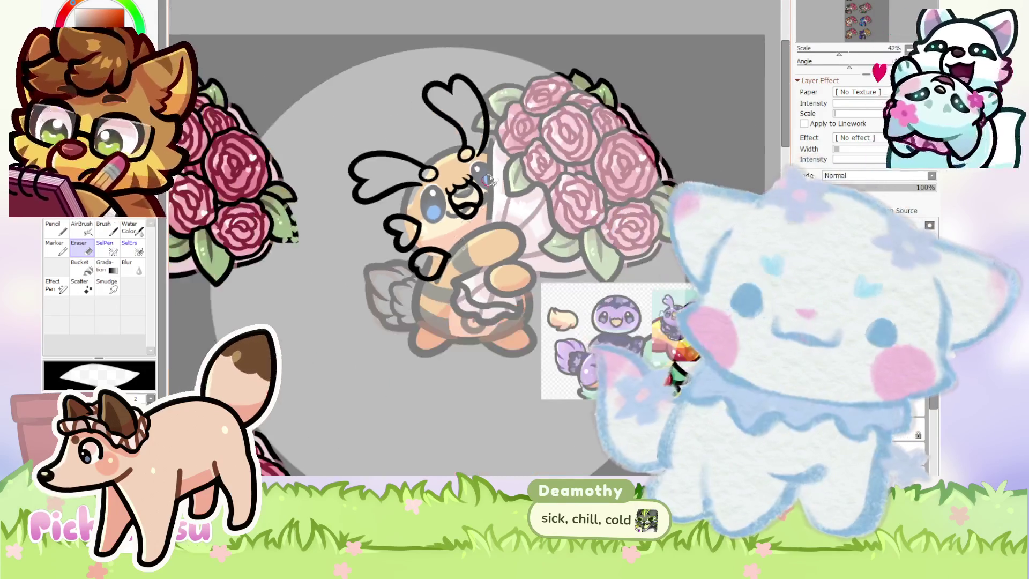
pyautogui.scroll(4, 474, 204)
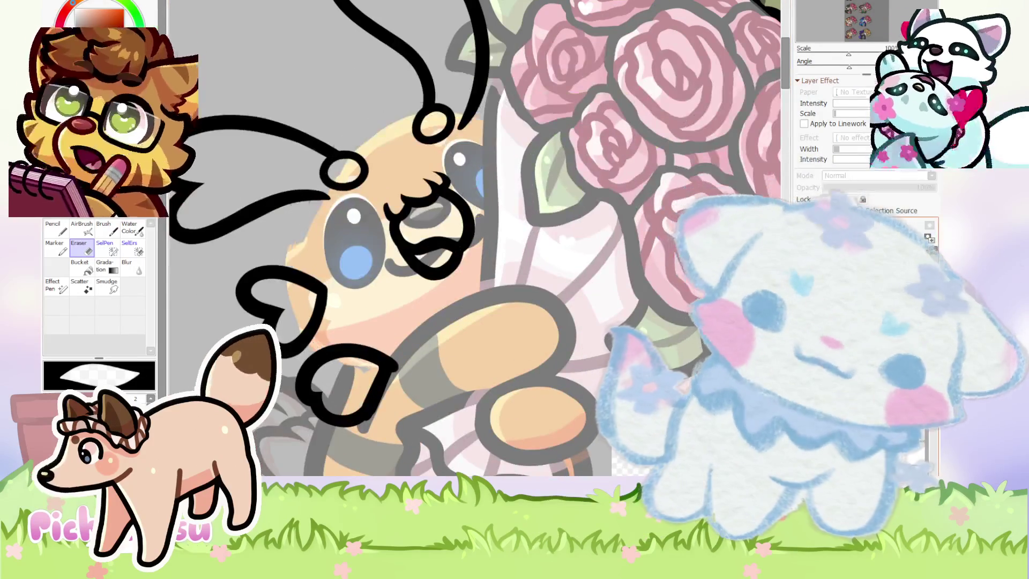
pyautogui.scroll(2, 444, 252)
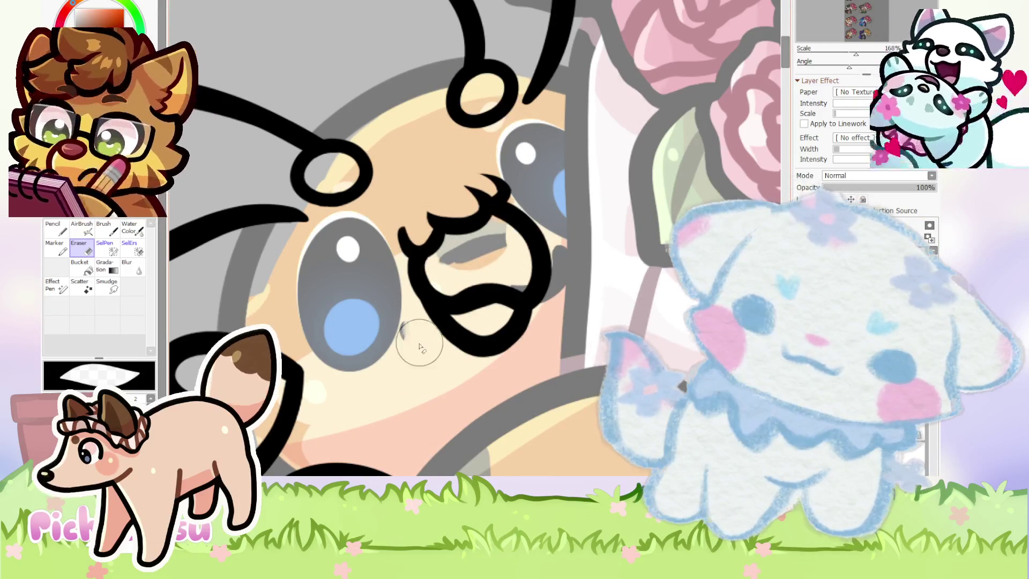
pyautogui.scroll(-5, 472, 246)
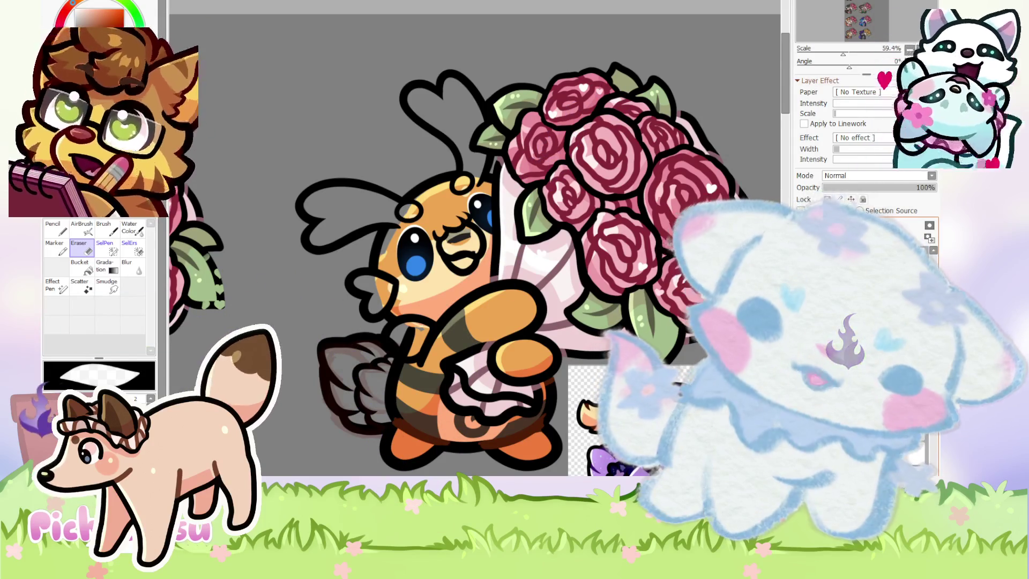
pyautogui.scroll(4, 665, 397)
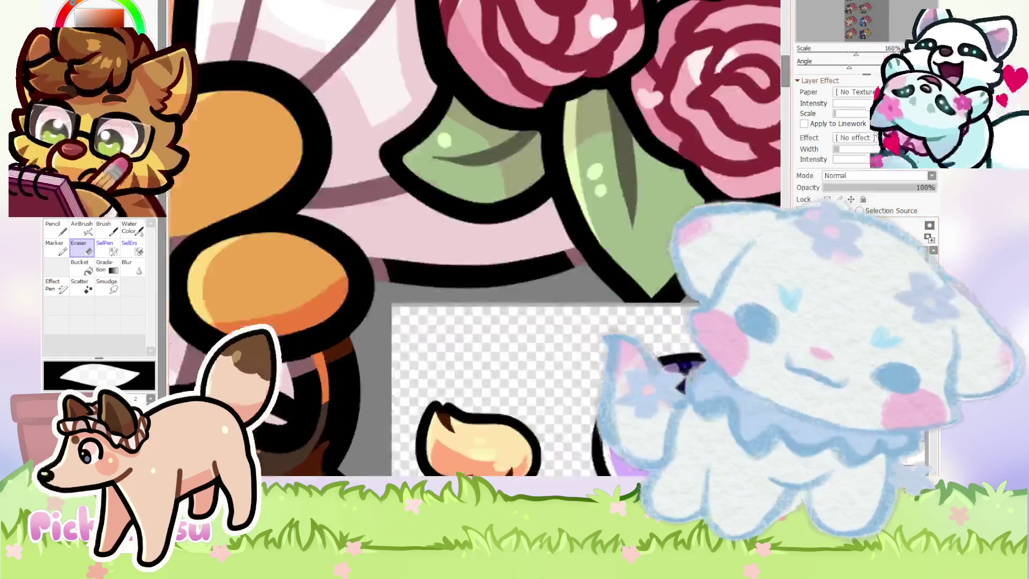
# Paint purple into the left antenna's heart and body, then into the right antenna.
pyautogui.scroll(-4, 477, 236)
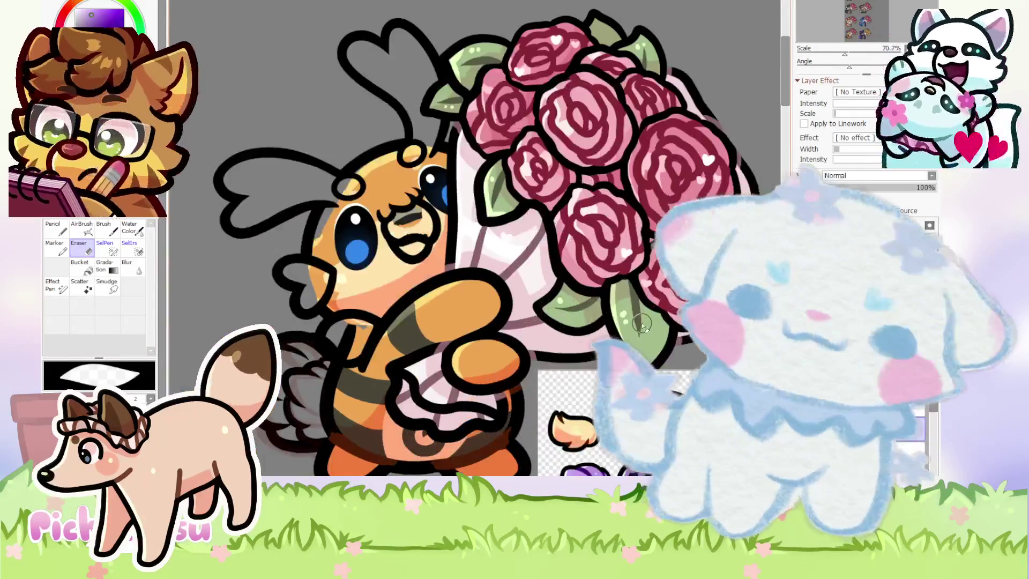
pyautogui.click(62, 228)
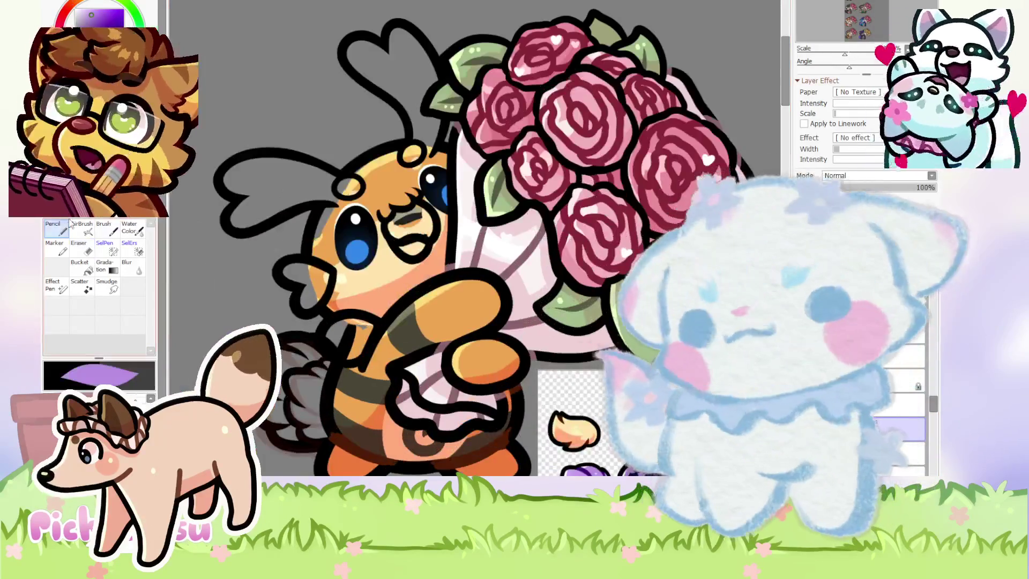
pyautogui.scroll(2, 249, 177)
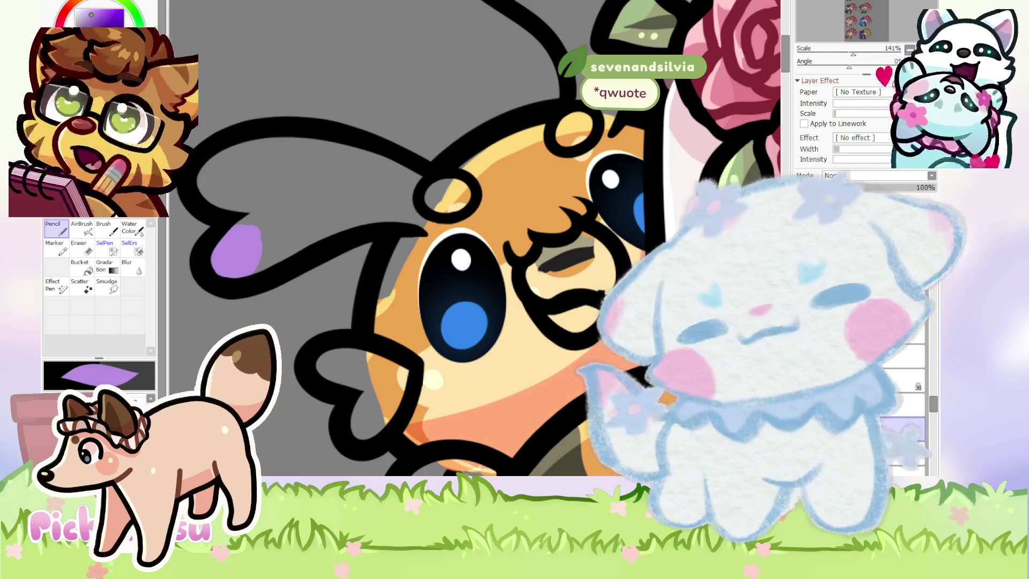
pyautogui.scroll(-5, 504, 210)
pyautogui.scroll(5, 287, 218)
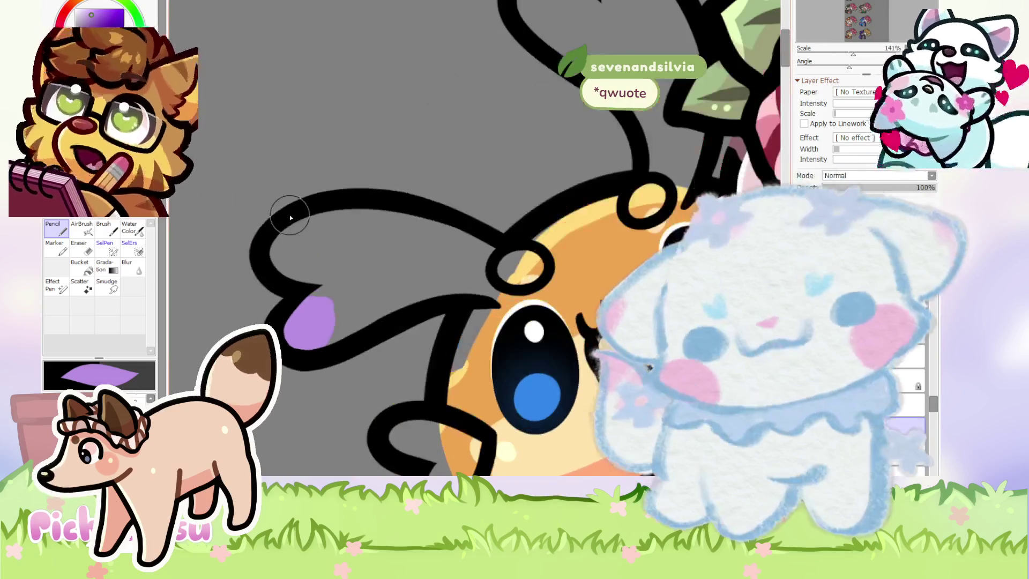
pyautogui.moveTo(289, 233)
pyautogui.mouseDown()
pyautogui.moveTo(285, 261)
pyautogui.moveTo(477, 251)
pyautogui.mouseUp()
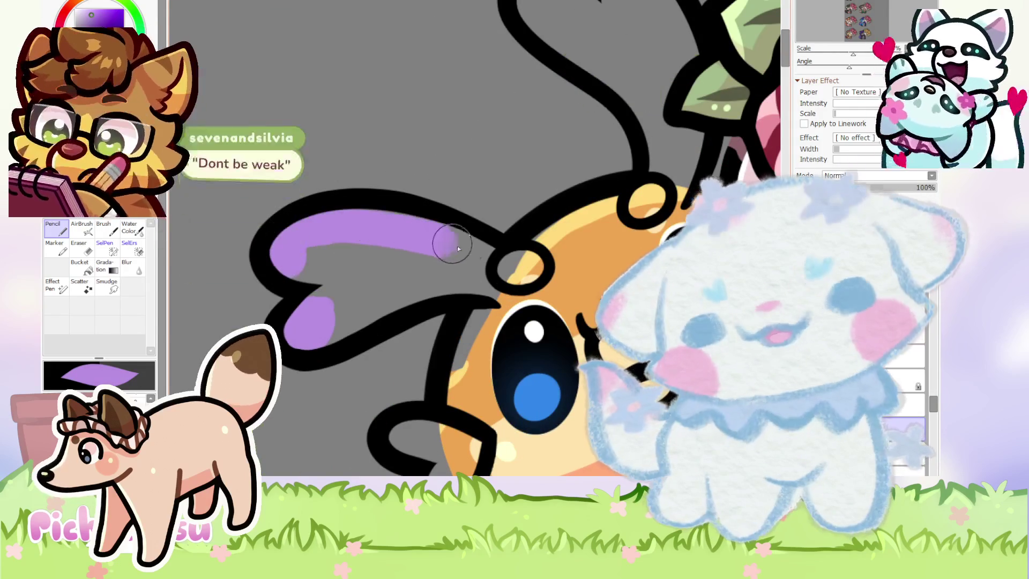
pyautogui.moveTo(314, 232)
pyautogui.mouseDown()
pyautogui.moveTo(329, 278)
pyautogui.moveTo(363, 264)
pyautogui.moveTo(422, 289)
pyautogui.mouseUp()
pyautogui.scroll(-5, 422, 289)
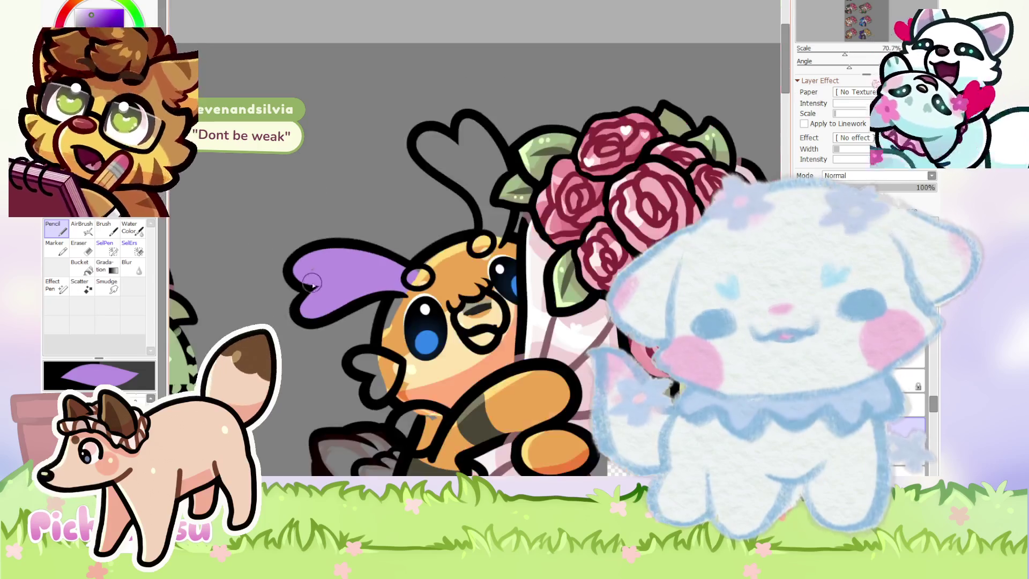
pyautogui.scroll(5, 439, 151)
pyautogui.moveTo(429, 126)
pyautogui.mouseDown()
pyautogui.moveTo(442, 146)
pyautogui.moveTo(421, 151)
pyautogui.moveTo(509, 223)
pyautogui.moveTo(567, 319)
pyautogui.moveTo(547, 154)
pyautogui.moveTo(496, 111)
pyautogui.moveTo(506, 158)
pyautogui.mouseUp()
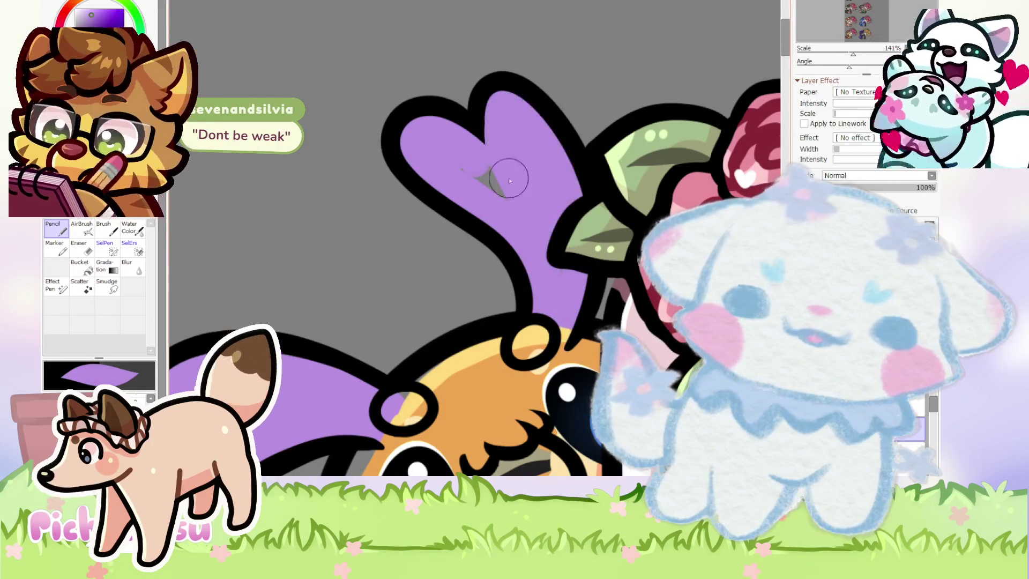
pyautogui.scroll(-3, 488, 175)
# Erase the excess purple around the left antenna's edges with a smaller eraser.
pyautogui.press('e')
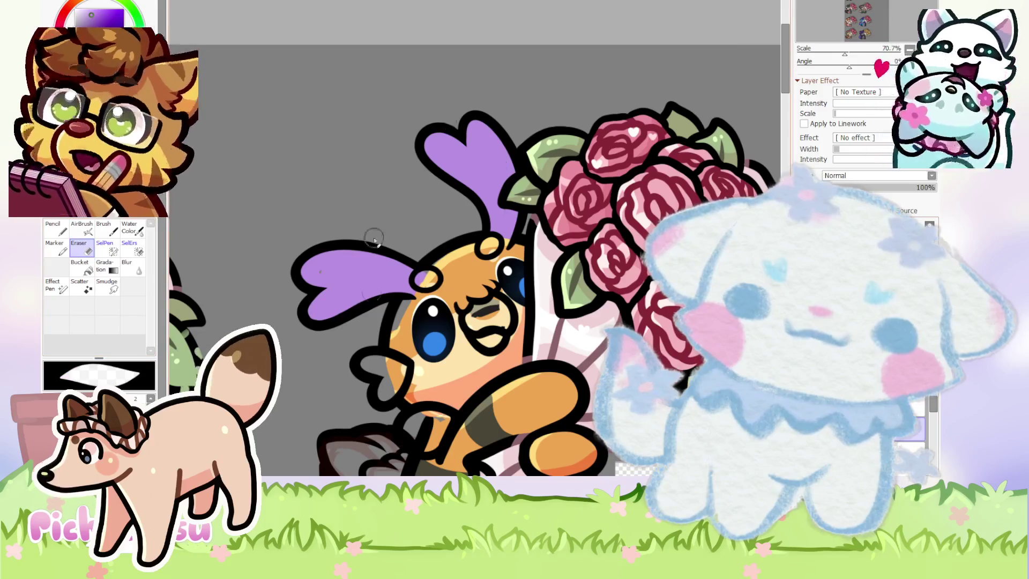
pyautogui.scroll(2, 354, 284)
pyautogui.scroll(1, 321, 262)
pyautogui.moveTo(263, 247)
pyautogui.mouseDown()
pyautogui.moveTo(332, 245)
pyautogui.moveTo(256, 241)
pyautogui.mouseUp()
pyautogui.press('n')
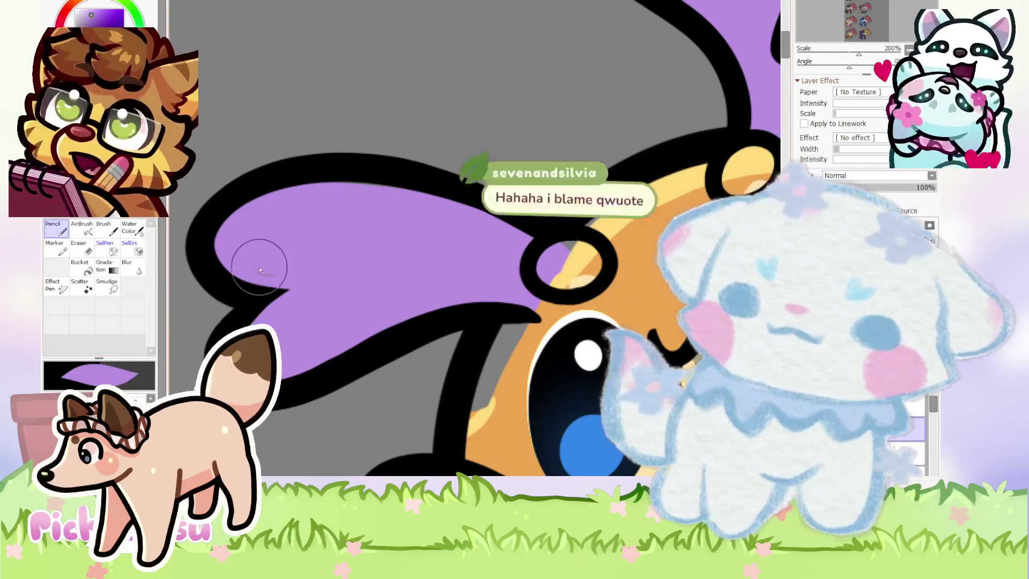
pyautogui.scroll(1, 268, 306)
pyautogui.scroll(1, 248, 287)
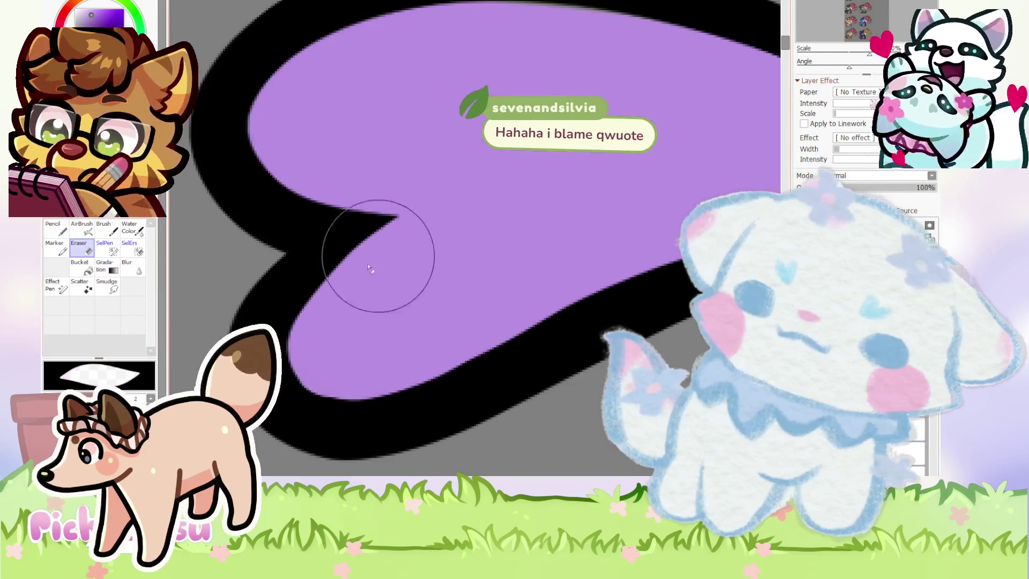
pyautogui.press('e')
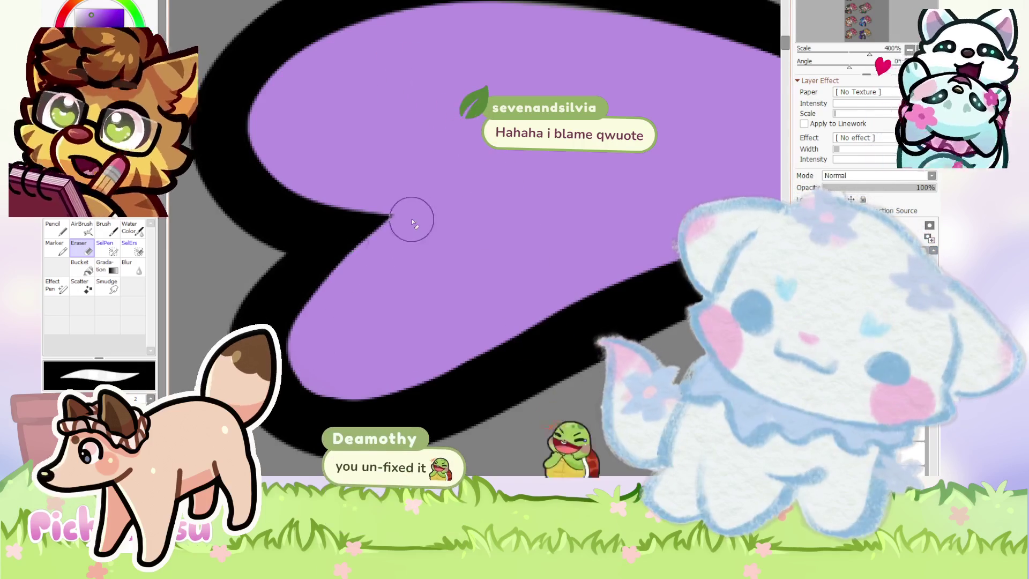
pyautogui.scroll(3, 351, 288)
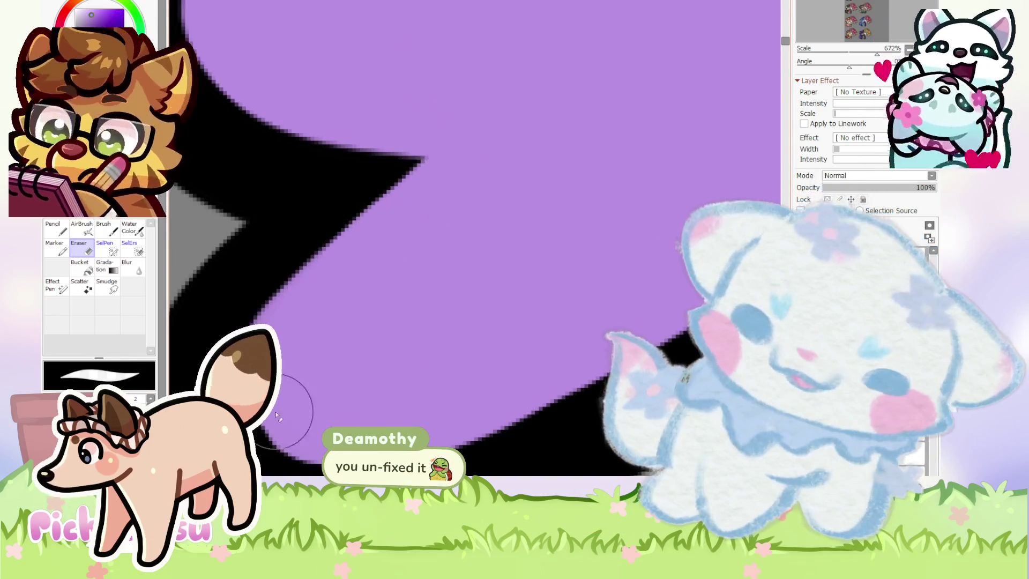
pyautogui.scroll(-5, 276, 281)
pyautogui.scroll(-5, 351, 279)
pyautogui.scroll(-2, 351, 279)
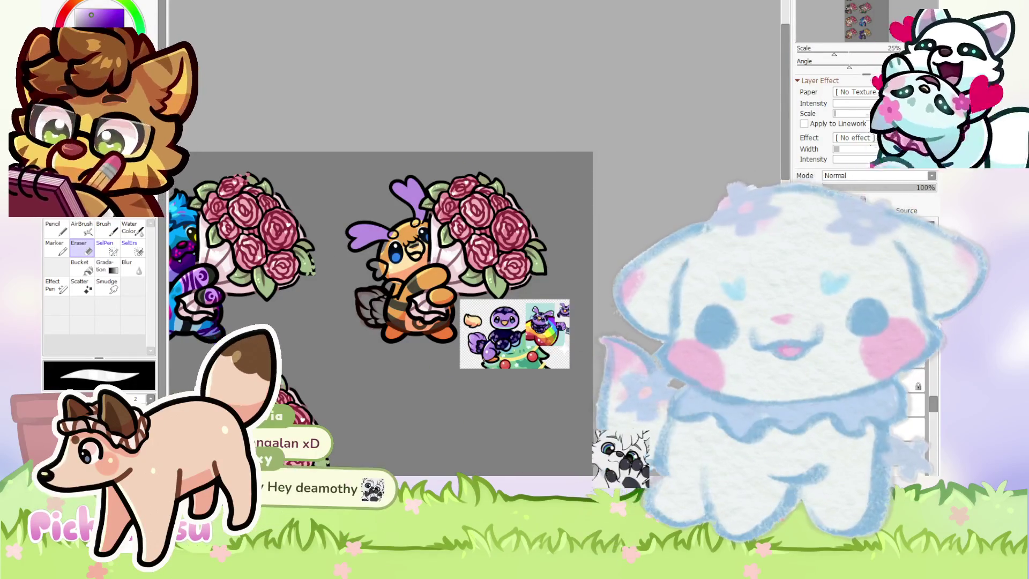
pyautogui.scroll(-1, 381, 314)
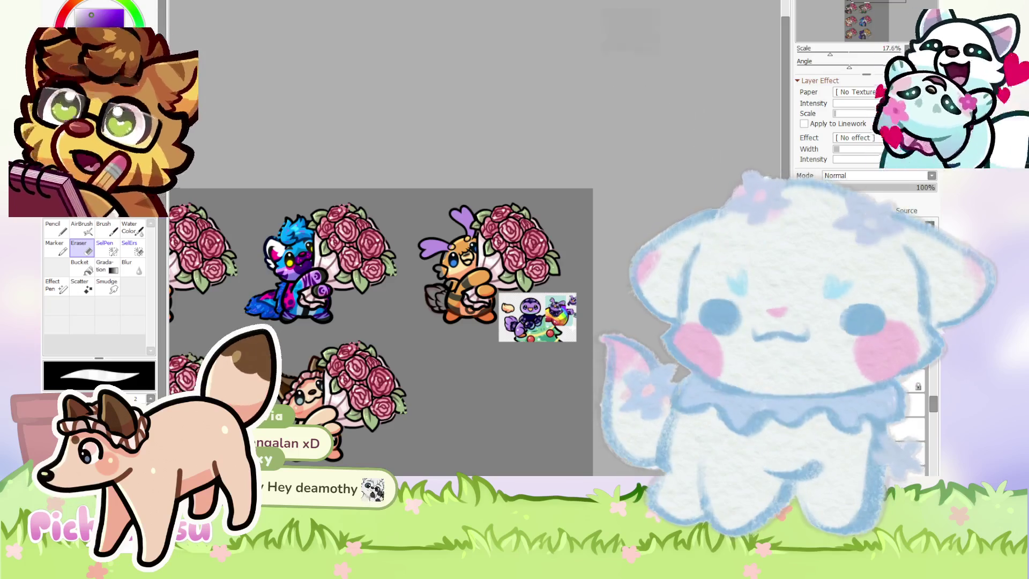
pyautogui.scroll(-1, 381, 314)
pyautogui.scroll(2, 381, 314)
pyautogui.scroll(-3, 424, 313)
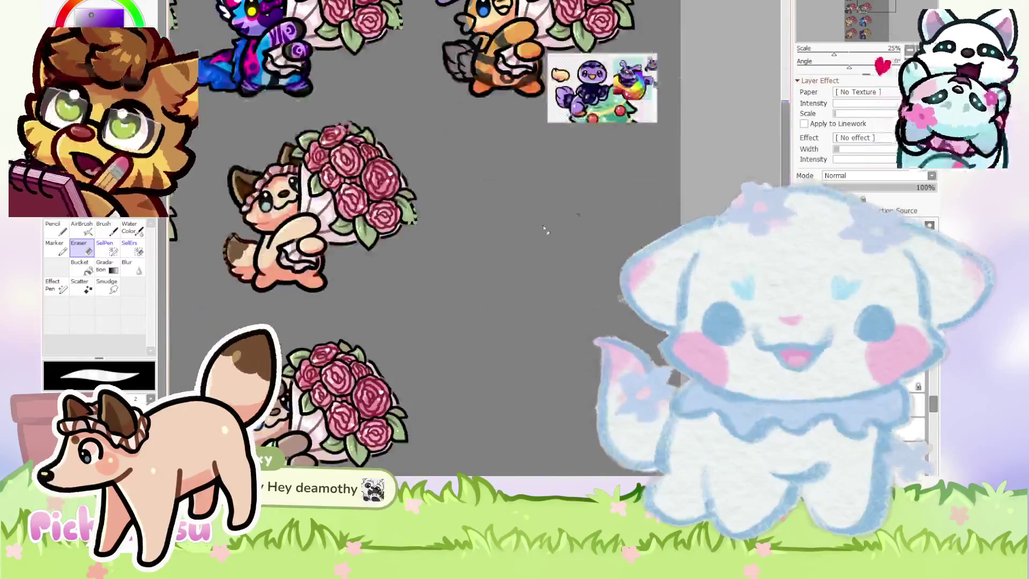
pyautogui.scroll(-1, 424, 314)
pyautogui.scroll(2, 424, 313)
pyautogui.scroll(-3, 443, 303)
pyautogui.scroll(-1, 442, 304)
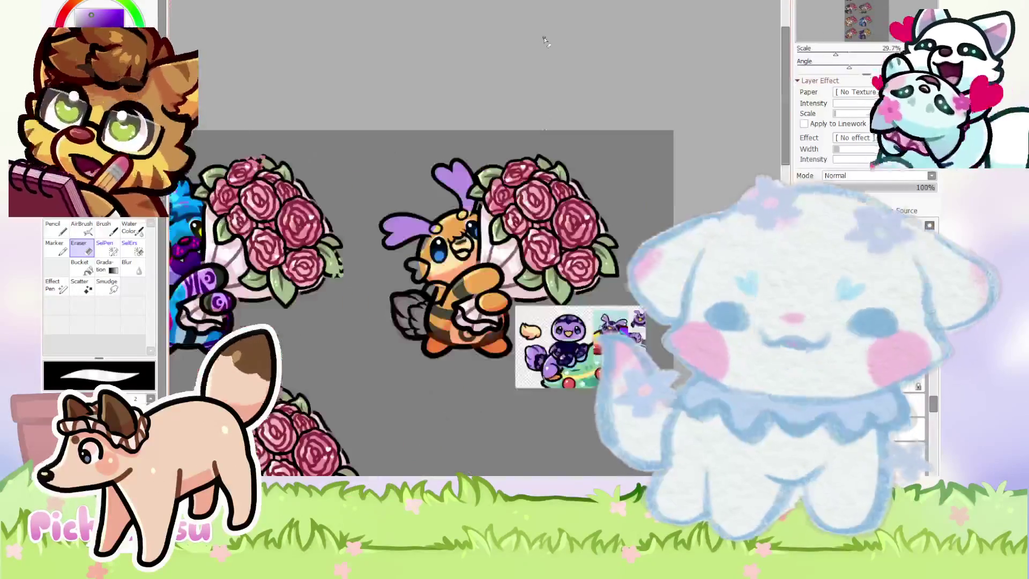
pyautogui.scroll(2, 442, 303)
pyautogui.scroll(-1, 442, 303)
pyautogui.scroll(3, 443, 304)
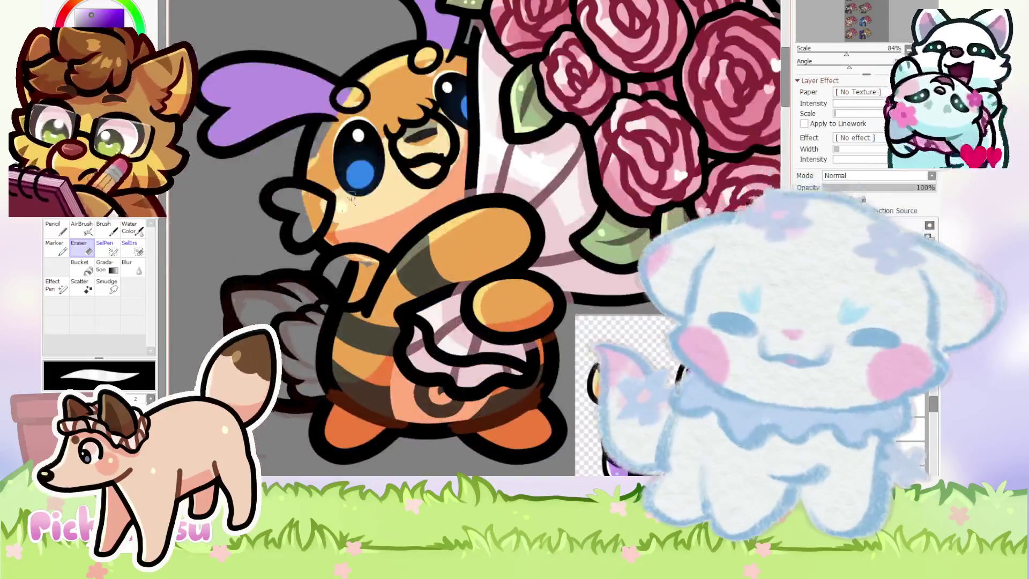
pyautogui.scroll(1, 413, 228)
# Stroke light purple over the antenna tip and down the bee's lower arm, then zoom out.
pyautogui.scroll(1, 413, 227)
pyautogui.press('n')
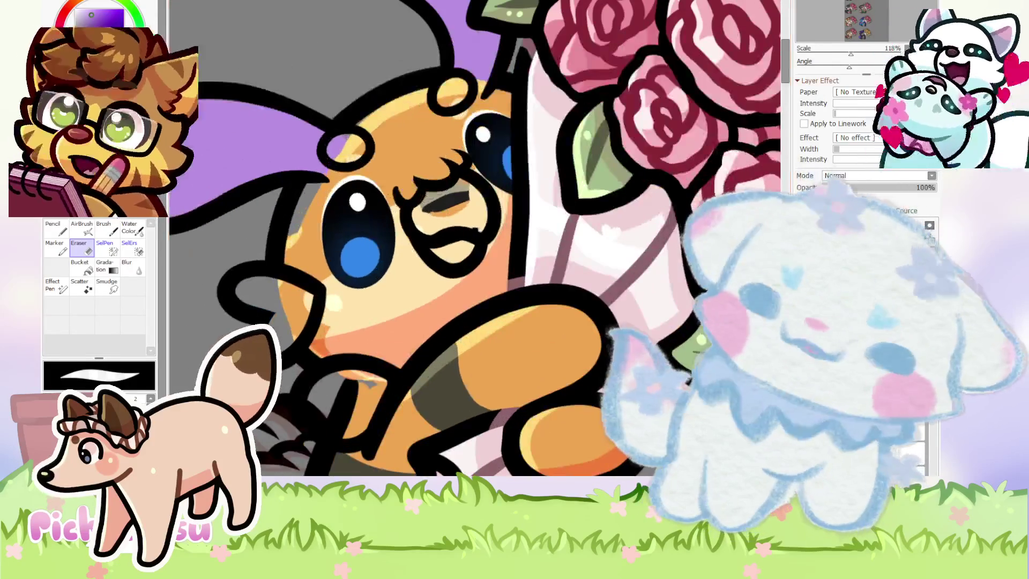
pyautogui.moveTo(337, 150); pyautogui.dragTo(376, 120)
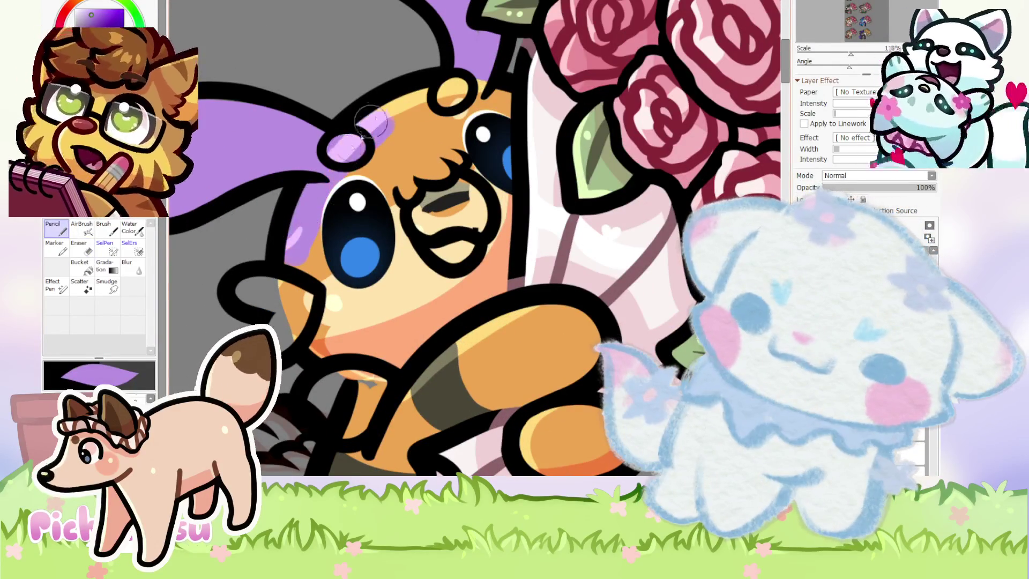
pyautogui.moveTo(261, 301); pyautogui.dragTo(282, 337)
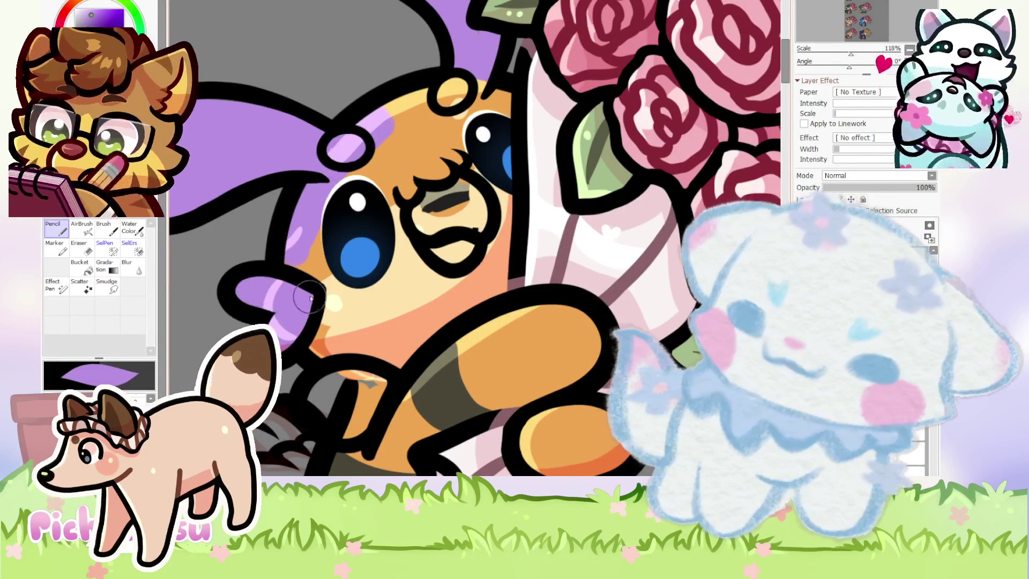
pyautogui.scroll(-4, 310, 301)
pyautogui.scroll(-3, 375, 241)
pyautogui.scroll(-3, 429, 187)
pyautogui.scroll(-2, 480, 143)
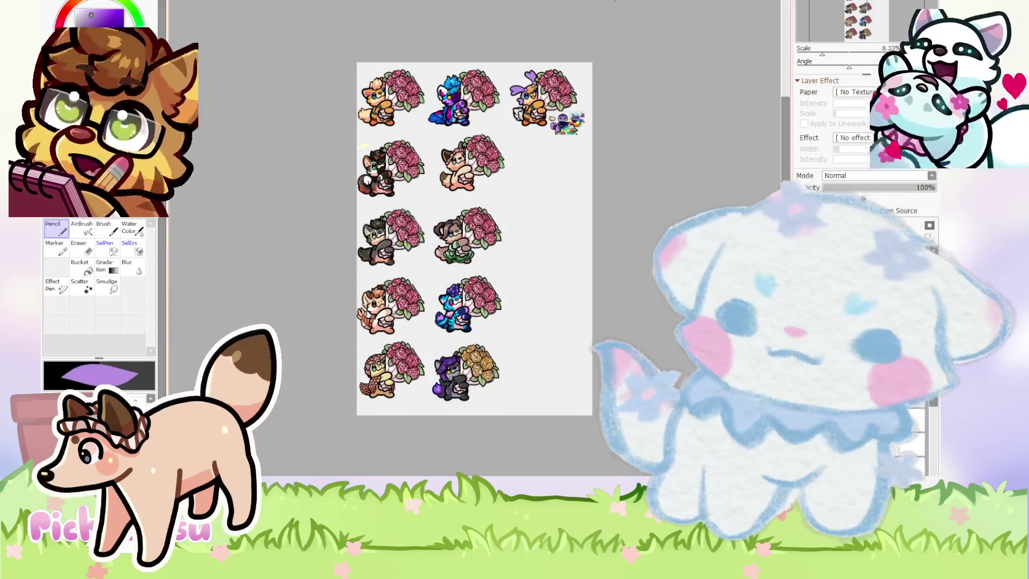
# Paint purple over the bee's forehead, cheek and face, then zoom out to review.
pyautogui.scroll(3, 553, 81)
pyautogui.scroll(3, 552, 80)
pyautogui.scroll(1, 412, 102)
pyautogui.scroll(1, 412, 102)
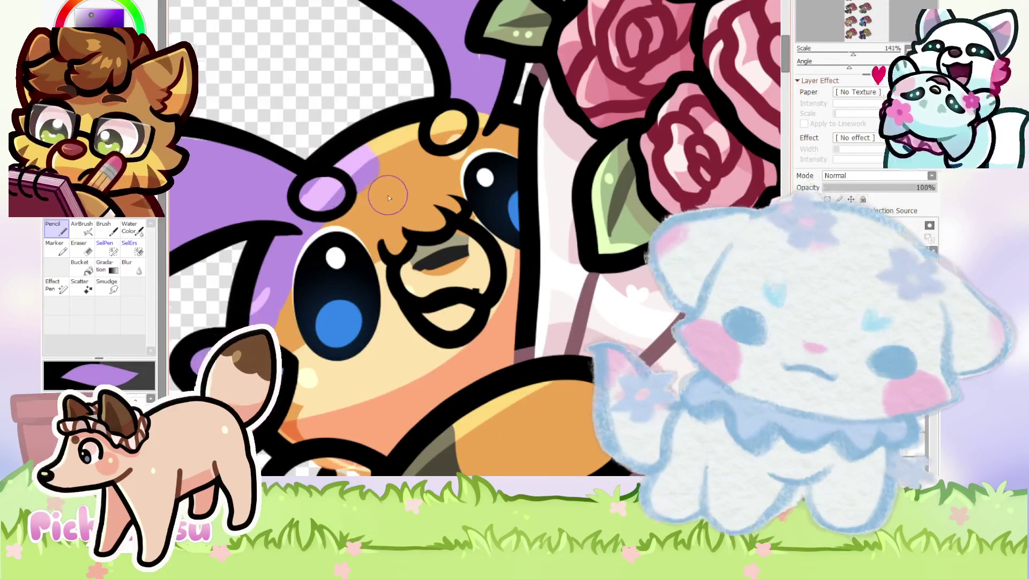
pyautogui.scroll(-1, 349, 199)
pyautogui.moveTo(387, 223); pyautogui.dragTo(383, 179)
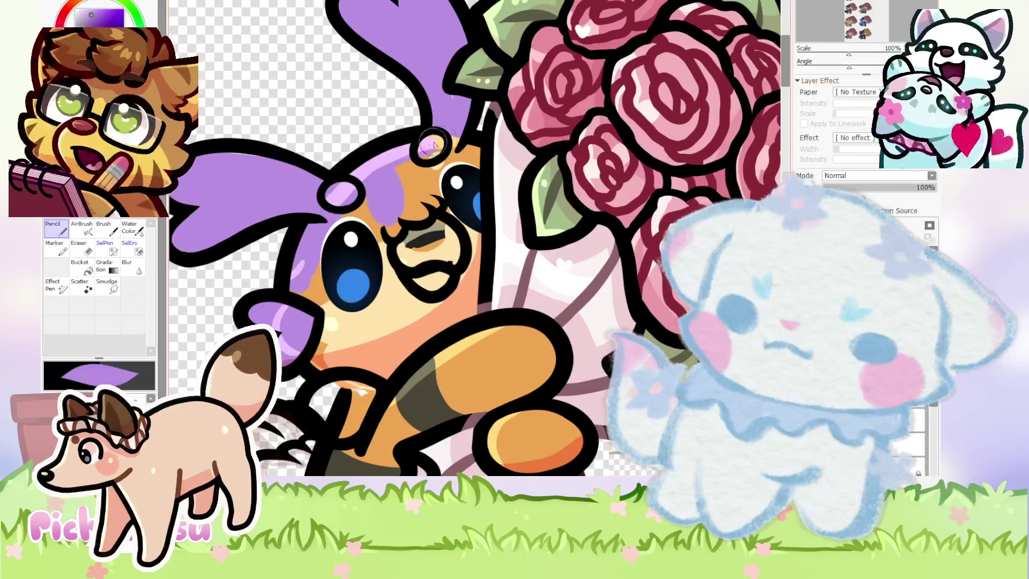
pyautogui.moveTo(253, 317)
pyautogui.mouseDown()
pyautogui.moveTo(329, 348)
pyautogui.moveTo(396, 306)
pyautogui.moveTo(359, 245)
pyautogui.mouseUp()
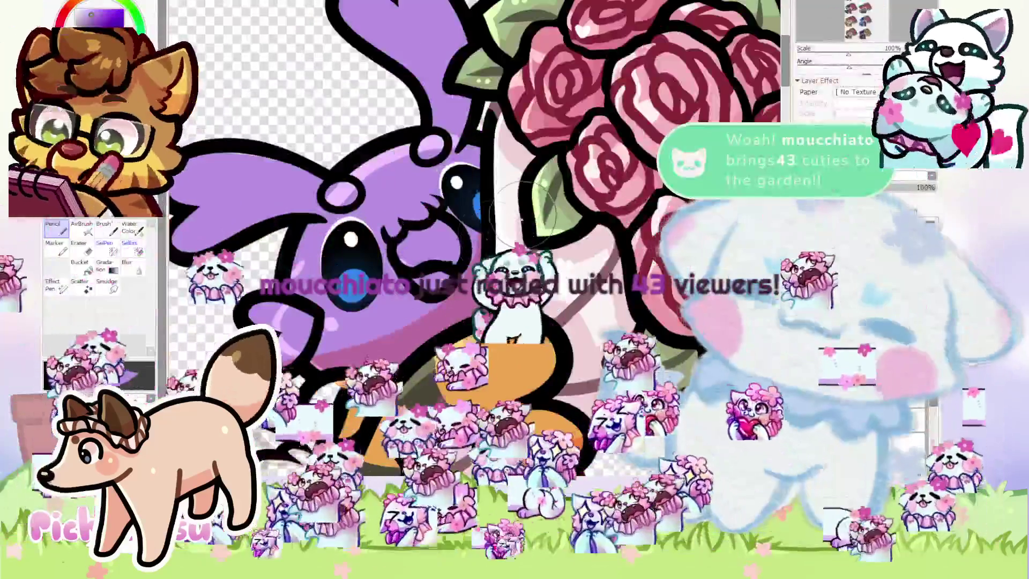
pyautogui.scroll(3, 524, 217)
pyautogui.scroll(3, 482, 220)
pyautogui.scroll(2, 306, 226)
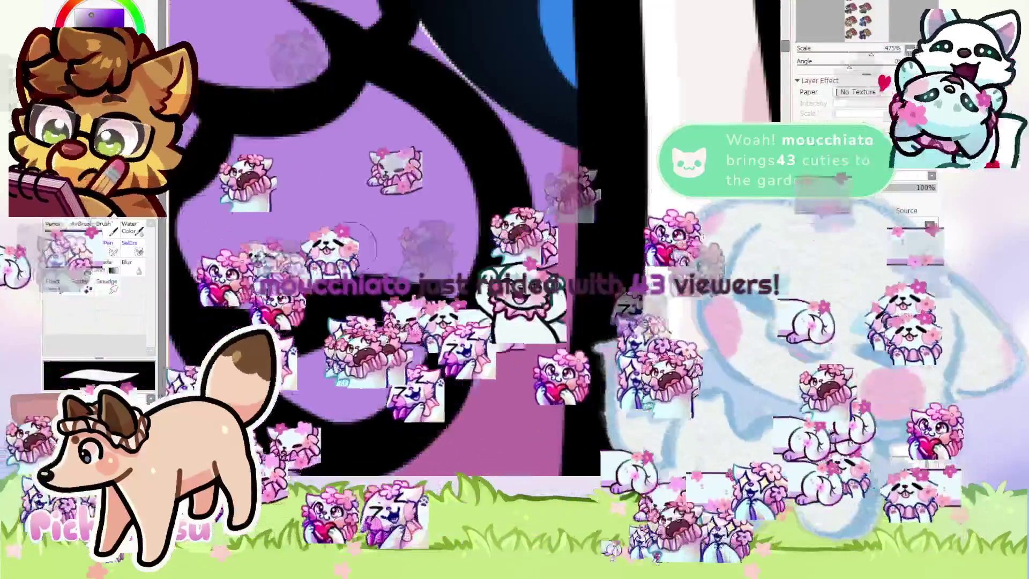
pyautogui.scroll(2, 376, 226)
pyautogui.scroll(2, 472, 225)
pyautogui.scroll(3, 206, 194)
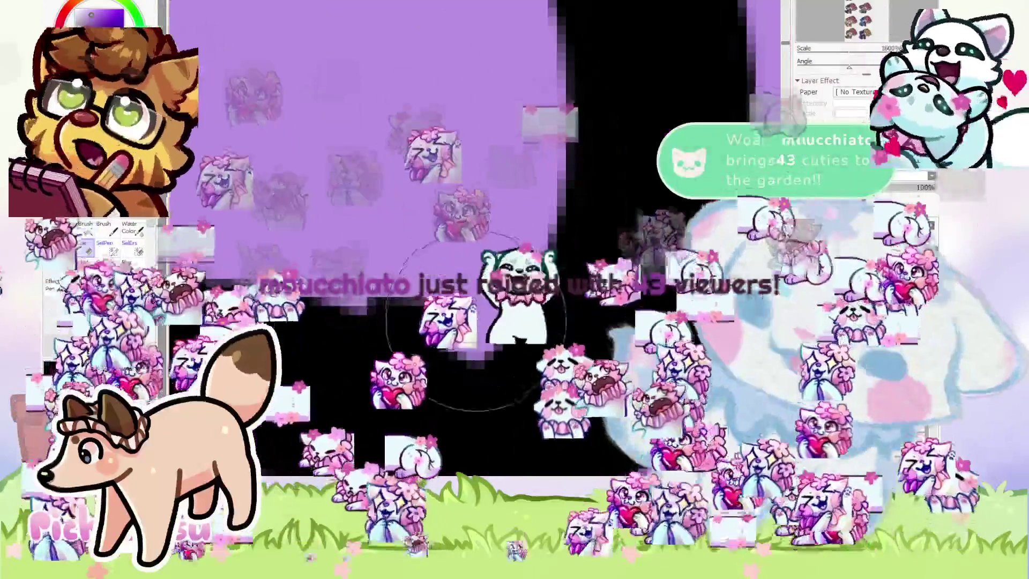
pyautogui.scroll(-5, 207, 194)
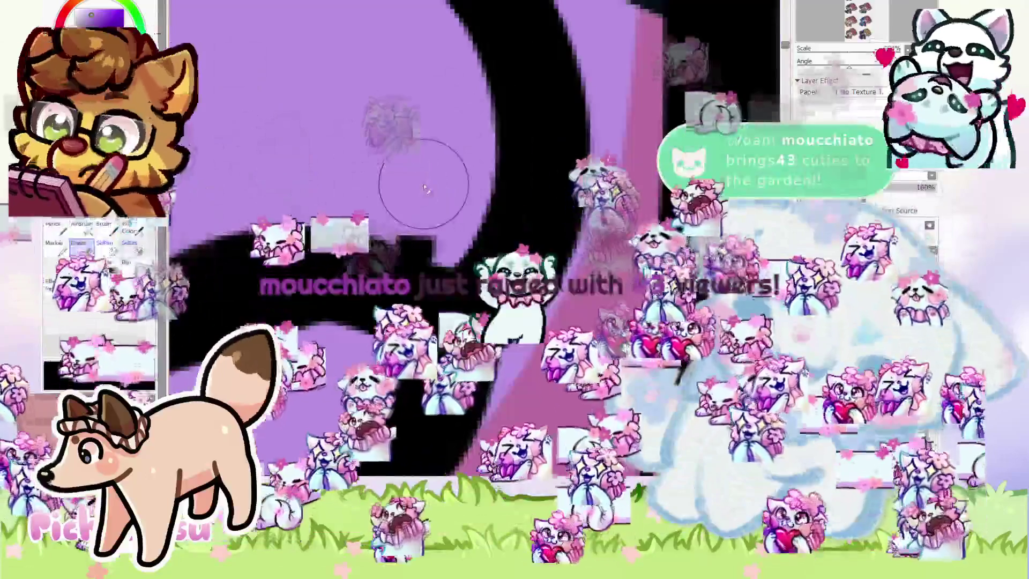
pyautogui.scroll(-1, 446, 237)
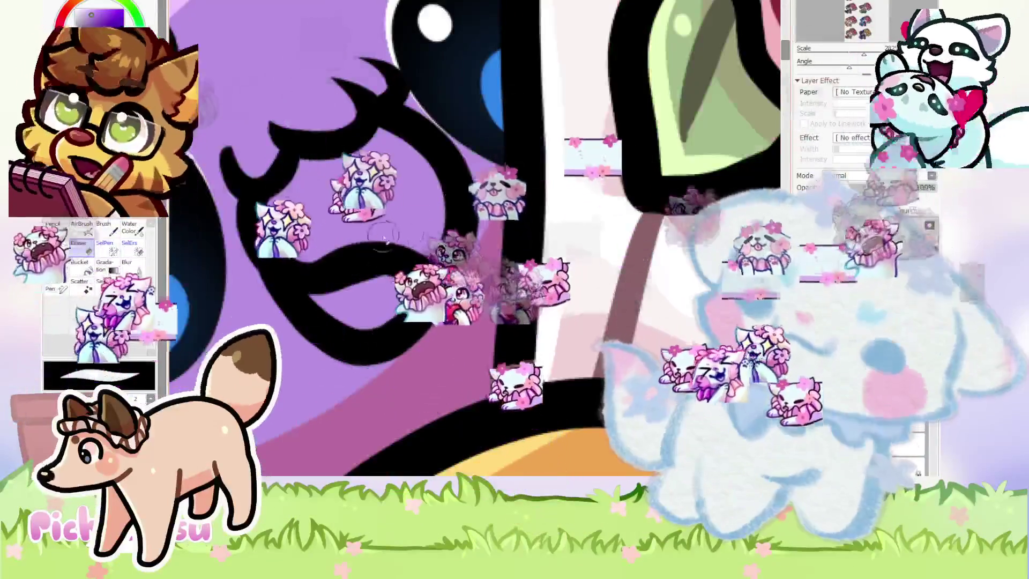
pyautogui.scroll(4, 325, 253)
pyautogui.scroll(1, 231, 171)
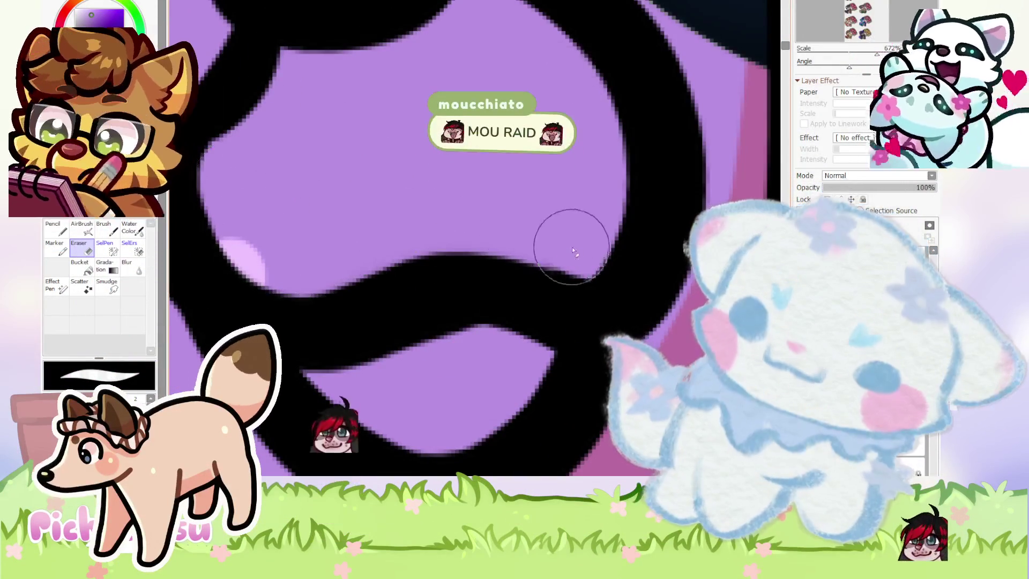
pyautogui.scroll(1, 535, 229)
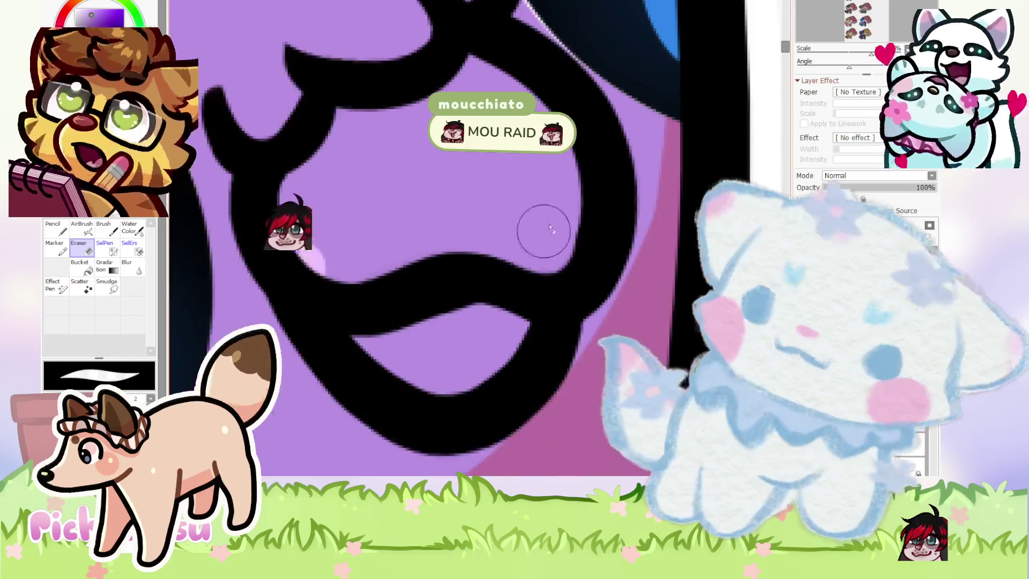
pyautogui.scroll(-10, 546, 259)
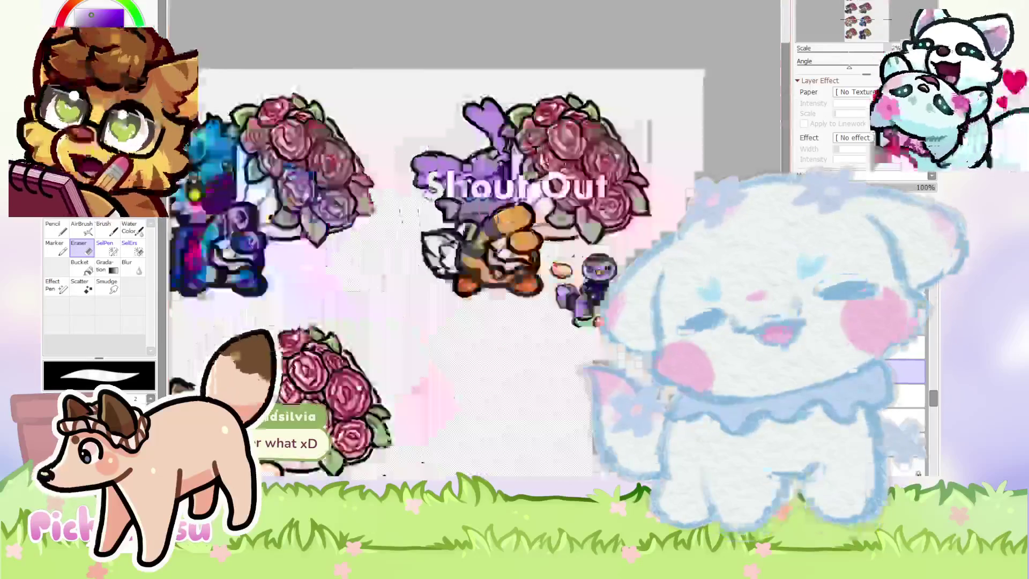
# Delete the blue, green-ribboned, blue-striped and golden-bouquet purple character variants.
pyautogui.scroll(1, 515, 269)
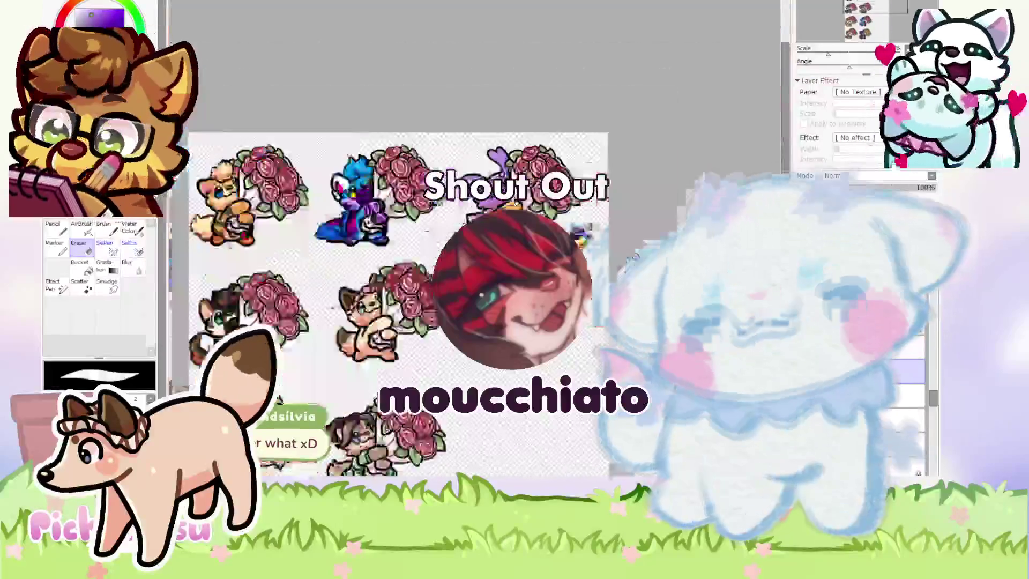
pyautogui.scroll(-5, 435, 271)
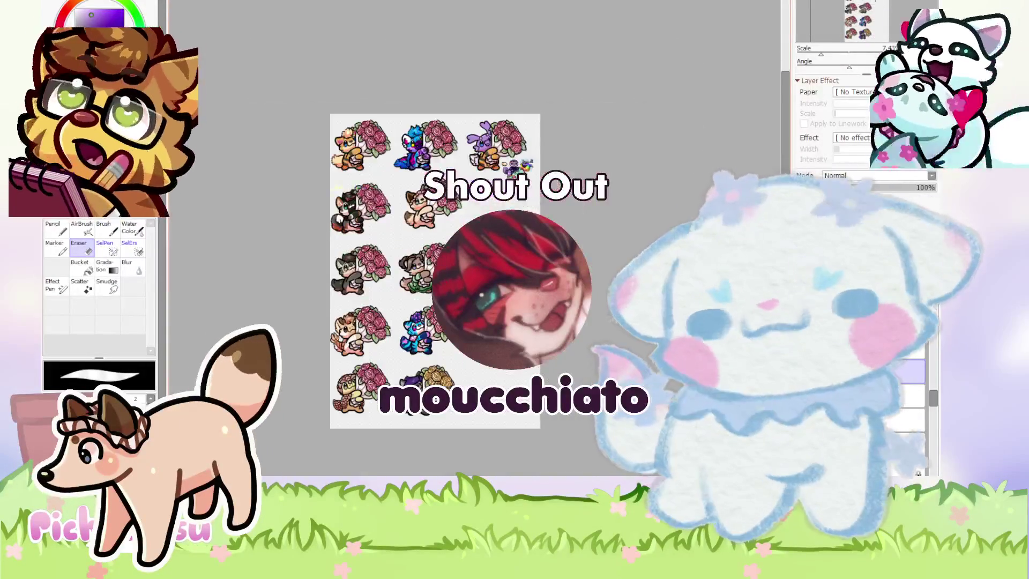
pyautogui.scroll(3, 489, 129)
pyautogui.scroll(5, 489, 128)
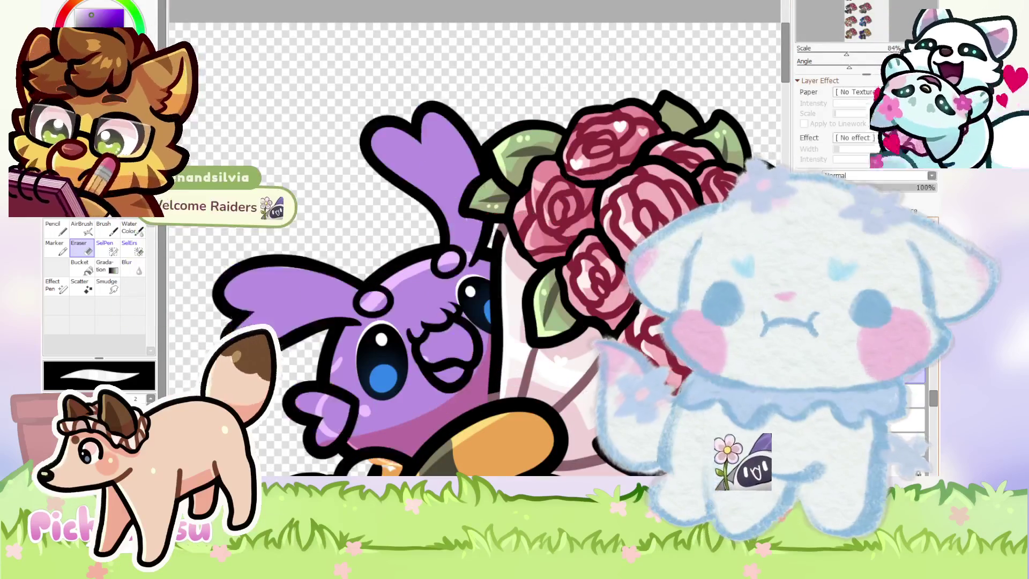
pyautogui.scroll(-3, 554, 155)
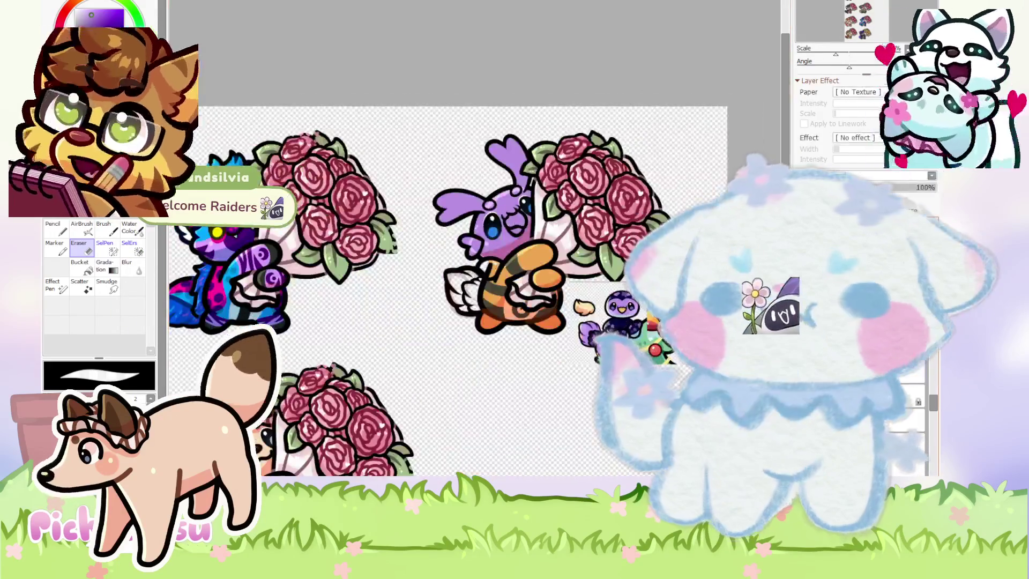
pyautogui.scroll(-2, 438, 256)
pyautogui.scroll(-1, 438, 256)
pyautogui.scroll(-1, 438, 256)
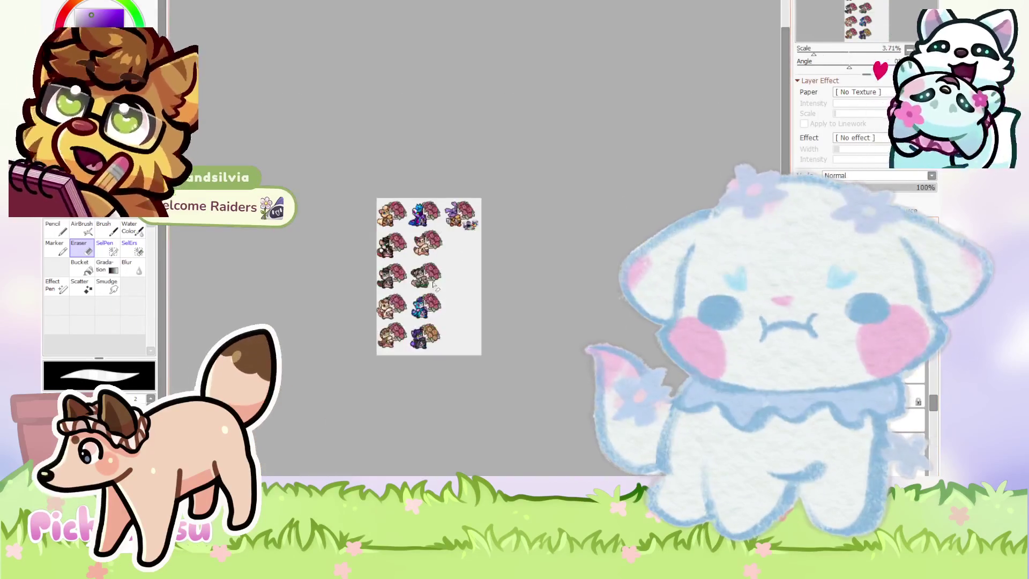
pyautogui.scroll(2, 439, 256)
pyautogui.scroll(1, 429, 246)
pyautogui.scroll(1, 418, 241)
pyautogui.scroll(1, 407, 236)
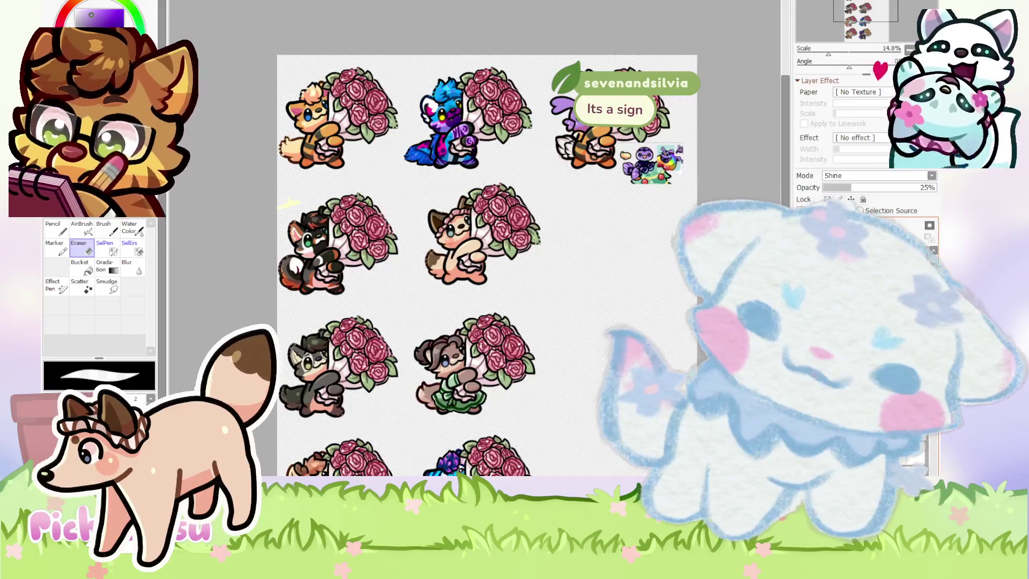
pyautogui.scroll(-3, 476, 165)
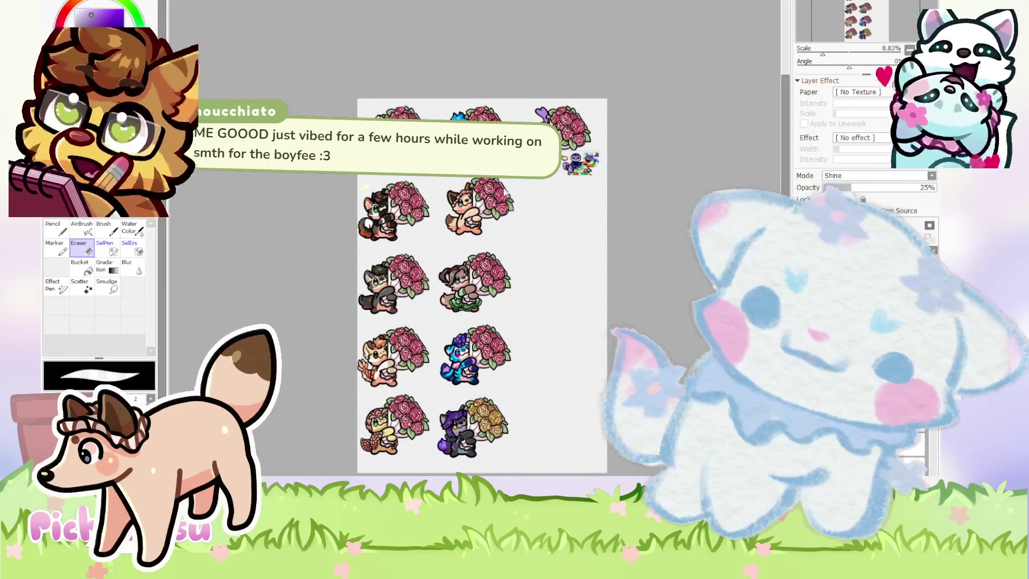
pyautogui.scroll(3, 465, 154)
pyautogui.keyDown('ctrl'); pyautogui.keyDown('shift'); pyautogui.click(465, 154); pyautogui.keyUp('shift'); pyautogui.keyUp('ctrl')
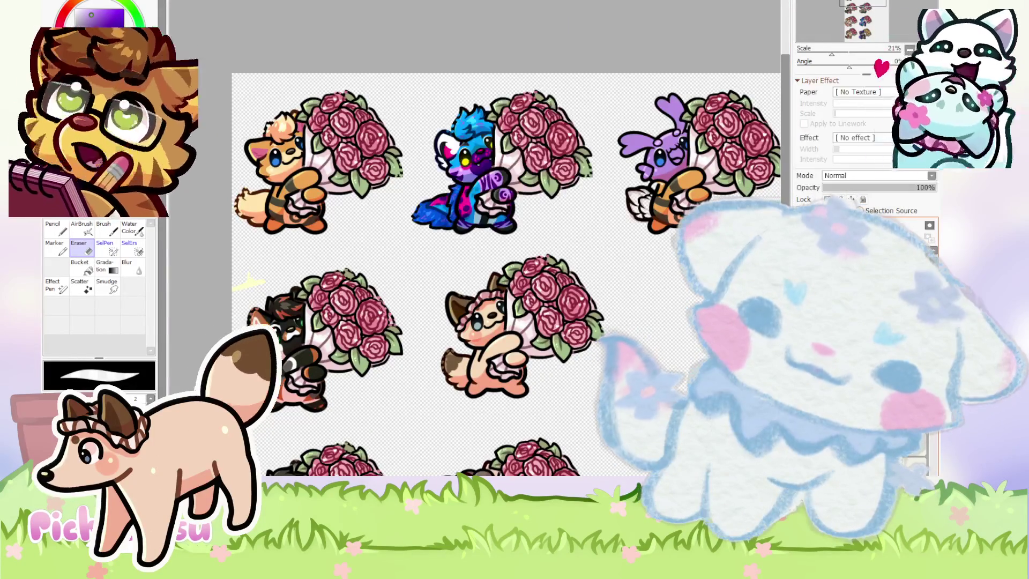
pyautogui.press('Delete')
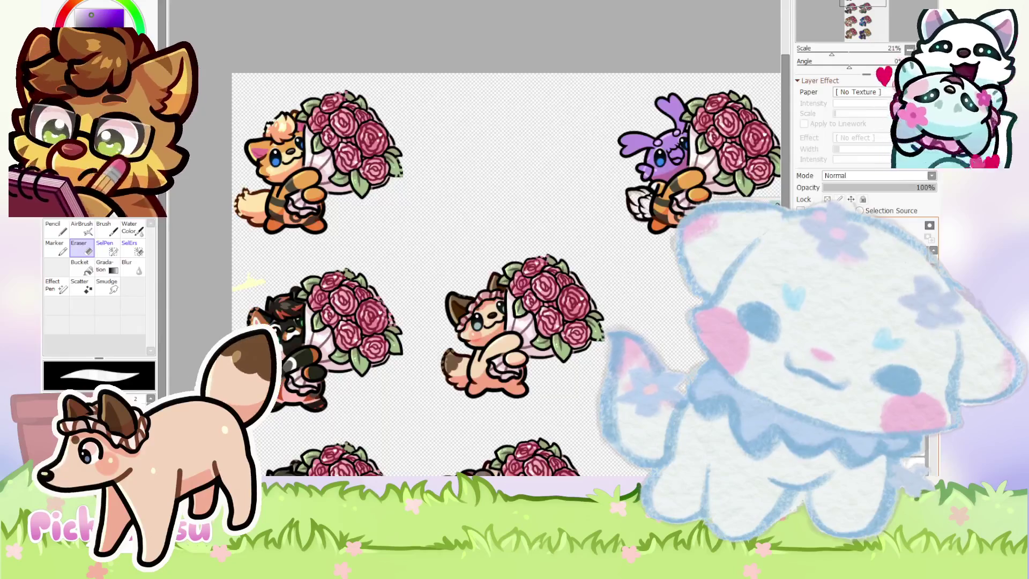
pyautogui.scroll(-2, 518, 202)
pyautogui.scroll(-3, 519, 202)
pyautogui.scroll(4, 507, 204)
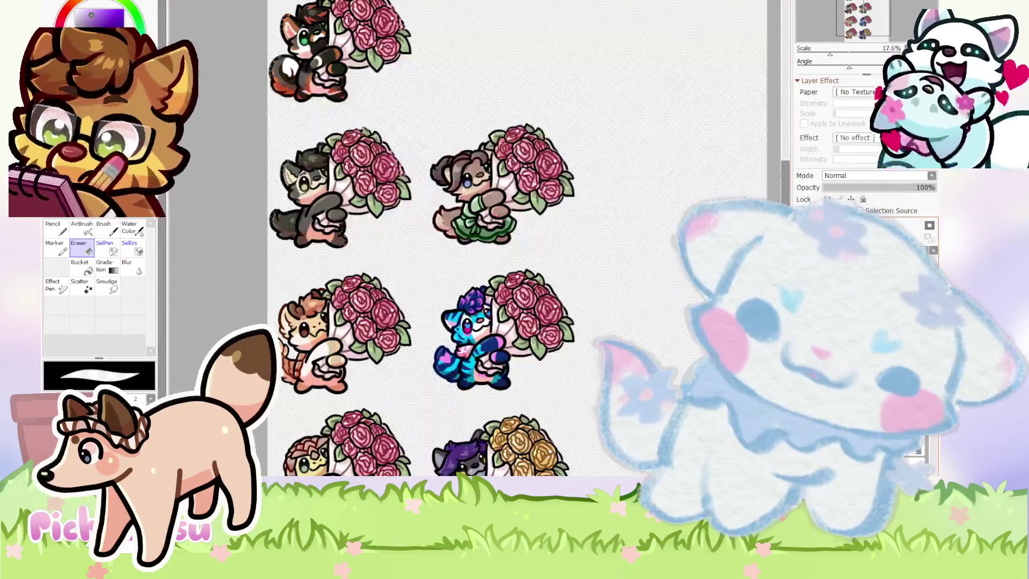
pyautogui.press('Delete')
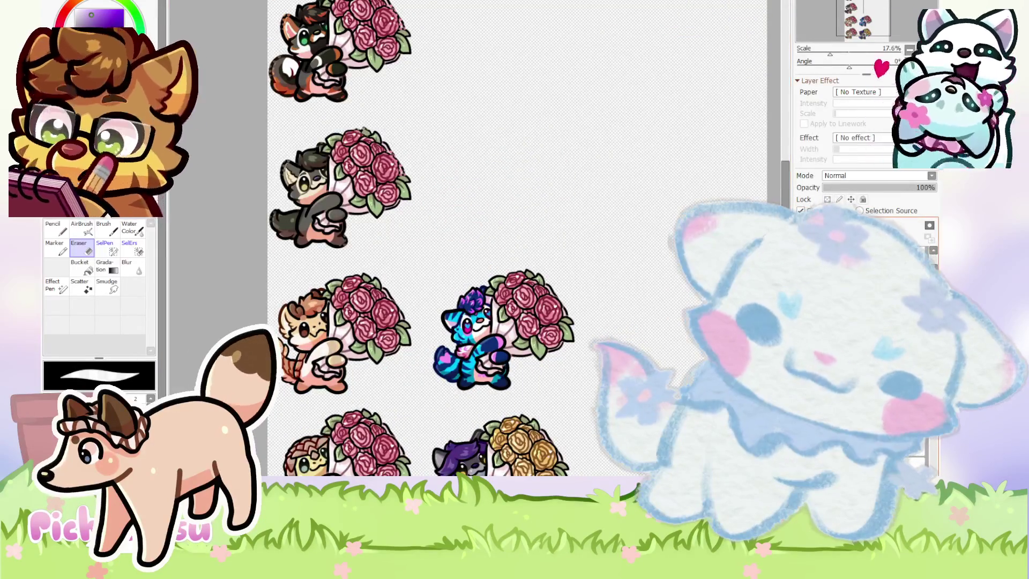
pyautogui.press('Delete')
pyautogui.scroll(-3, 483, 214)
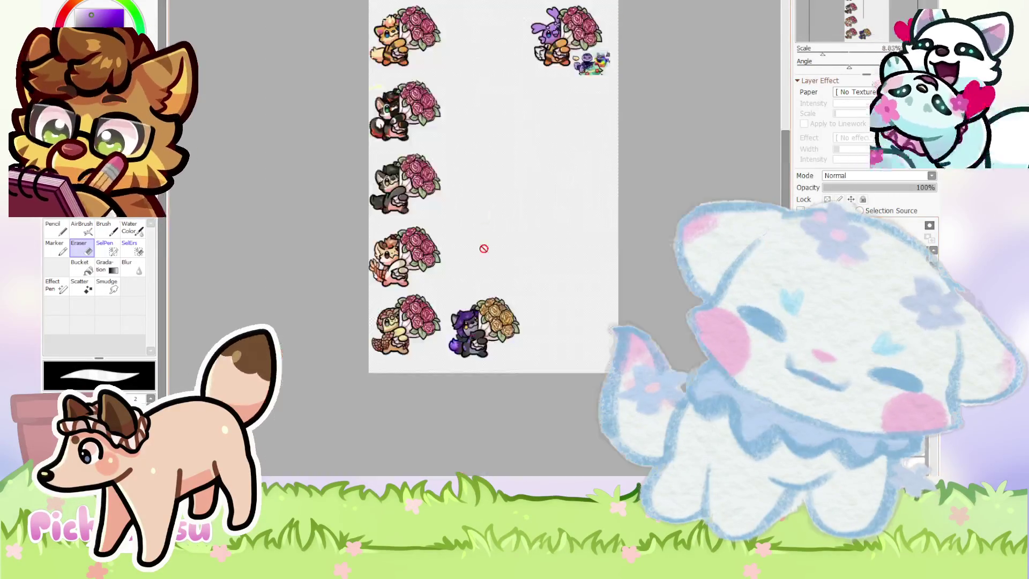
pyautogui.scroll(2, 486, 343)
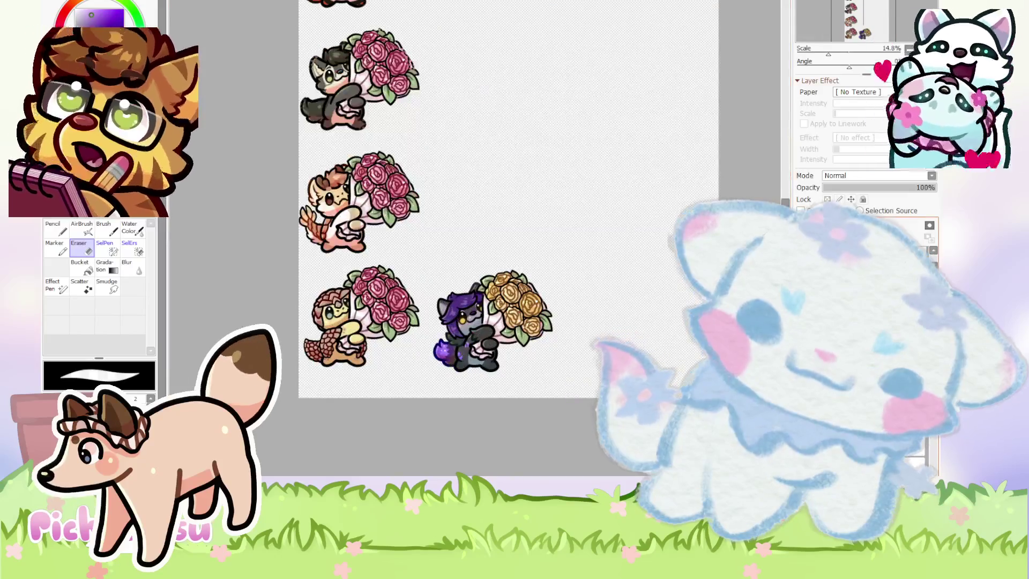
pyautogui.press('Delete')
pyautogui.scroll(-3, 546, 337)
pyautogui.scroll(3, 547, 338)
pyautogui.scroll(-2, 547, 337)
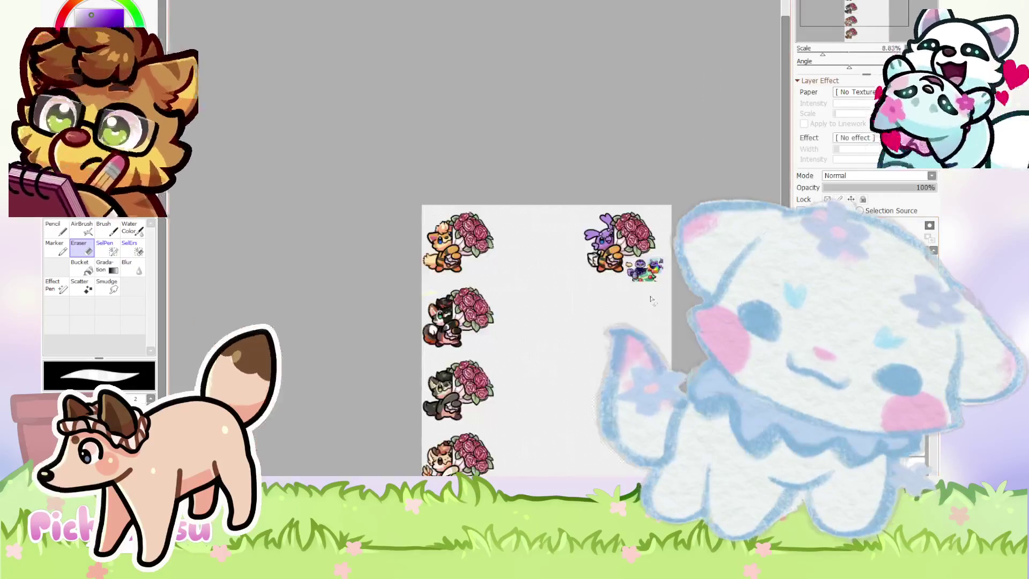
pyautogui.scroll(2, 675, 215)
pyautogui.scroll(1, 457, 244)
pyautogui.scroll(-2, 457, 244)
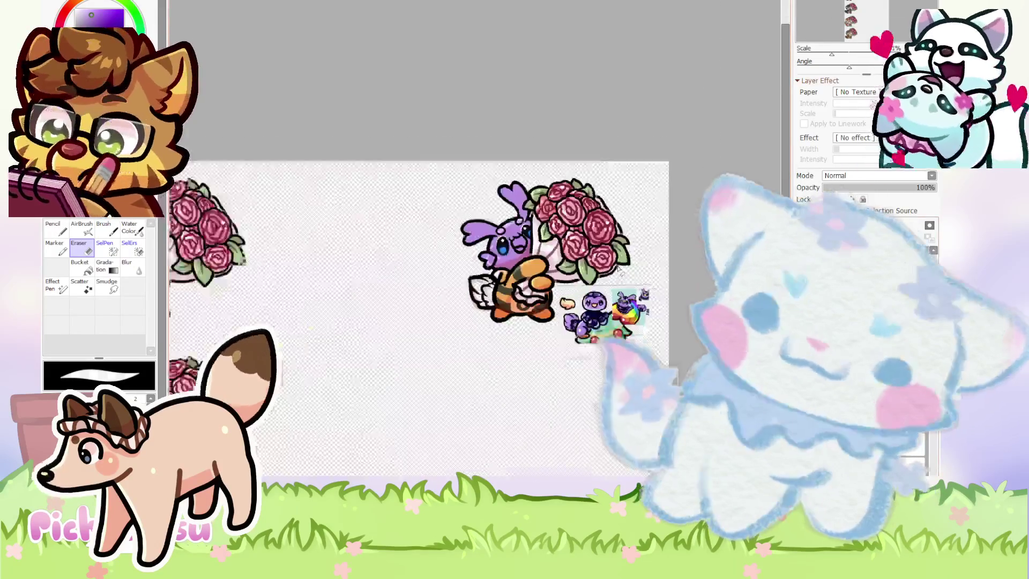
pyautogui.scroll(4, 457, 244)
pyautogui.scroll(-4, 339, 211)
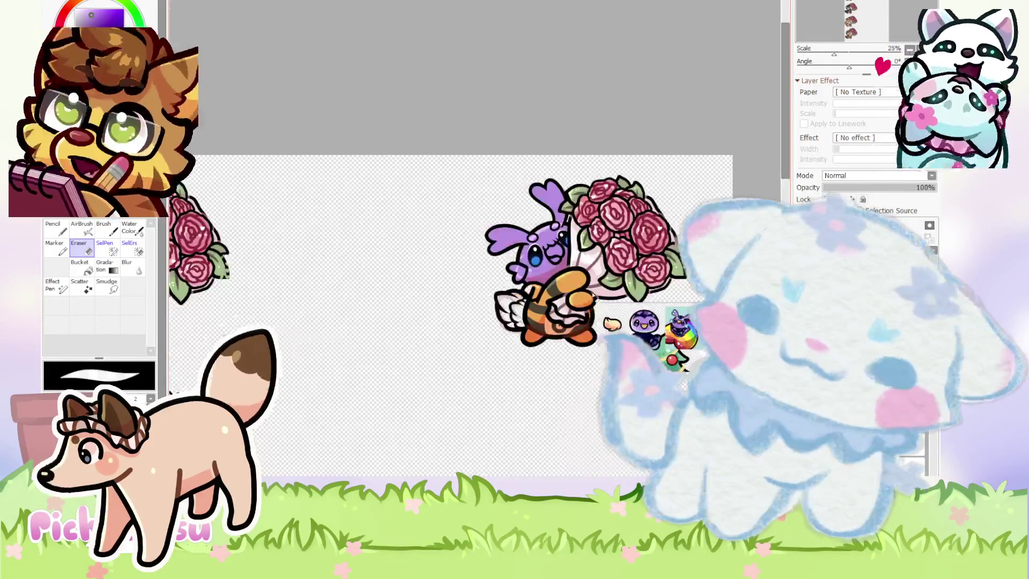
pyautogui.scroll(1, 375, 268)
pyautogui.scroll(2, 376, 279)
# Pick a pale yellow and make the 21% Shine layer (Layer28) active.
pyautogui.keyDown('alt'); pyautogui.click(397, 301); pyautogui.keyUp('alt')
pyautogui.scroll(-2, 397, 300)
pyautogui.scroll(2, 562, 290)
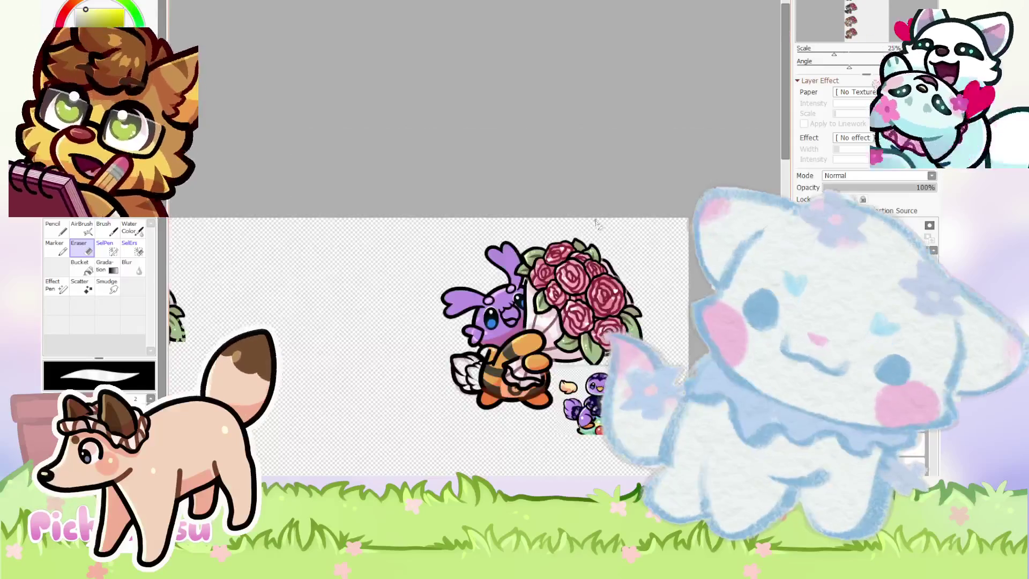
pyautogui.scroll(1, 536, 321)
pyautogui.scroll(2, 483, 365)
pyautogui.scroll(1, 437, 396)
pyautogui.keyDown('ctrl'); pyautogui.click(437, 395); pyautogui.keyUp('ctrl')
pyautogui.scroll(-2, 437, 396)
# Switch back to the Pencil with a smaller brush and paint shine along the purple paw.
pyautogui.scroll(2, 488, 380)
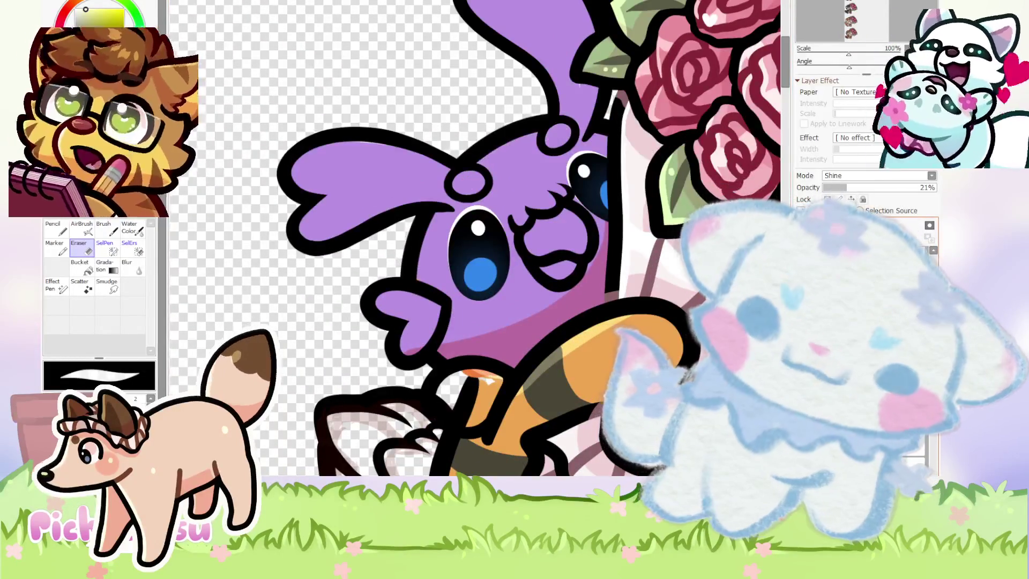
pyautogui.scroll(1, 390, 261)
pyautogui.click(53, 228)
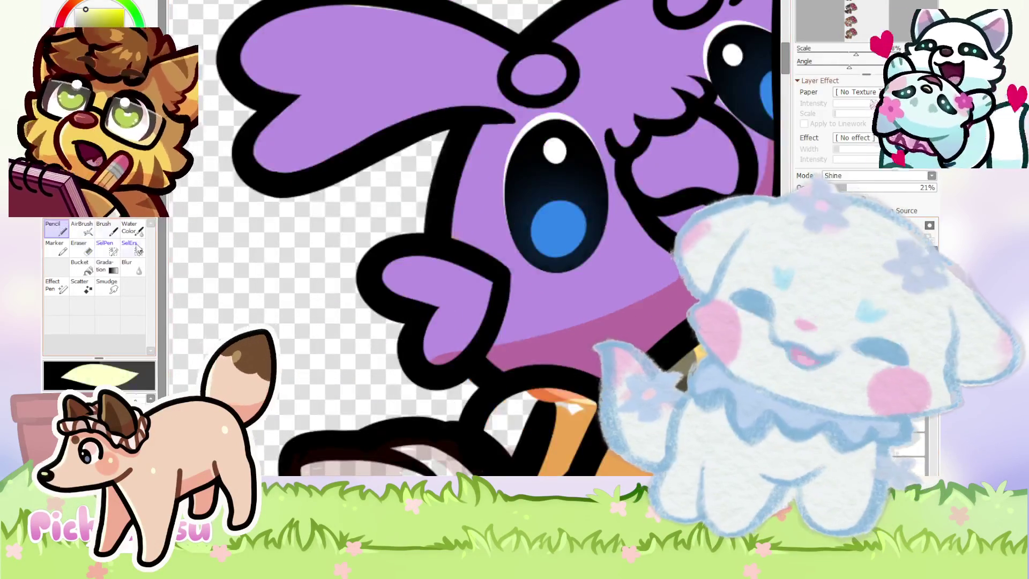
pyautogui.scroll(1, 390, 261)
pyautogui.scroll(3, 391, 261)
pyautogui.press('[')
pyautogui.press('[')
pyautogui.press('[')
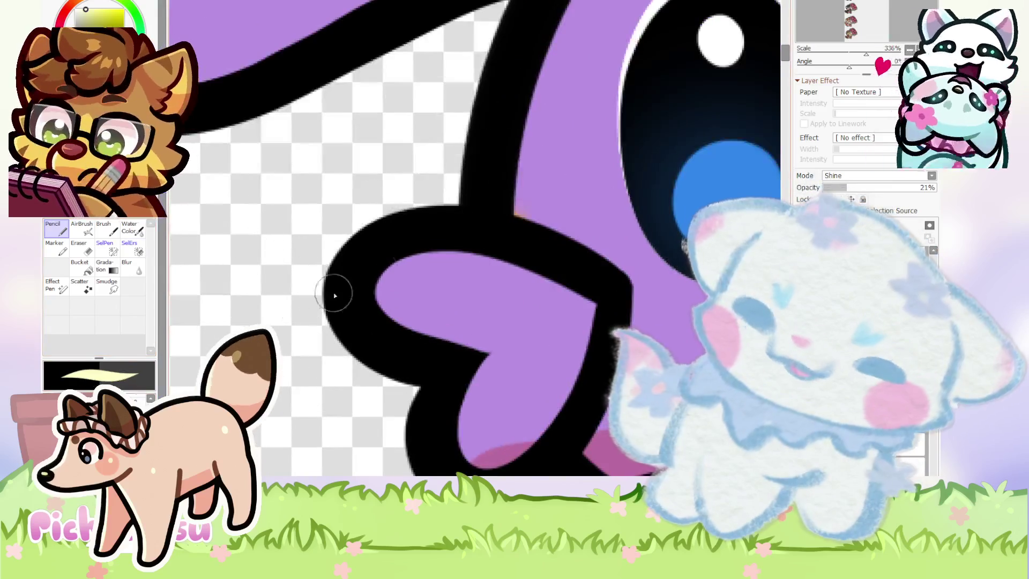
pyautogui.scroll(-6, 382, 322)
pyautogui.moveTo(409, 257)
pyautogui.mouseDown()
pyautogui.moveTo(382, 322)
pyautogui.moveTo(459, 406)
pyautogui.mouseUp()
pyautogui.scroll(4, 410, 321)
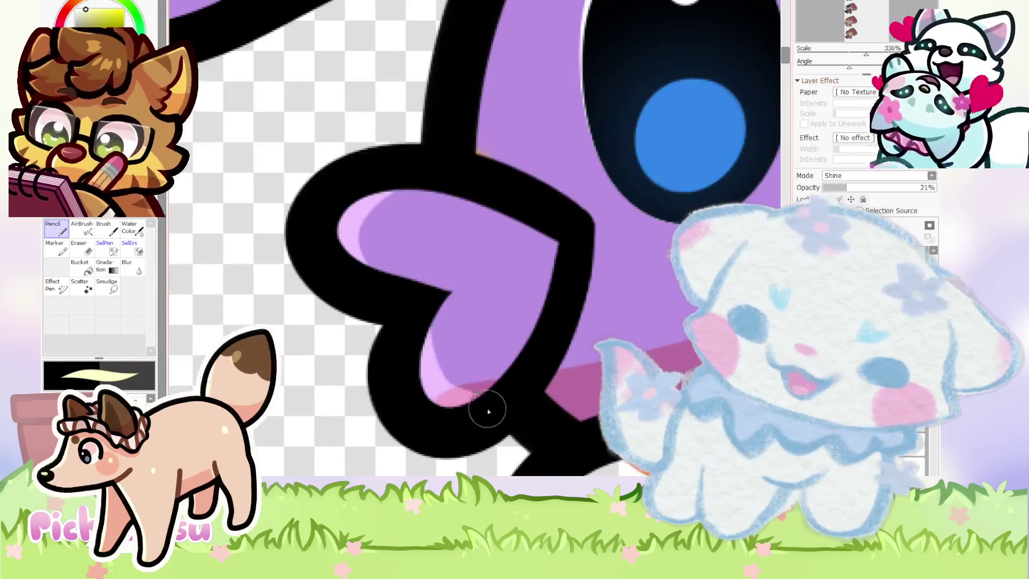
pyautogui.scroll(-3, 404, 372)
pyautogui.scroll(3, 461, 190)
pyautogui.scroll(-4, 440, 281)
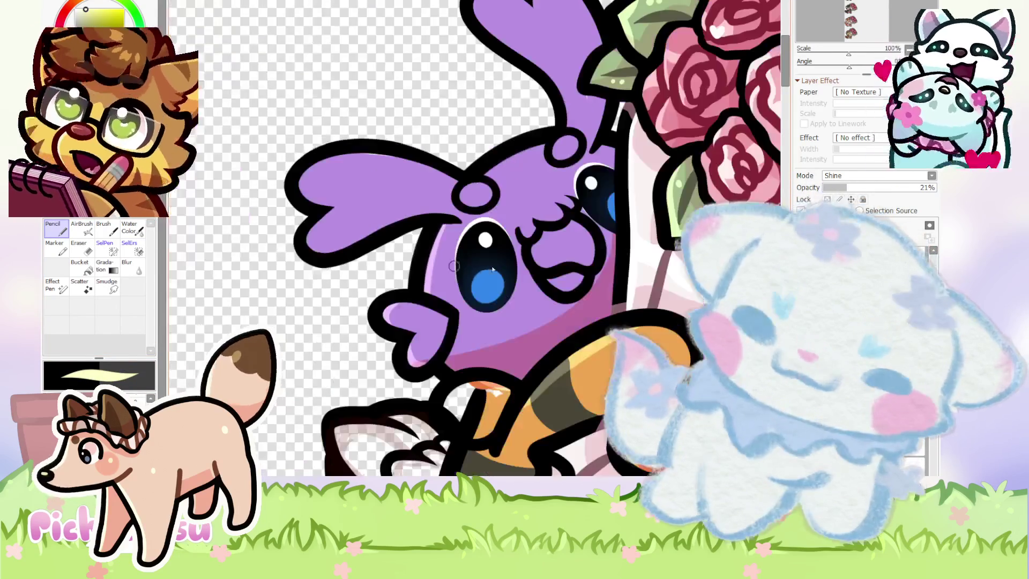
pyautogui.scroll(2, 498, 327)
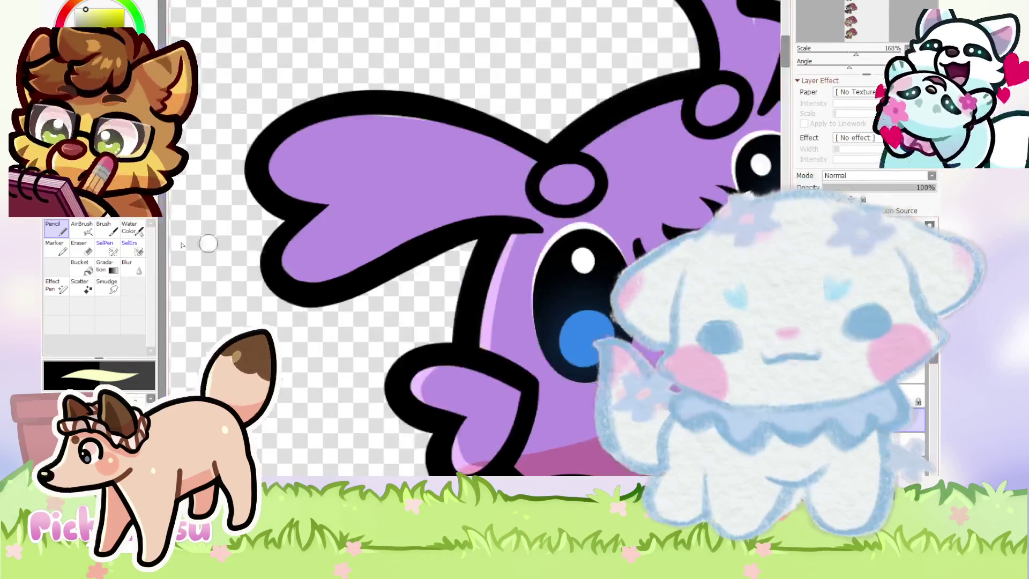
pyautogui.scroll(2, 498, 327)
pyautogui.scroll(1, 522, 373)
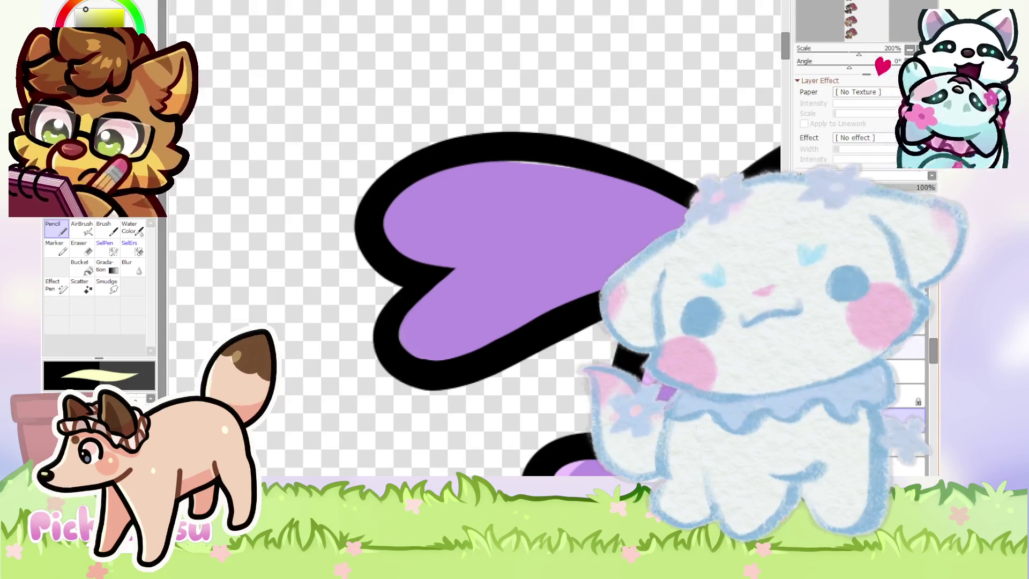
pyautogui.scroll(1, 436, 312)
# Stroke a highlight along the heart's lower-left edge, then undo the misplaced pale yellow stroke.
pyautogui.moveTo(432, 271); pyautogui.dragTo(416, 337)
pyautogui.hotkey('ctrl', 'z')
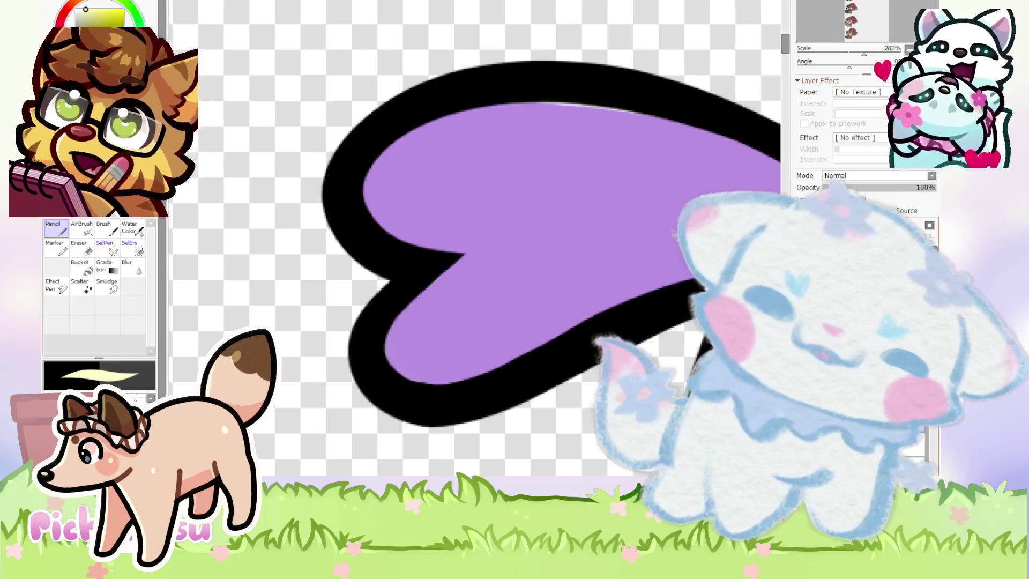
pyautogui.scroll(1, 459, 280)
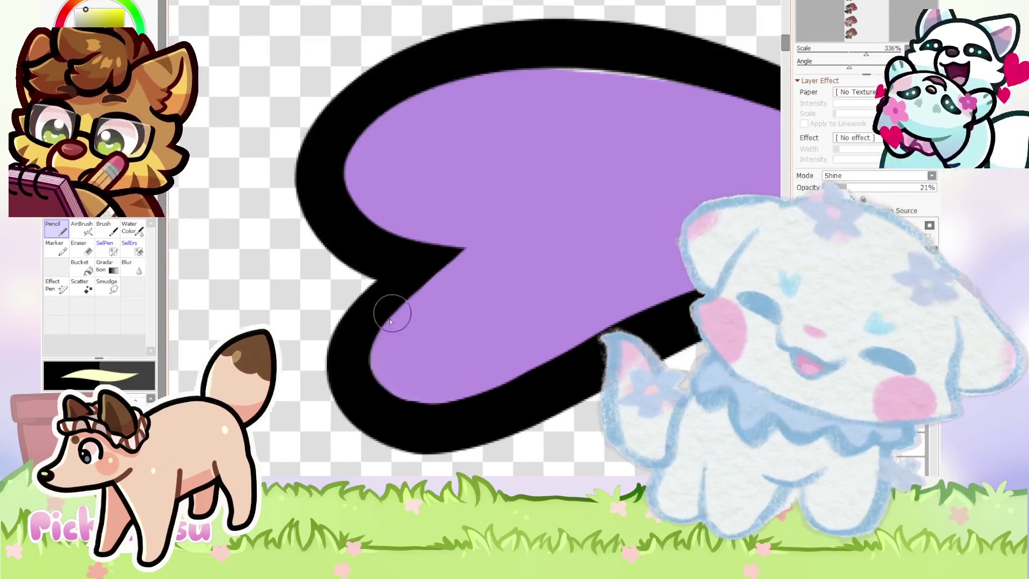
pyautogui.scroll(-2, 375, 317)
pyautogui.scroll(1, 401, 317)
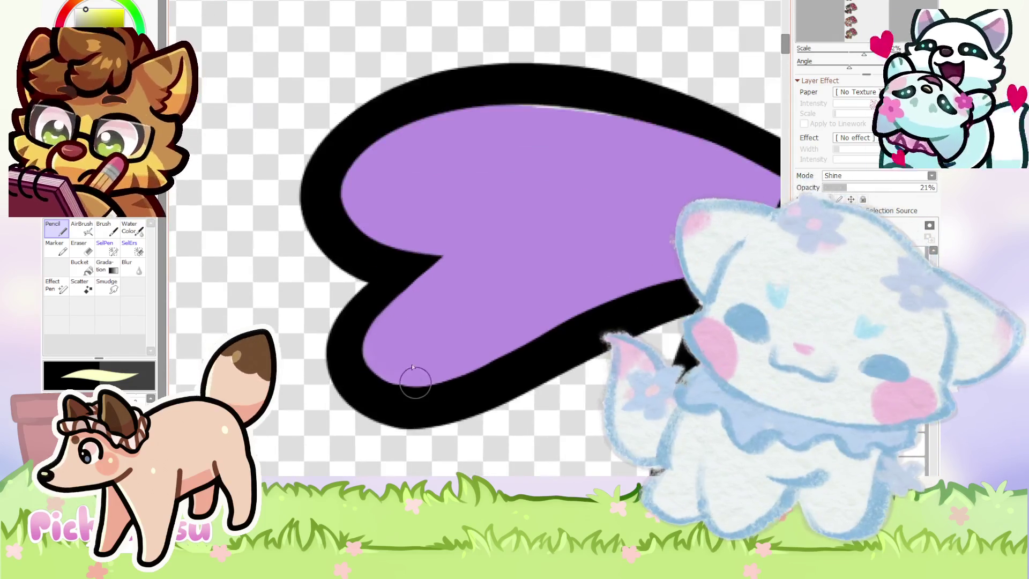
pyautogui.scroll(-2, 404, 366)
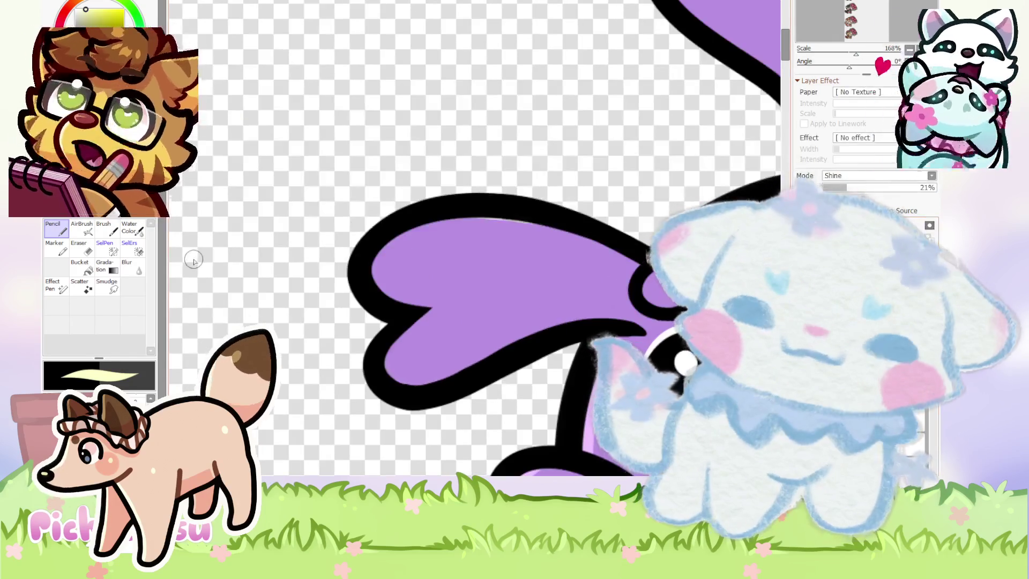
pyautogui.scroll(-2, 287, 232)
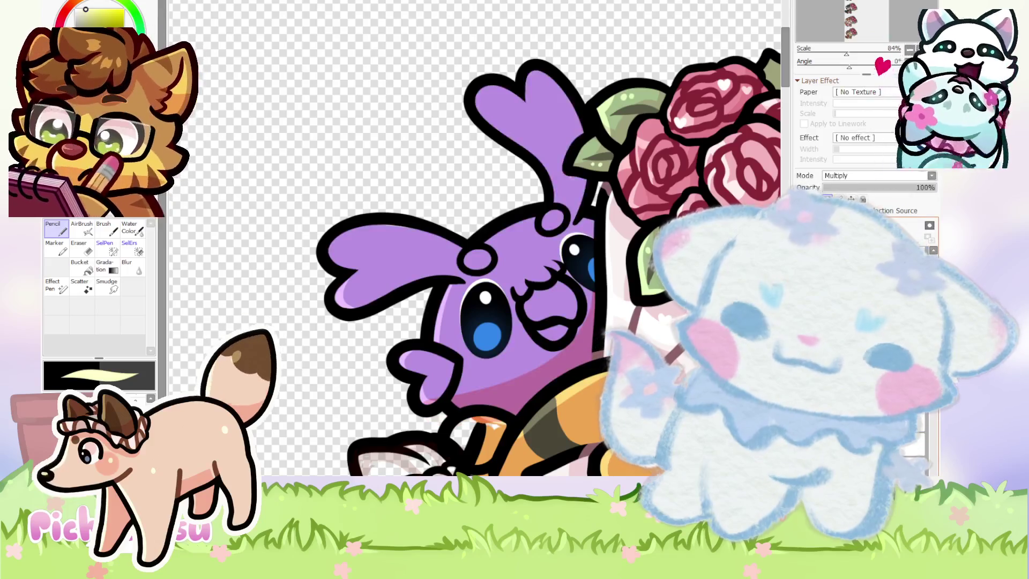
pyautogui.scroll(3, 427, 155)
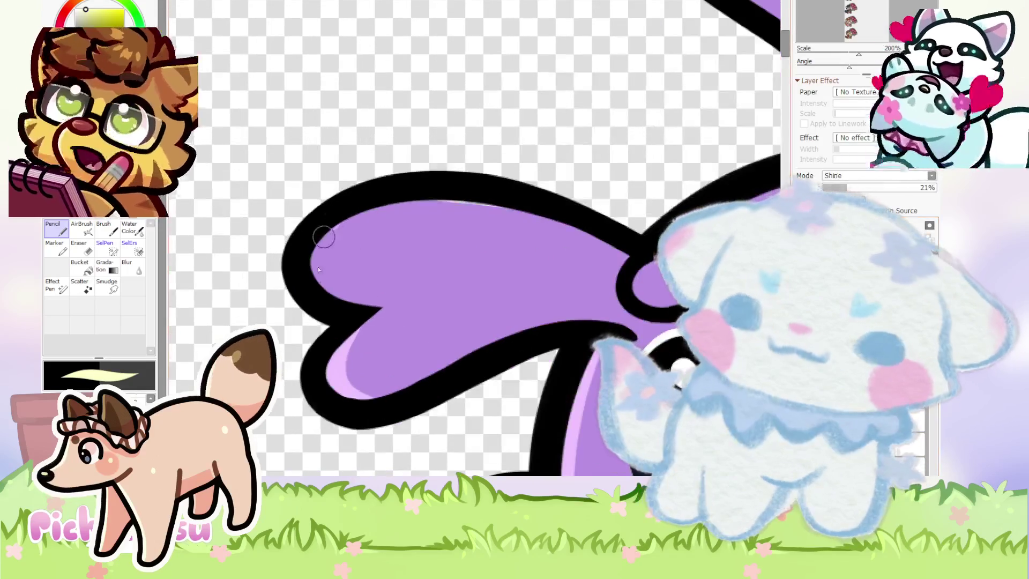
pyautogui.scroll(-4, 427, 155)
pyautogui.scroll(7, 427, 155)
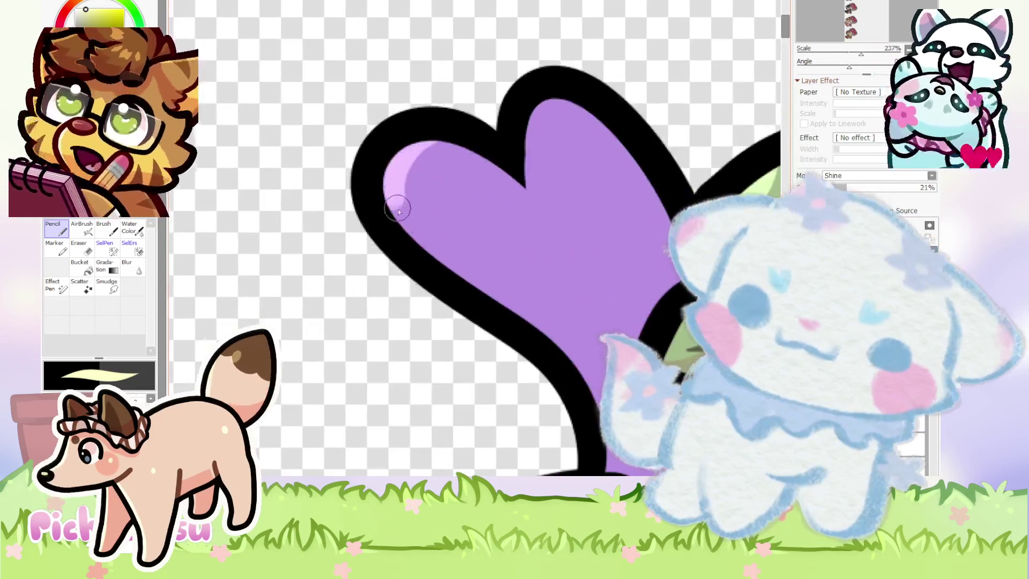
pyautogui.scroll(-7, 390, 201)
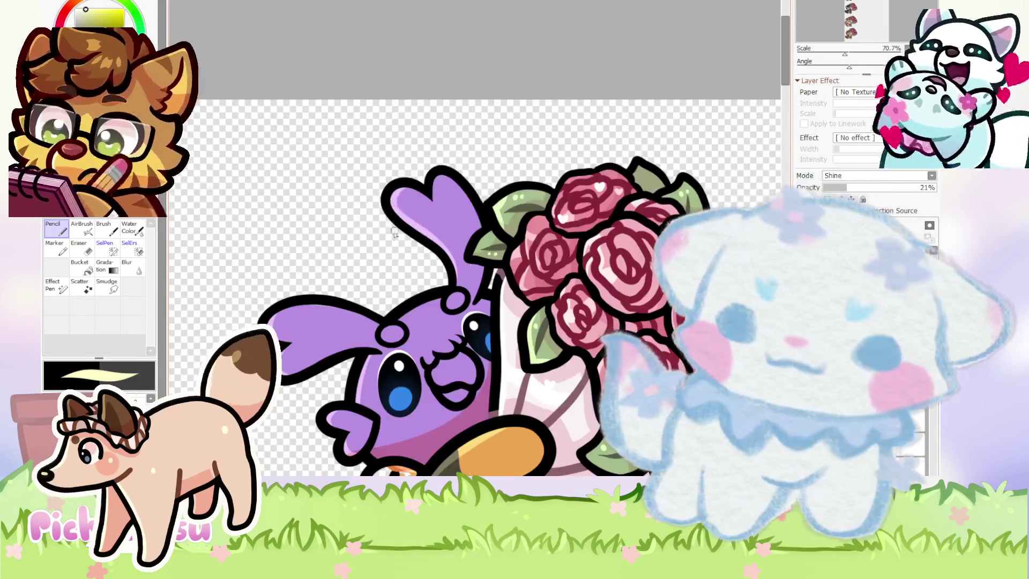
pyautogui.scroll(7, 390, 318)
pyautogui.scroll(1, 566, 228)
pyautogui.scroll(-4, 546, 287)
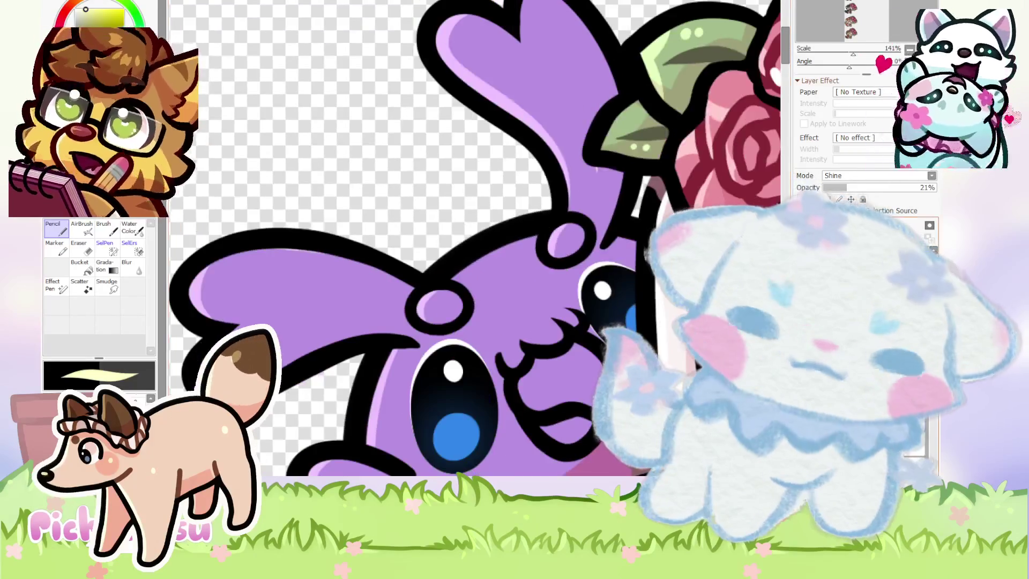
pyautogui.scroll(3, 472, 280)
# Sample the purple from the character's fill.
pyautogui.keyDown('alt'); pyautogui.click(374, 328); pyautogui.keyUp('alt')
pyautogui.scroll(-3, 472, 332)
pyautogui.scroll(4, 580, 216)
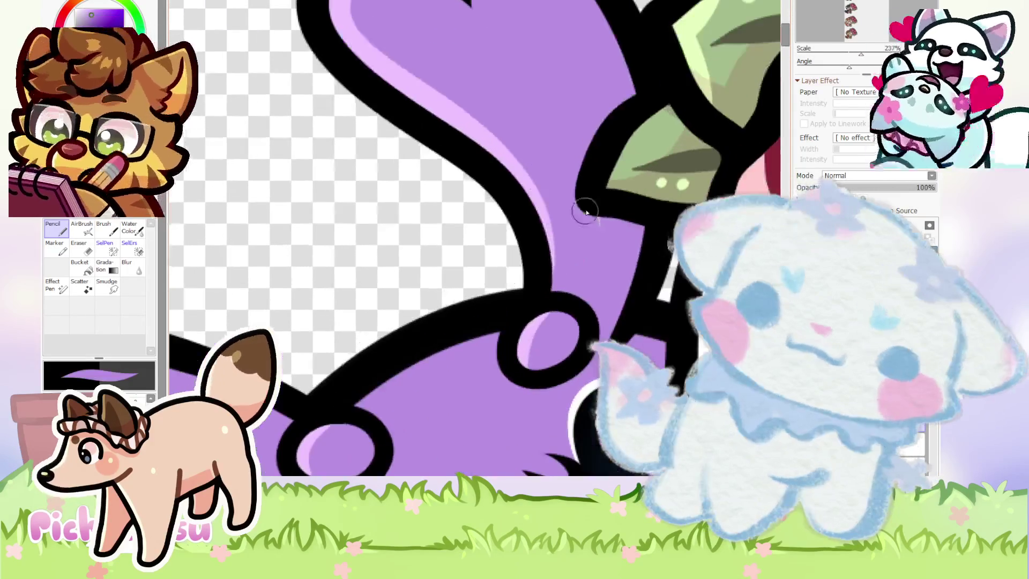
pyautogui.scroll(-3, 591, 184)
pyautogui.scroll(3, 456, 45)
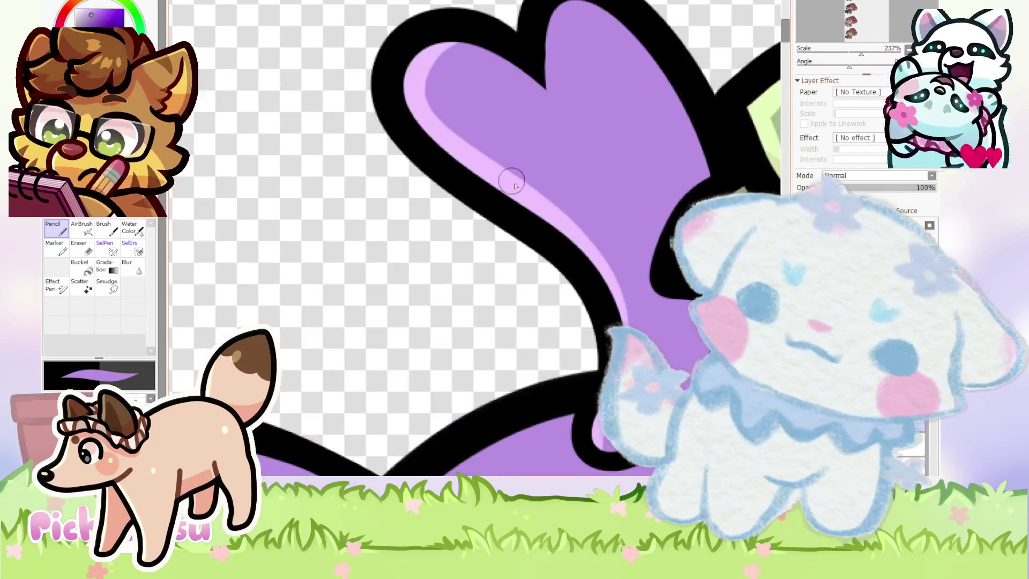
pyautogui.scroll(-2, 597, 214)
pyautogui.scroll(-1, 407, 298)
pyautogui.scroll(3, 482, 311)
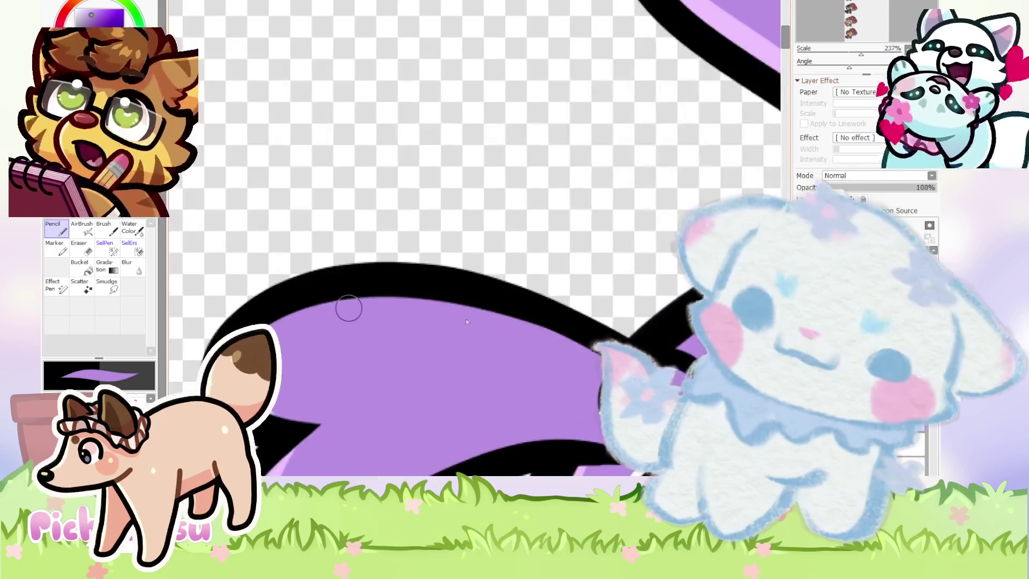
# Paint a light-blue highlight down the heart-shaped ear.
pyautogui.scroll(-3, 436, 316)
pyautogui.scroll(-2, 455, 316)
pyautogui.scroll(-1, 473, 315)
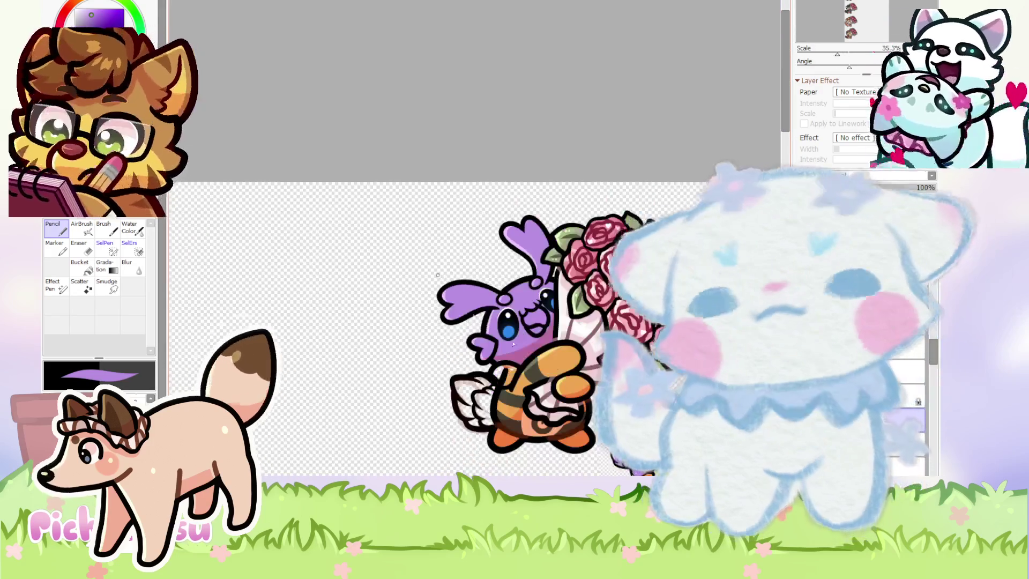
pyautogui.scroll(2, 474, 315)
pyautogui.scroll(1, 674, 381)
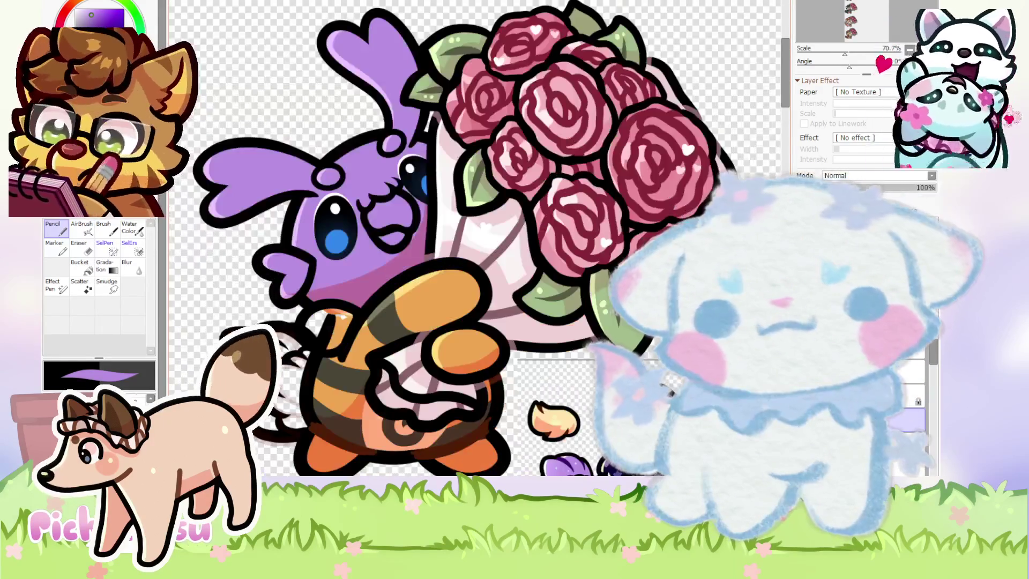
pyautogui.scroll(2, 675, 381)
pyautogui.scroll(2, 675, 380)
pyautogui.scroll(-5, 673, 379)
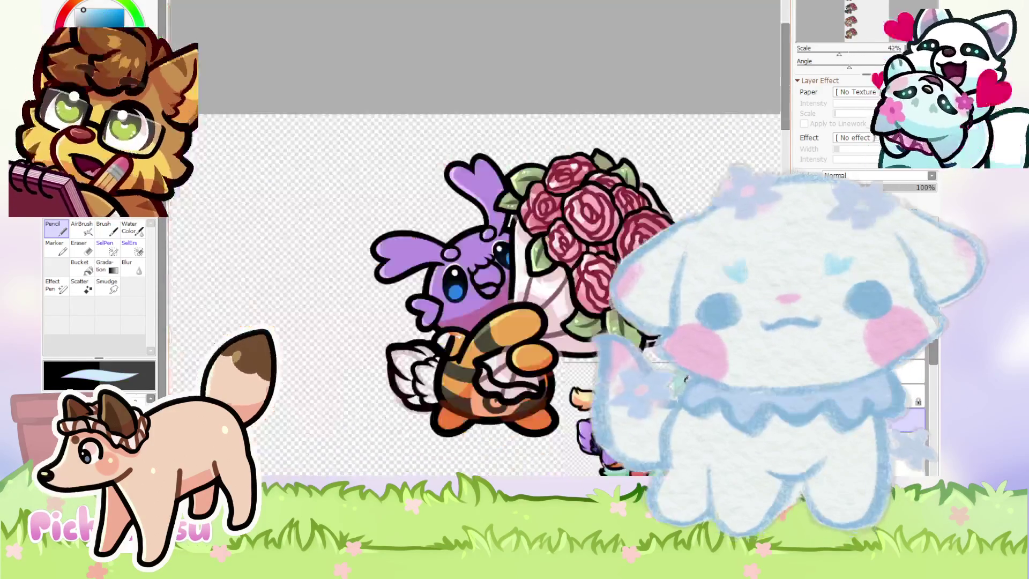
pyautogui.scroll(1, 418, 215)
pyautogui.scroll(2, 418, 214)
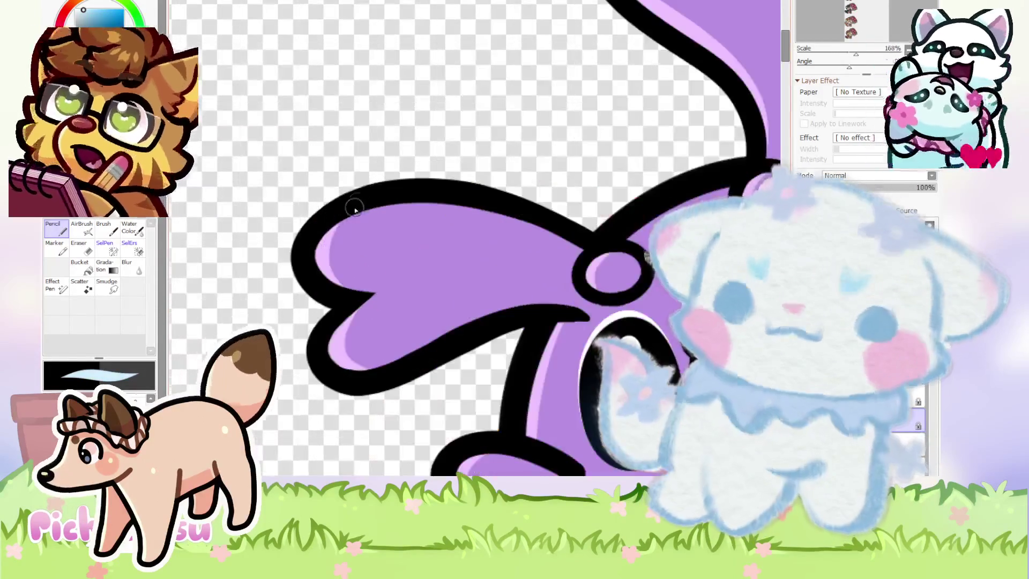
pyautogui.moveTo(352, 214); pyautogui.dragTo(369, 356)
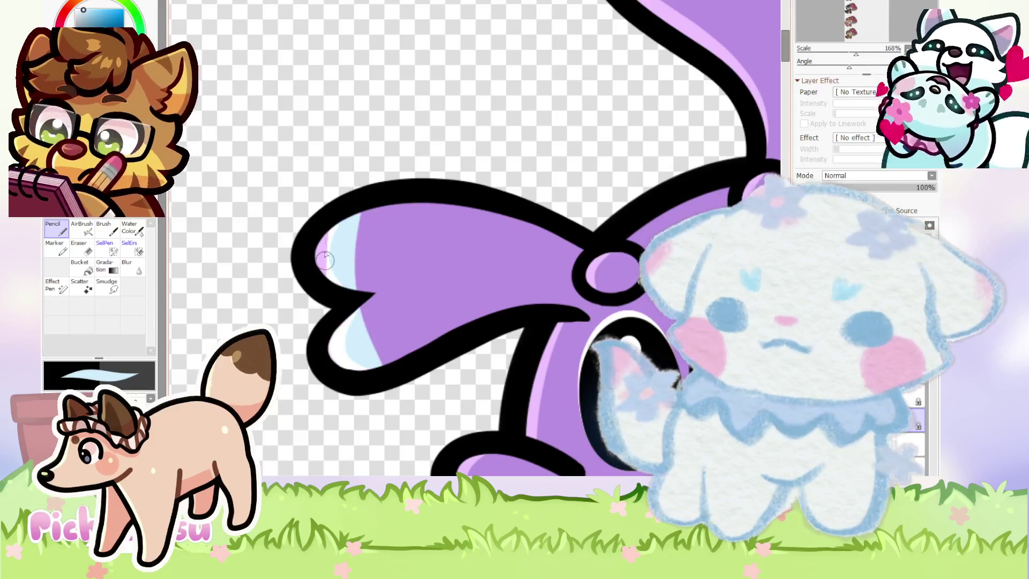
# Reselect light blue and highlight the upper lobes of both heart antenna tips.
pyautogui.keyDown('alt'); pyautogui.click(374, 256); pyautogui.keyUp('alt')
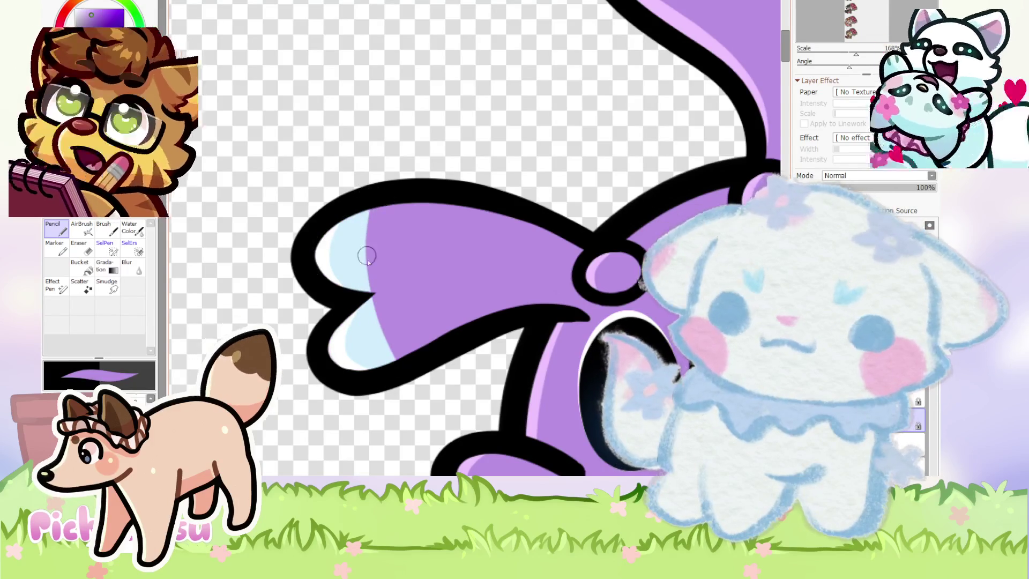
pyautogui.scroll(2, 368, 224)
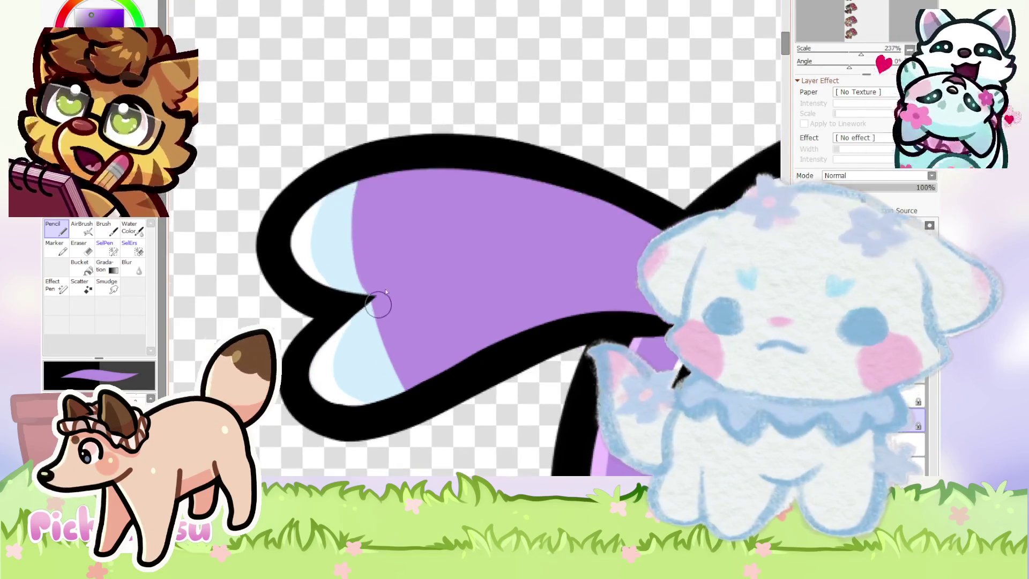
pyautogui.keyDown('alt'); pyautogui.click(370, 343); pyautogui.keyUp('alt')
pyautogui.scroll(-5, 322, 288)
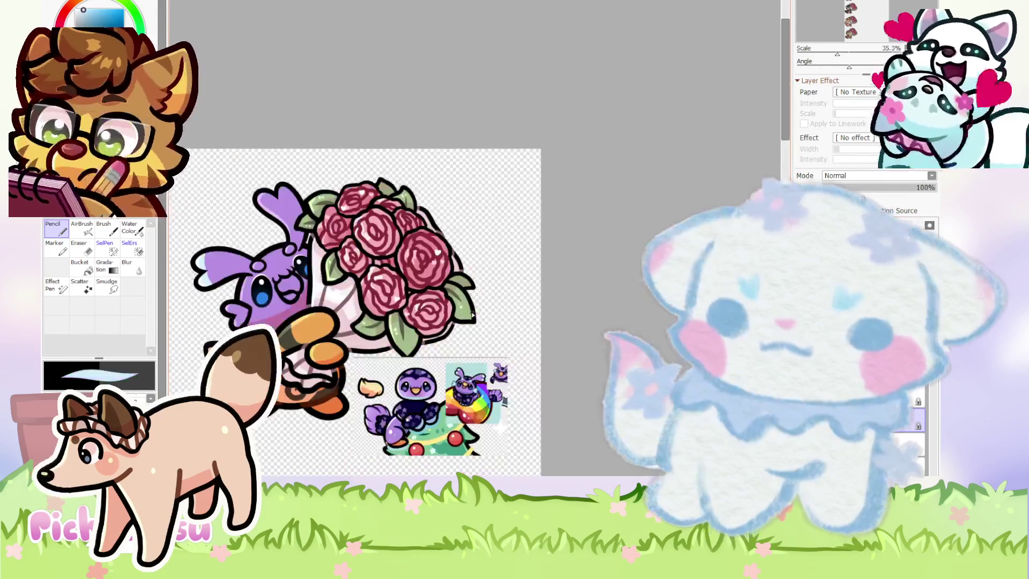
pyautogui.scroll(2, 386, 257)
pyautogui.scroll(1, 386, 257)
pyautogui.scroll(2, 386, 258)
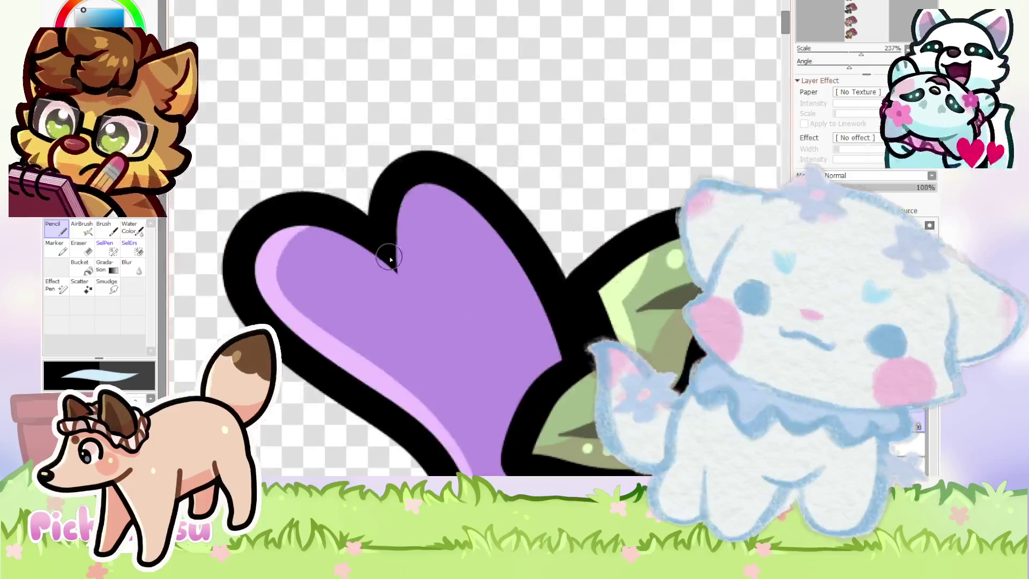
pyautogui.moveTo(386, 257); pyautogui.dragTo(368, 243)
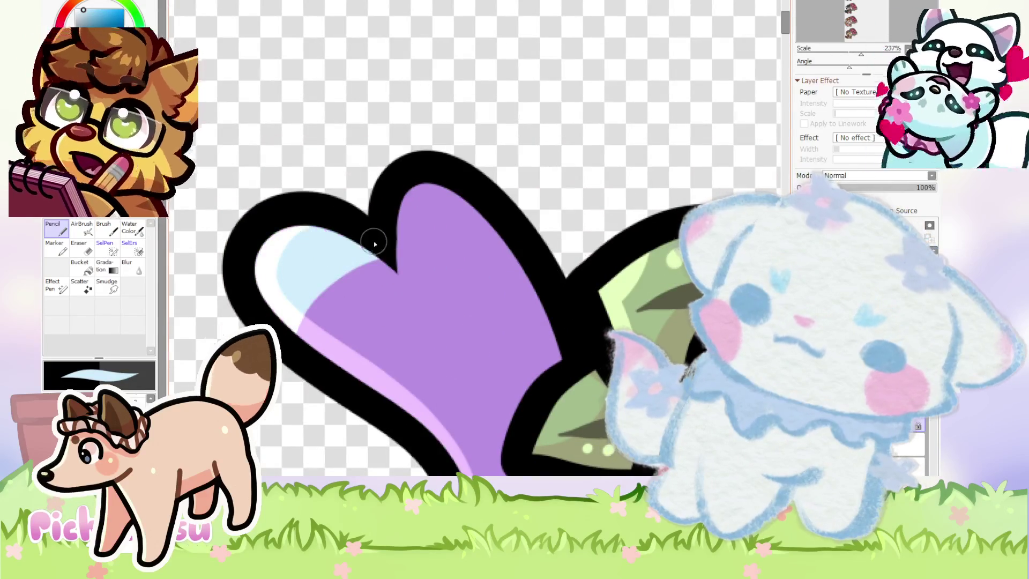
pyautogui.moveTo(443, 199)
pyautogui.mouseDown()
pyautogui.moveTo(385, 250)
pyautogui.moveTo(387, 222)
pyautogui.mouseUp()
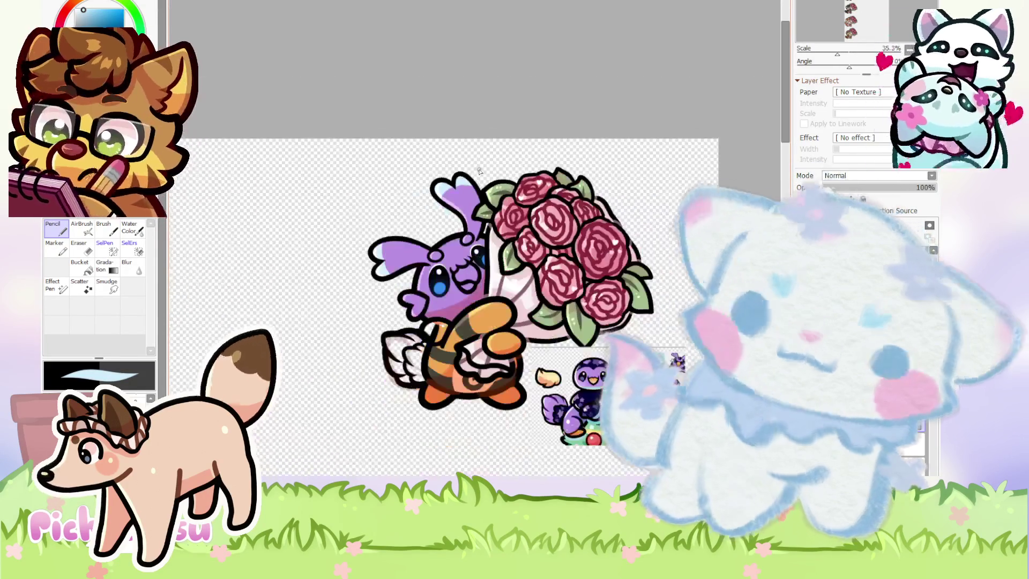
# Dab three light-blue sparkle dots across the purple bow and antenna tips.
pyautogui.scroll(3, 676, 380)
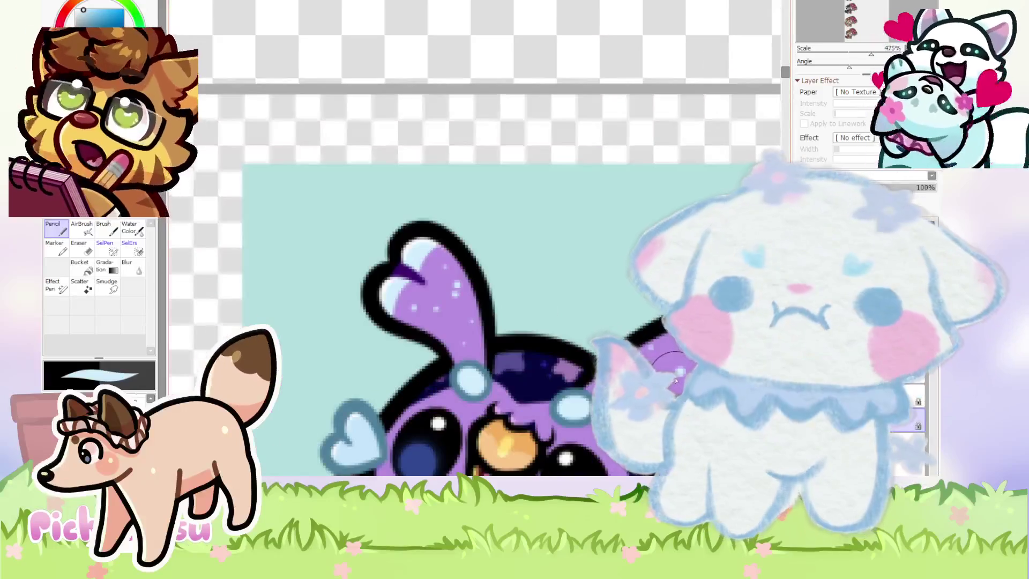
pyautogui.scroll(-5, 679, 377)
pyautogui.scroll(3, 291, 226)
pyautogui.scroll(4, 290, 225)
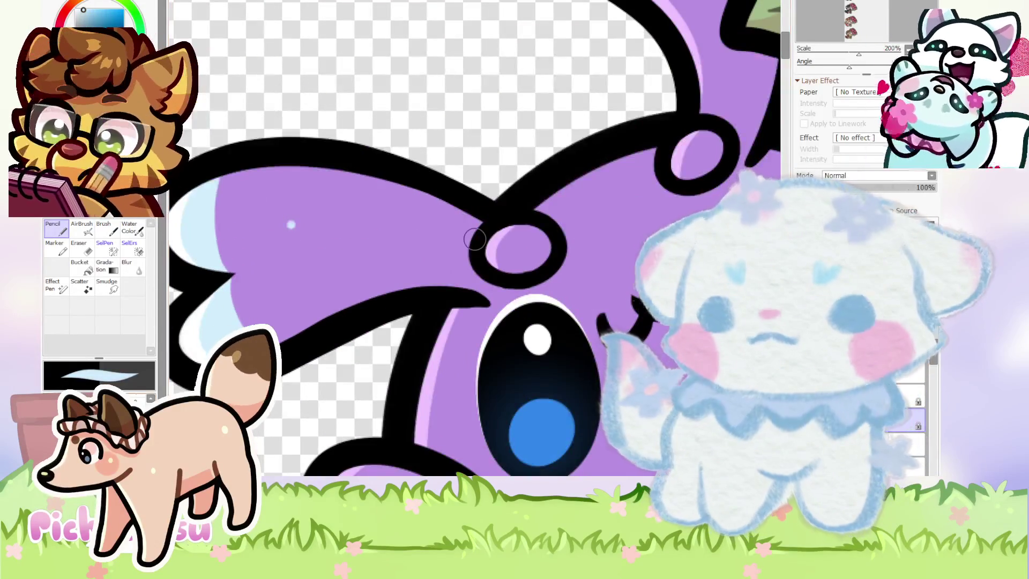
pyautogui.scroll(3, 243, 193)
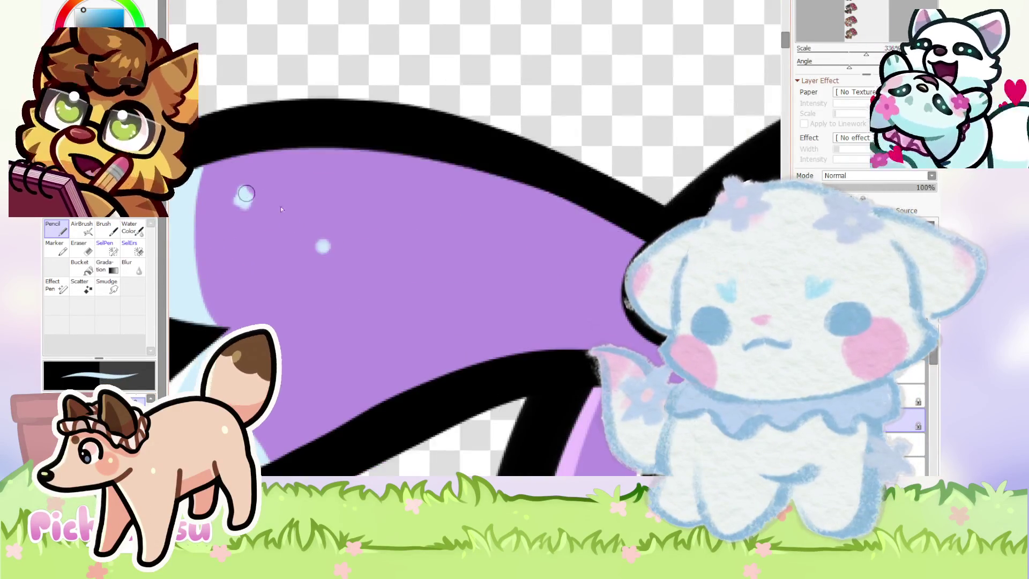
pyautogui.click(412, 296)
pyautogui.click(473, 229)
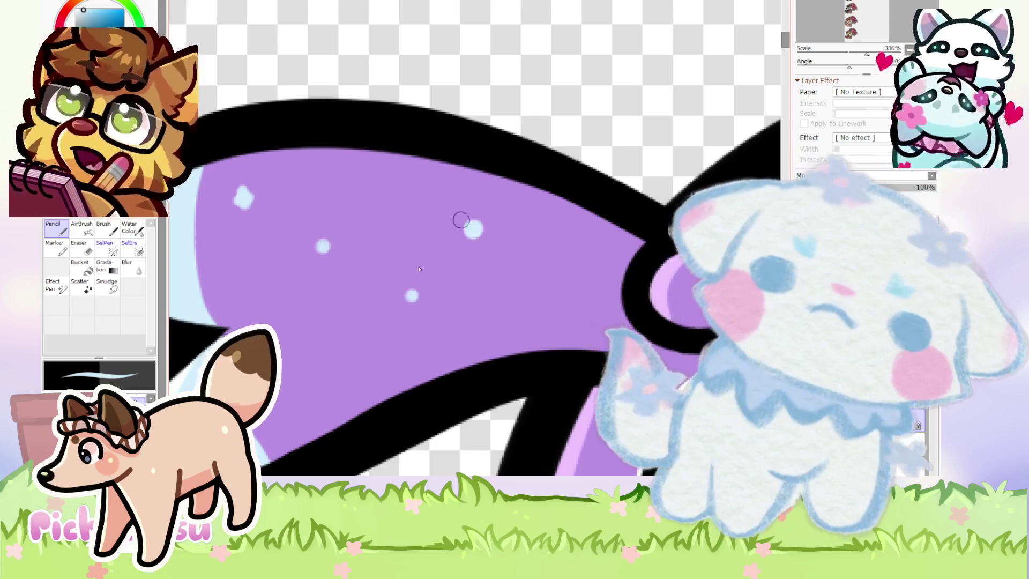
pyautogui.click(346, 364)
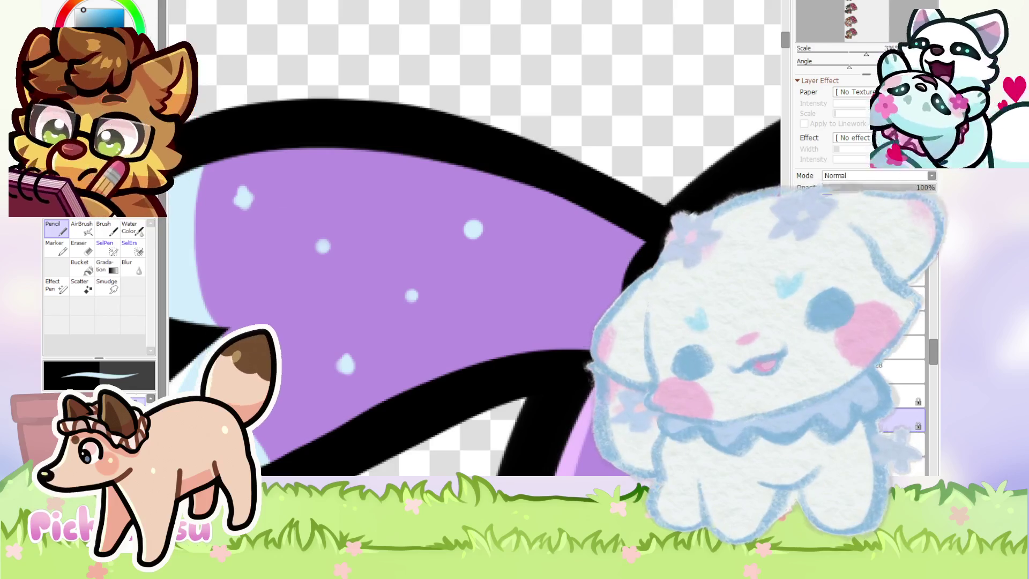
pyautogui.scroll(-5, 291, 315)
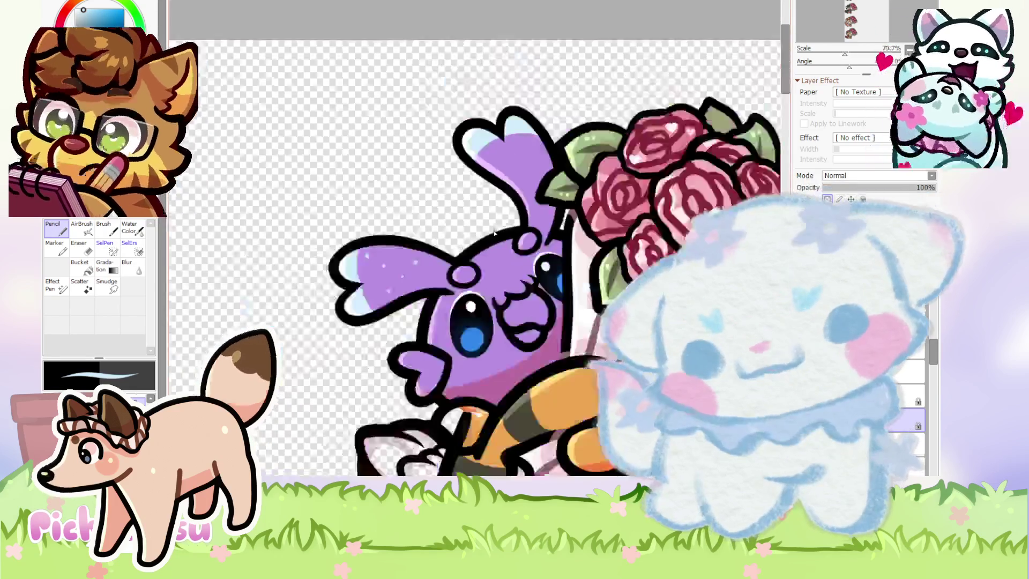
pyautogui.scroll(3, 325, 185)
pyautogui.scroll(3, 325, 185)
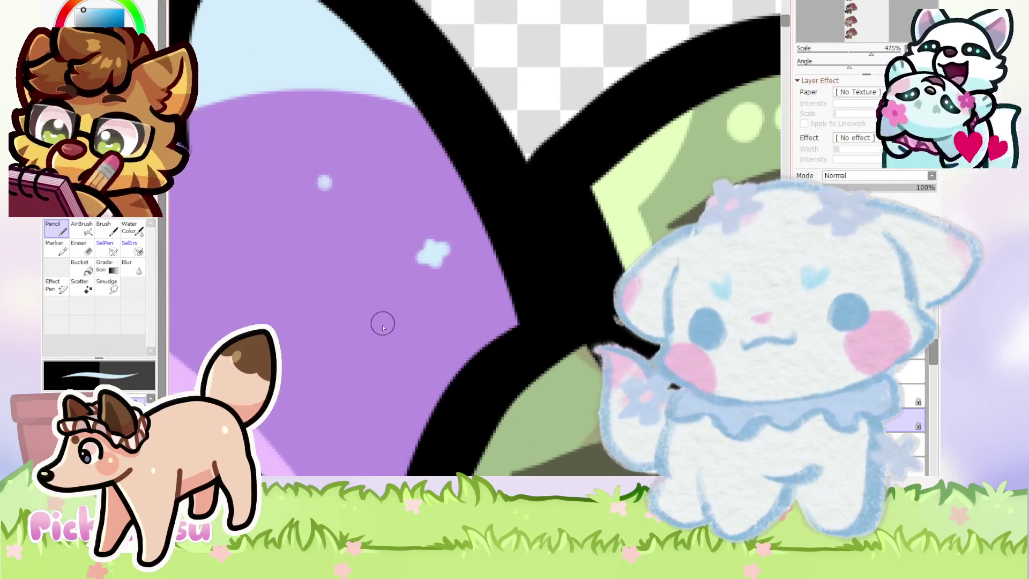
pyautogui.scroll(-5, 381, 290)
pyautogui.scroll(2, 310, 218)
pyautogui.scroll(3, 421, 184)
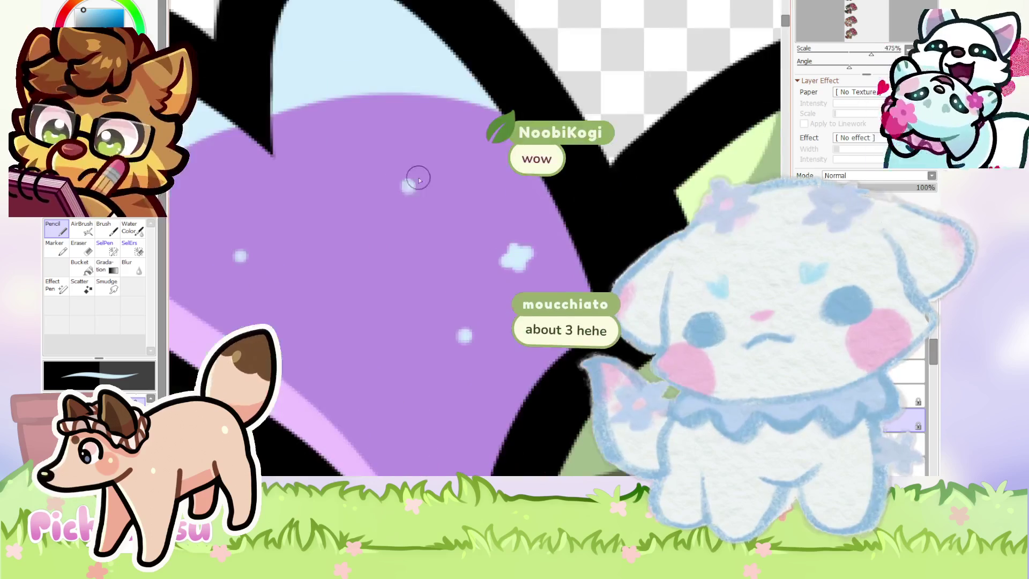
pyautogui.scroll(-3, 406, 188)
pyautogui.scroll(-3, 391, 257)
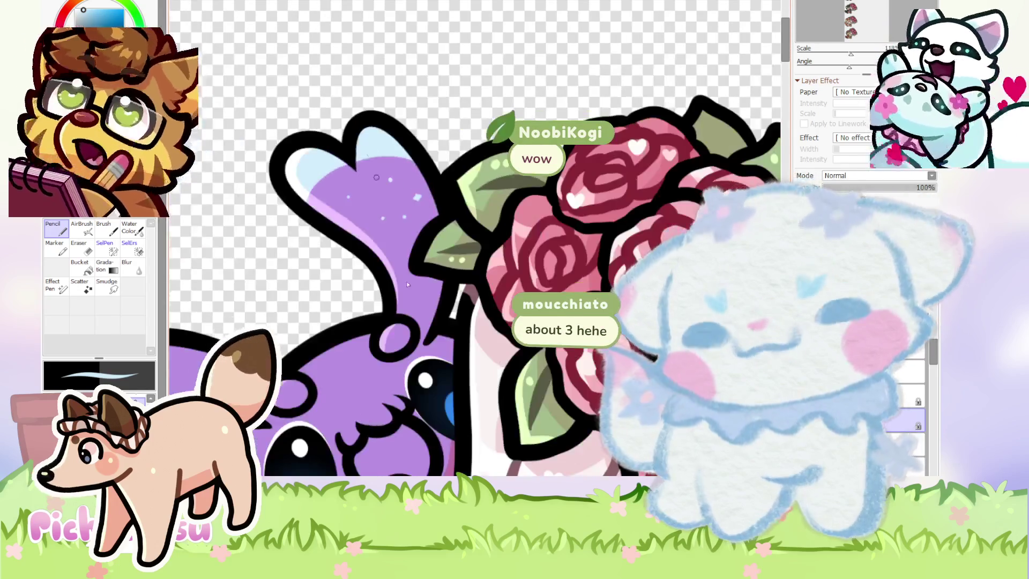
pyautogui.scroll(4, 409, 283)
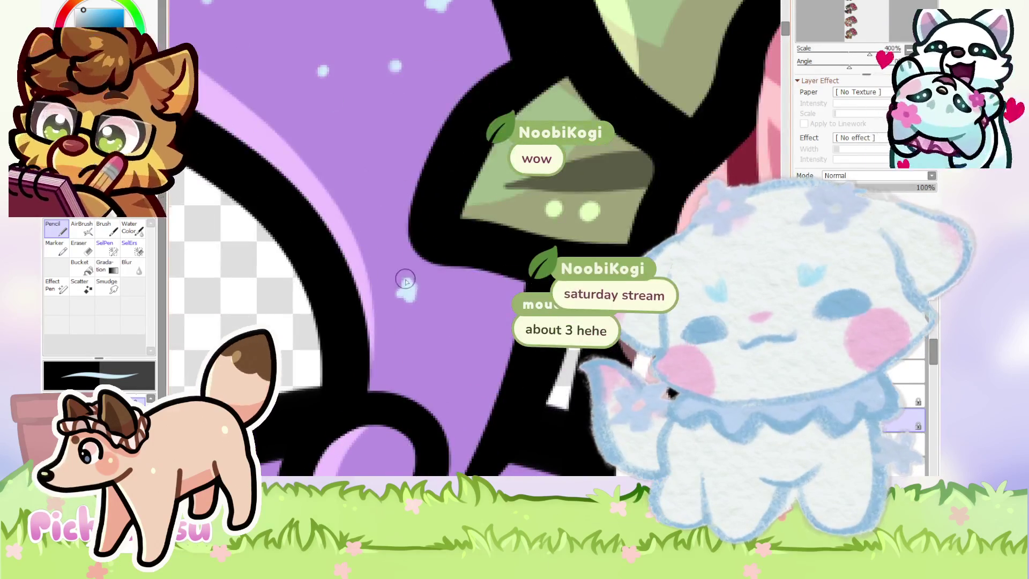
pyautogui.scroll(3, 346, 180)
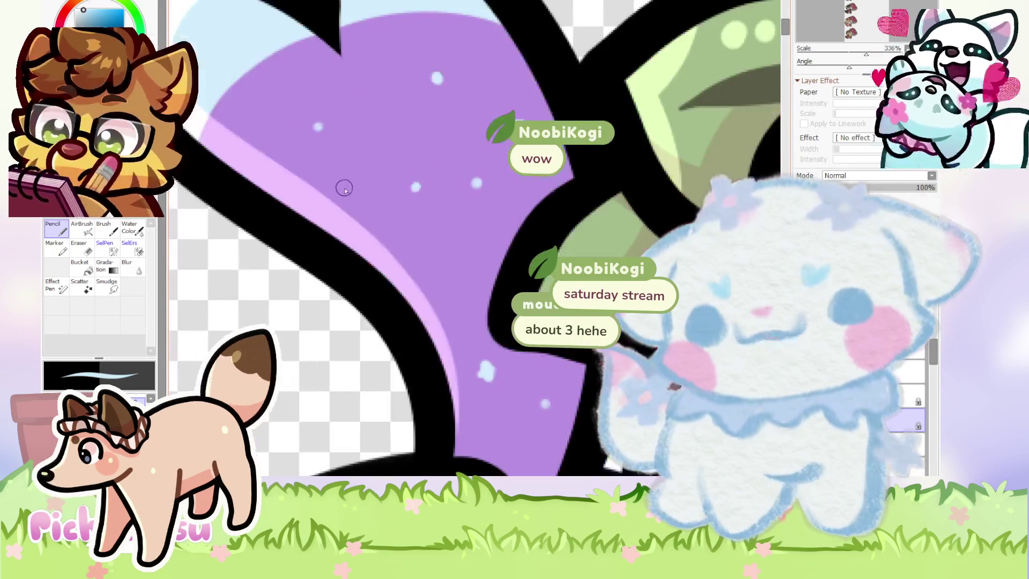
pyautogui.scroll(-3, 345, 182)
pyautogui.scroll(2, 351, 241)
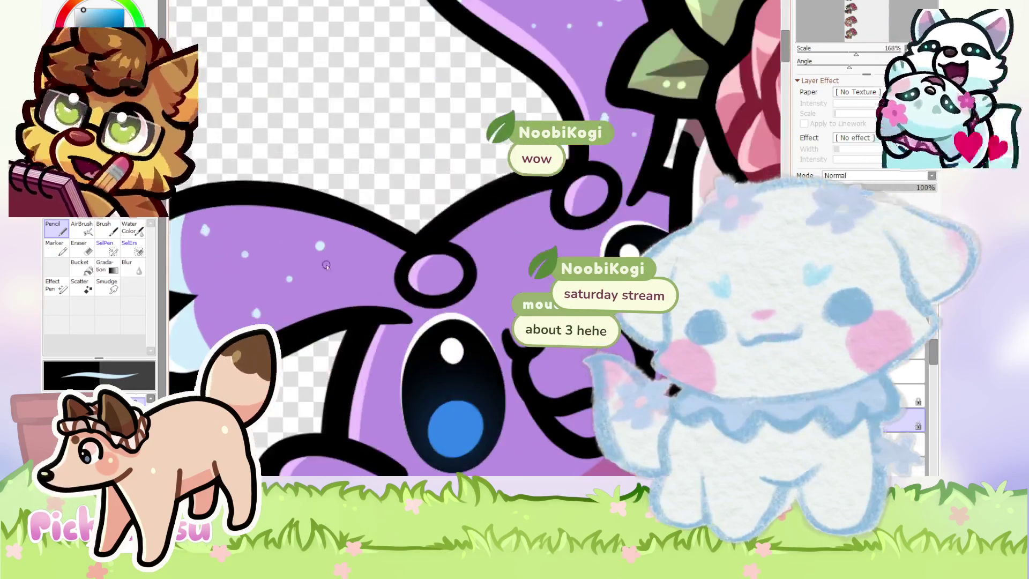
pyautogui.scroll(2, 353, 270)
pyautogui.scroll(-2, 353, 270)
pyautogui.scroll(-2, 365, 268)
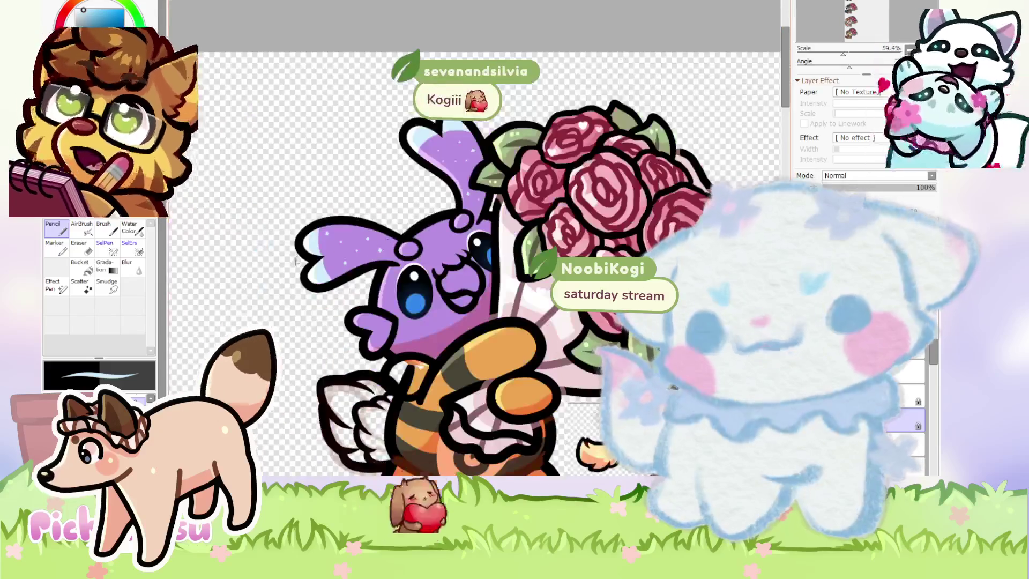
# Zoom in on the bee's head and sample the dark navy colour from the face.
pyautogui.scroll(3, 384, 266)
pyautogui.scroll(2, 383, 267)
pyautogui.scroll(3, 429, 273)
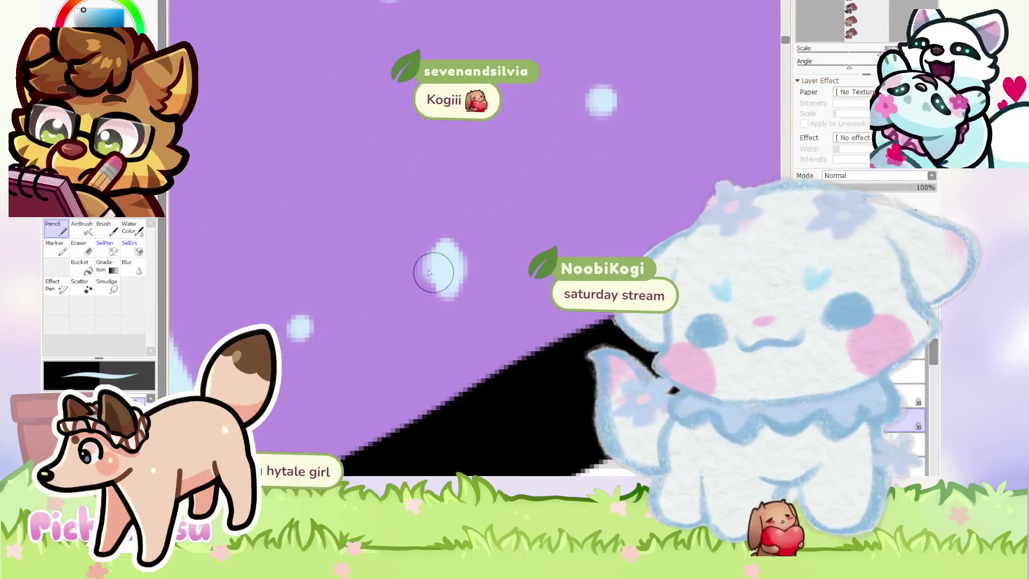
pyautogui.scroll(-1, 397, 311)
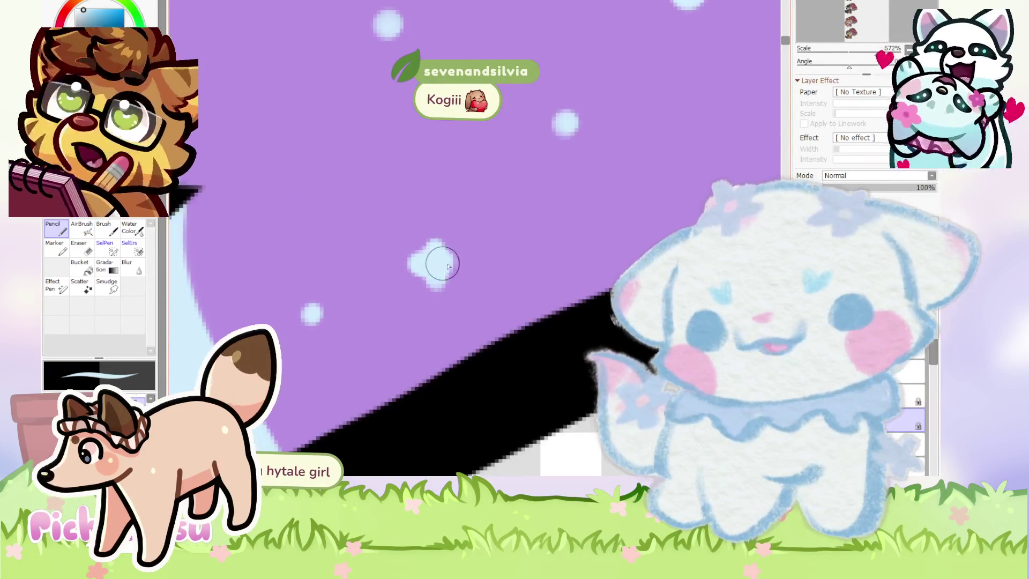
pyautogui.scroll(-10, 383, 278)
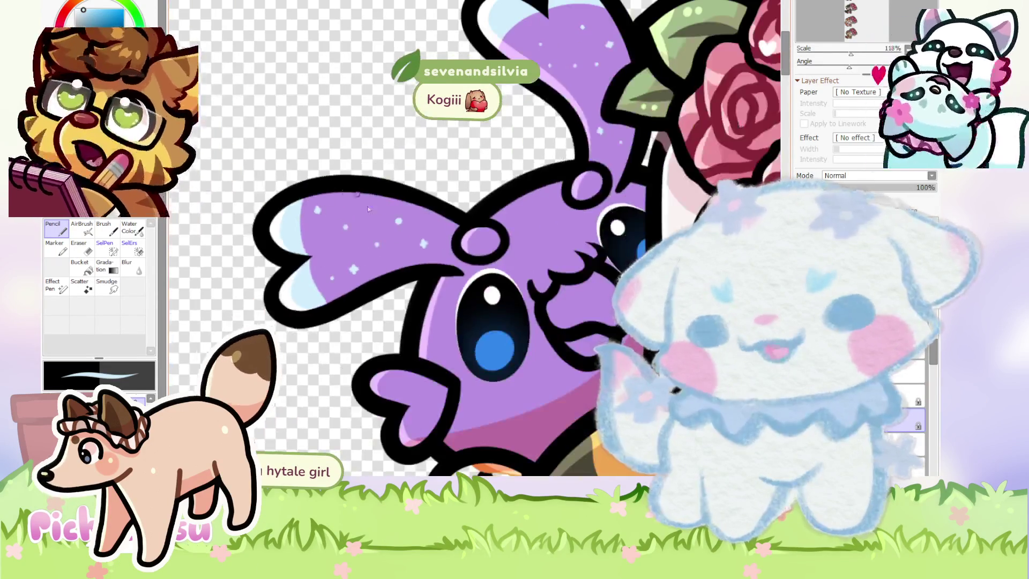
pyautogui.scroll(5, 369, 206)
pyautogui.scroll(-5, 351, 211)
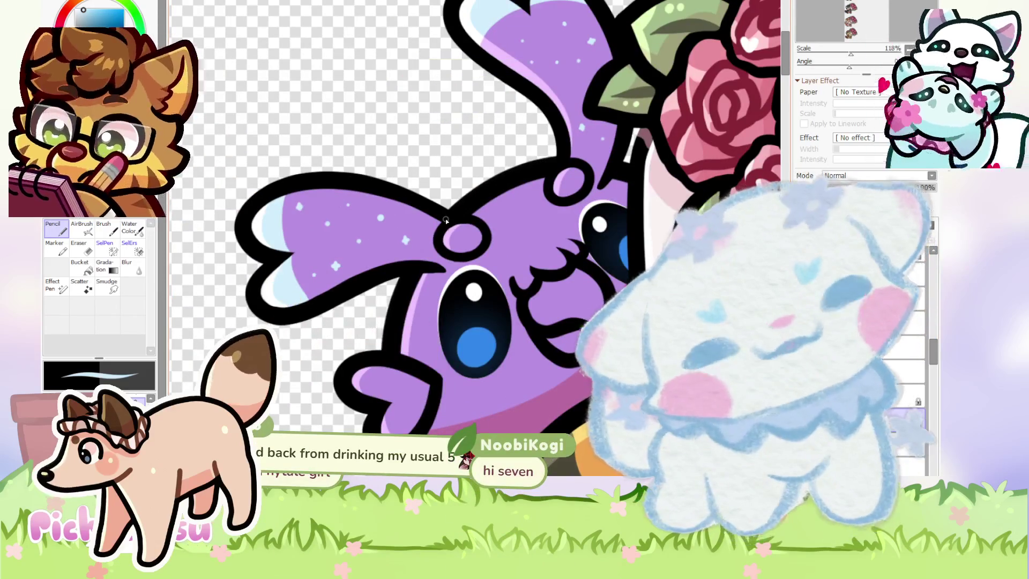
pyautogui.scroll(-1, 452, 212)
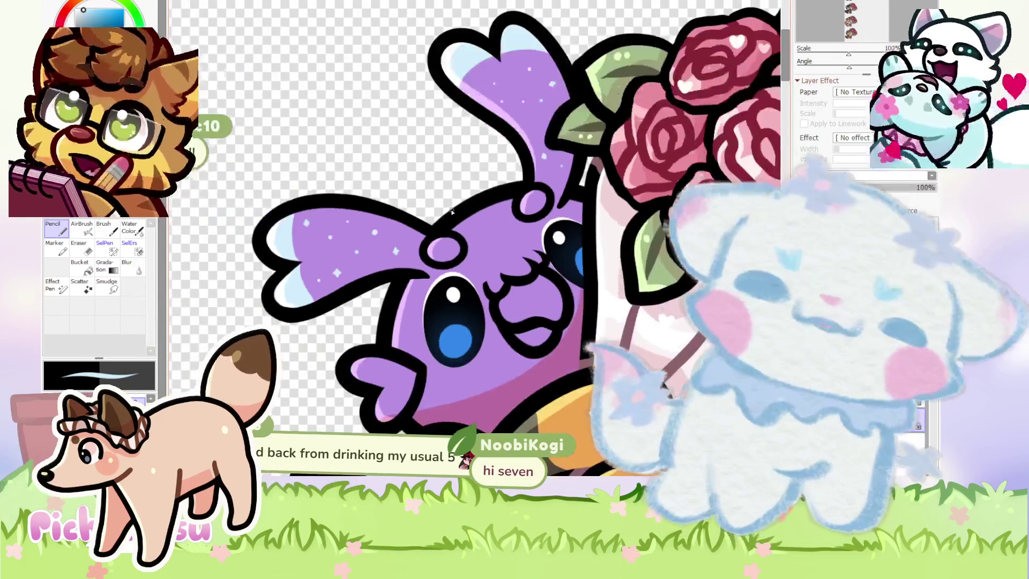
pyautogui.scroll(1, 452, 211)
pyautogui.scroll(1, 452, 212)
pyautogui.scroll(1, 451, 211)
pyautogui.scroll(-5, 317, 224)
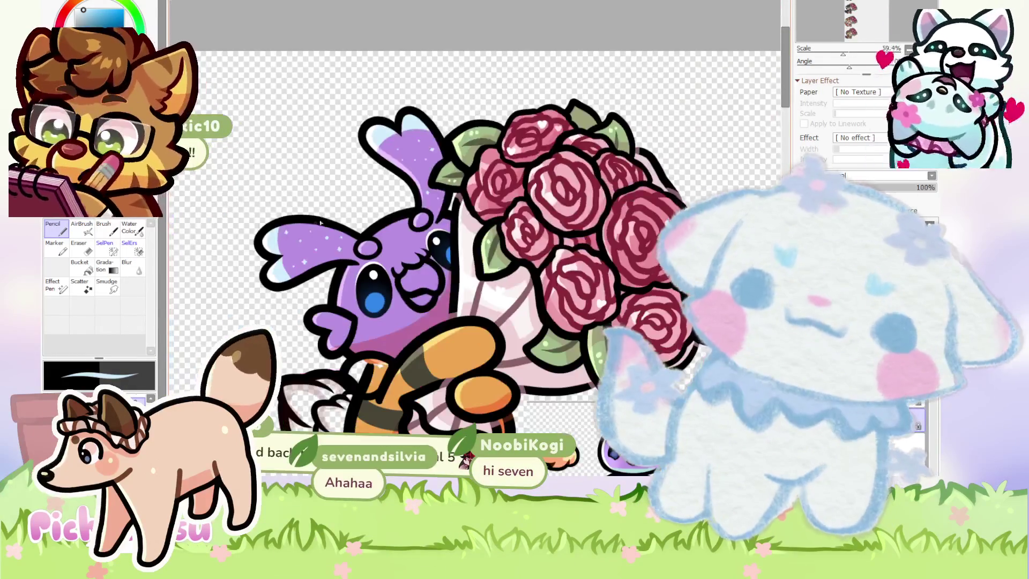
pyautogui.scroll(10, 332, 198)
pyautogui.scroll(5, 332, 199)
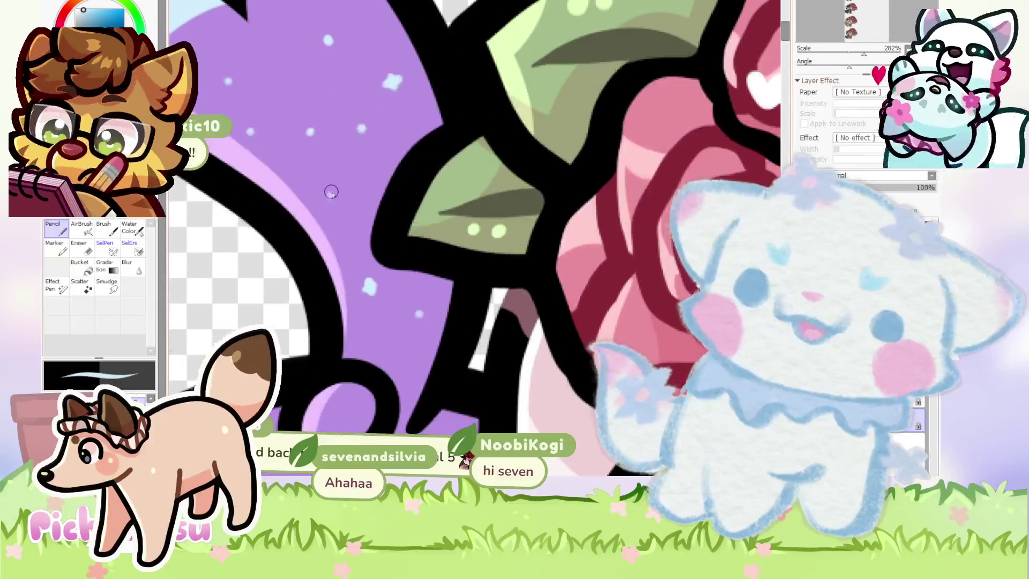
pyautogui.scroll(1, 364, 206)
pyautogui.scroll(1, 367, 203)
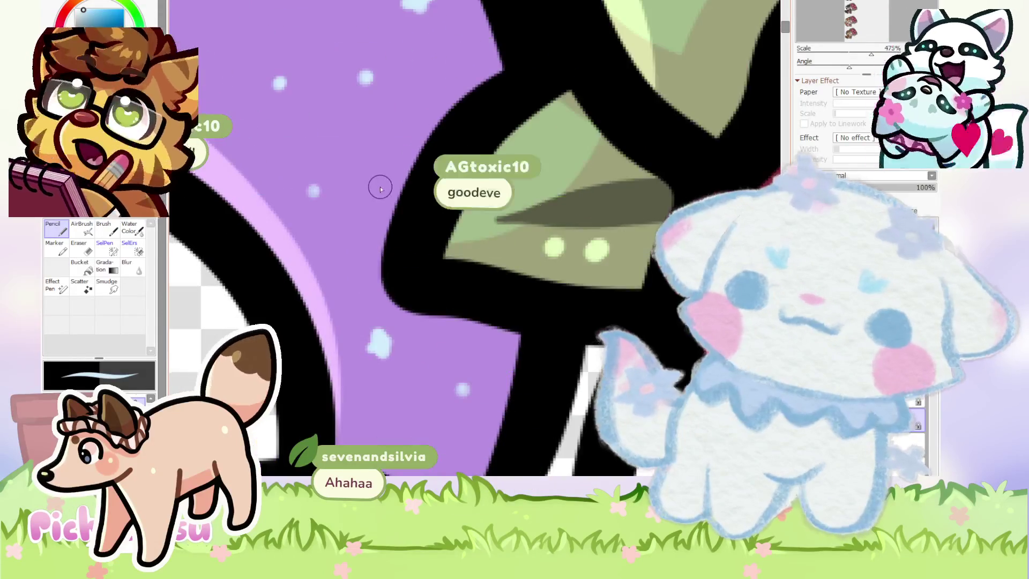
pyautogui.scroll(-8, 369, 210)
pyautogui.scroll(-7, 370, 211)
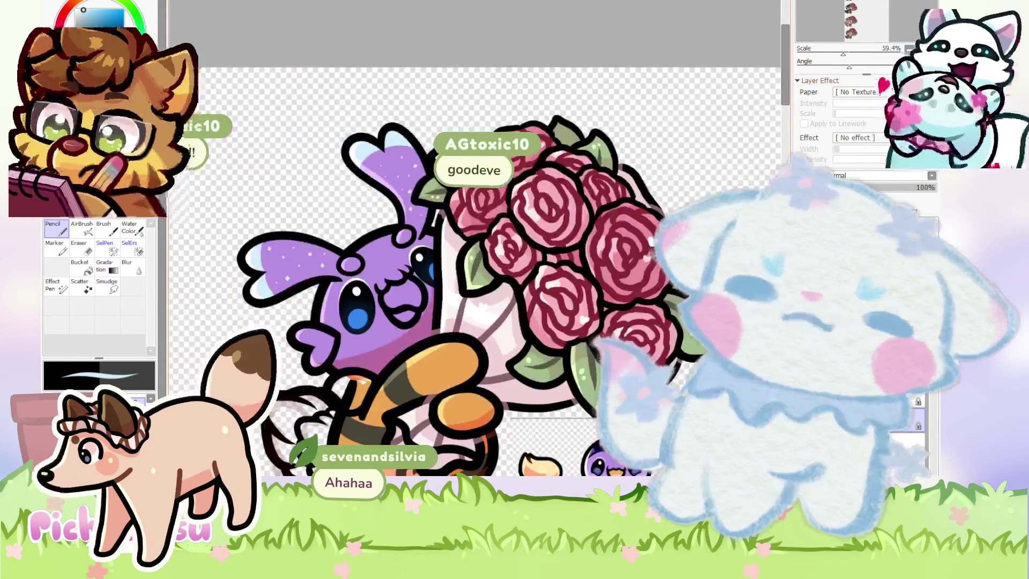
pyautogui.scroll(-6, 370, 210)
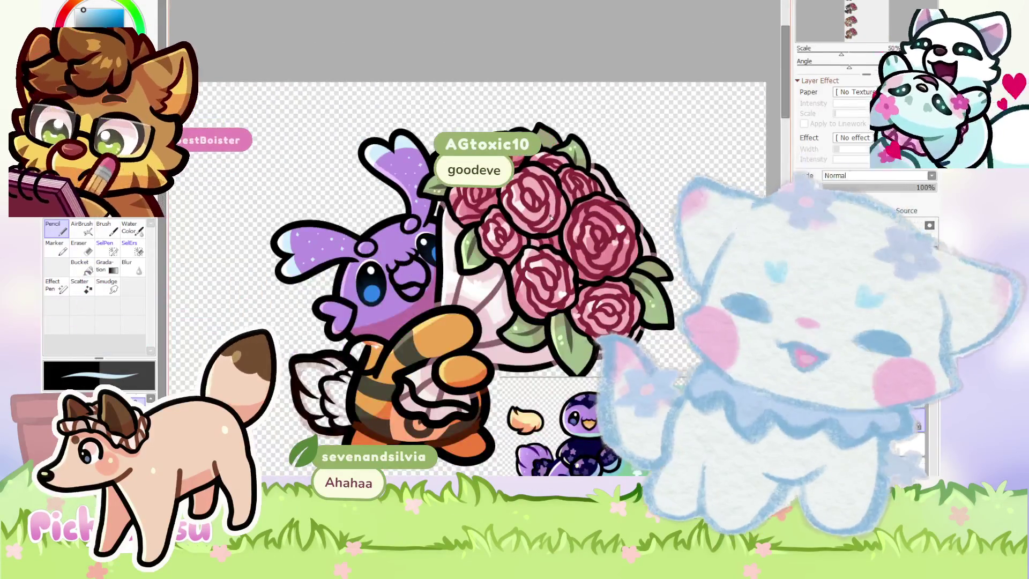
pyautogui.scroll(-1, 551, 218)
pyautogui.scroll(5, 664, 482)
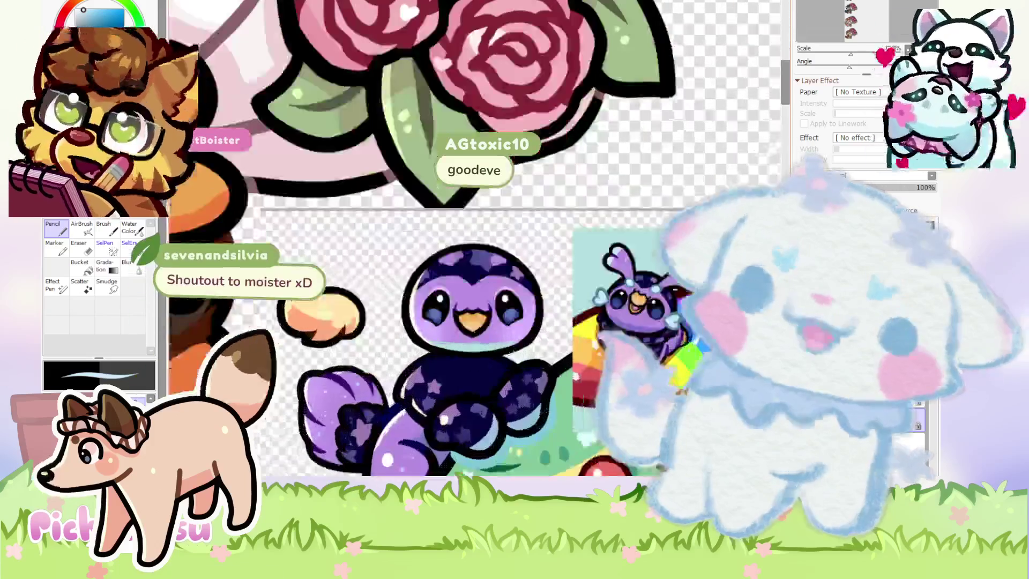
pyautogui.scroll(8, 641, 343)
pyautogui.scroll(-8, 641, 343)
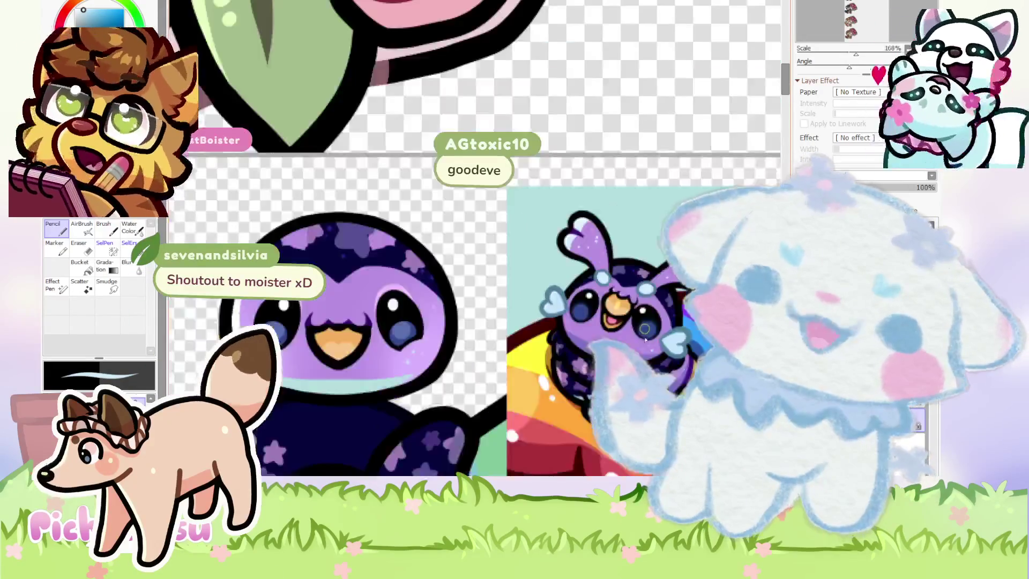
pyautogui.scroll(-4, 646, 340)
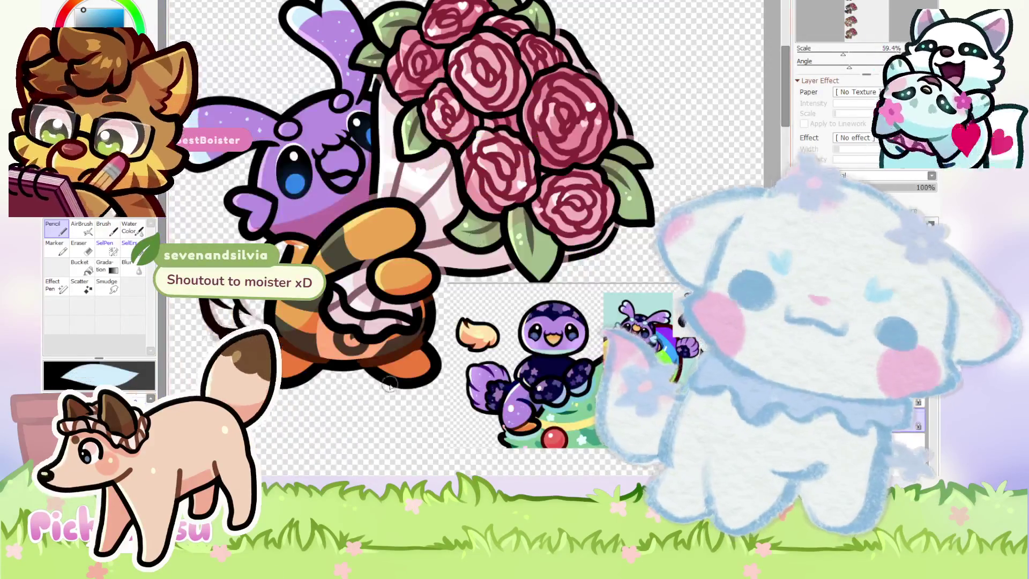
pyautogui.scroll(2, 364, 295)
pyautogui.scroll(2, 371, 198)
pyautogui.scroll(2, 332, 223)
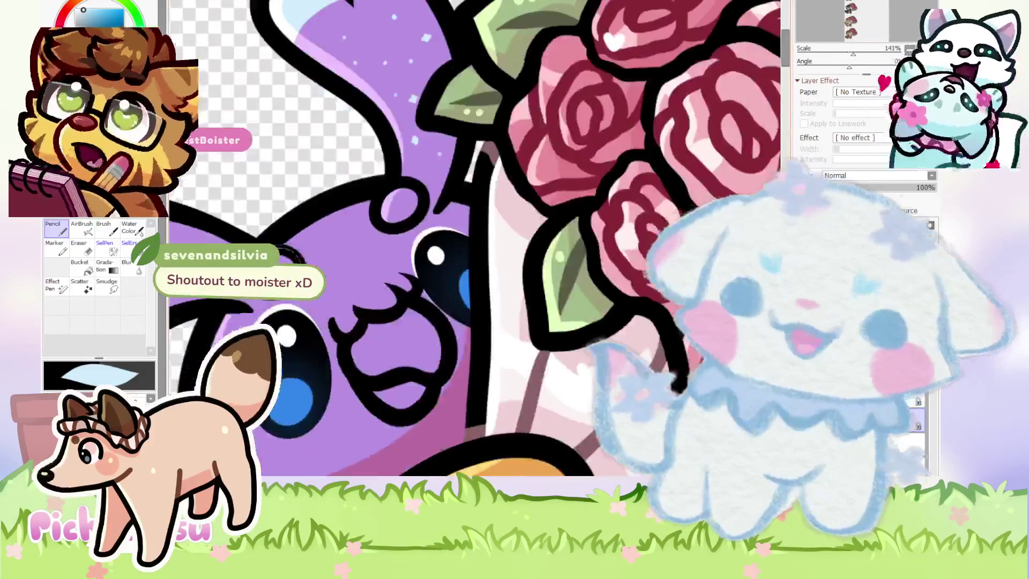
pyautogui.scroll(2, 365, 214)
pyautogui.scroll(2, 392, 209)
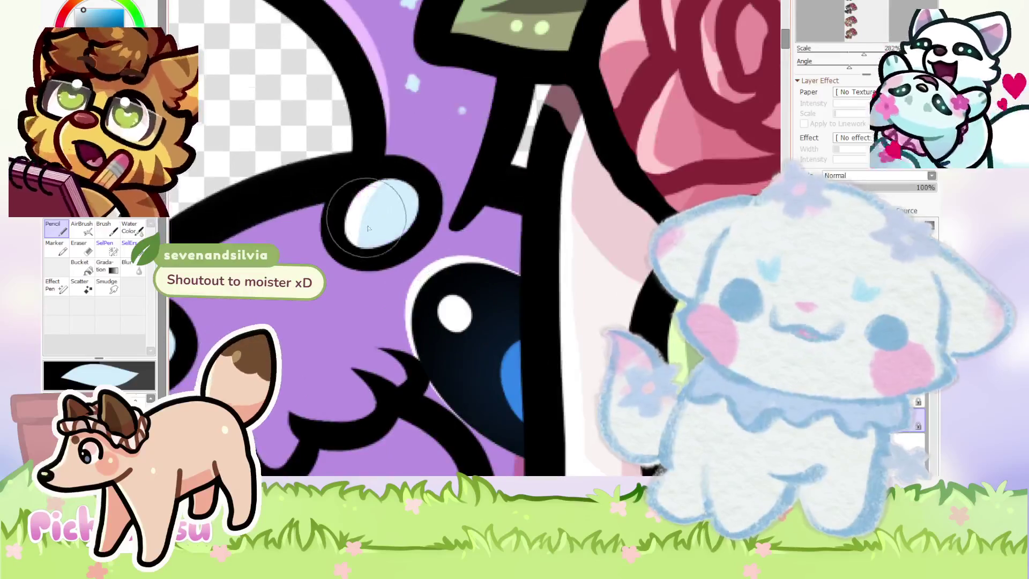
pyautogui.scroll(-3, 392, 209)
pyautogui.scroll(-3, 392, 209)
pyautogui.scroll(3, 544, 345)
pyautogui.scroll(2, 544, 343)
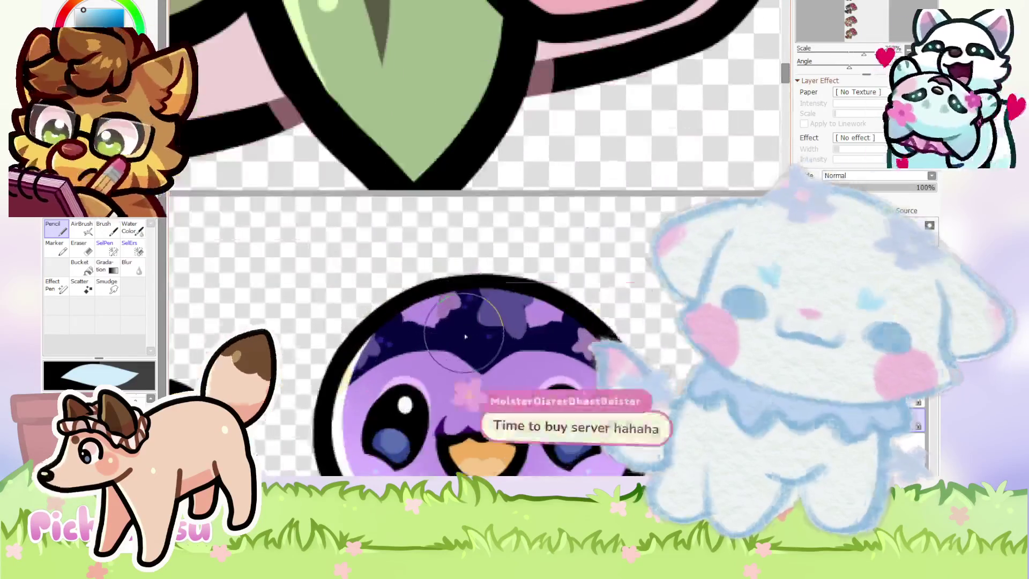
pyautogui.scroll(-3, 464, 333)
pyautogui.scroll(-3, 407, 268)
pyautogui.scroll(-2, 347, 200)
pyautogui.scroll(2, 412, 247)
pyautogui.scroll(3, 377, 260)
pyautogui.scroll(1, 376, 260)
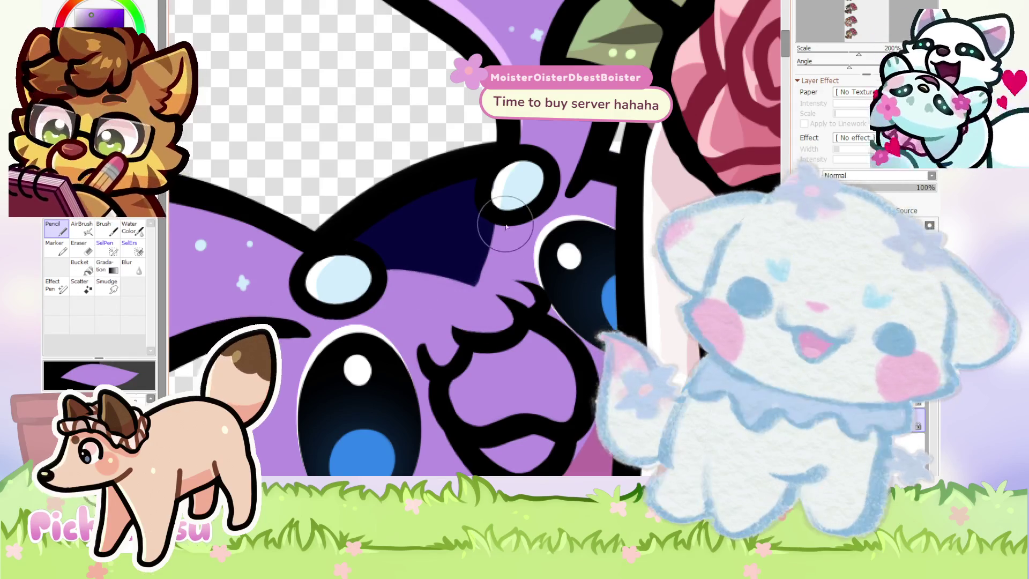
pyautogui.scroll(-2, 446, 228)
pyautogui.keyDown('alt'); pyautogui.click(472, 177); pyautogui.keyUp('alt')
pyautogui.scroll(2, 472, 172)
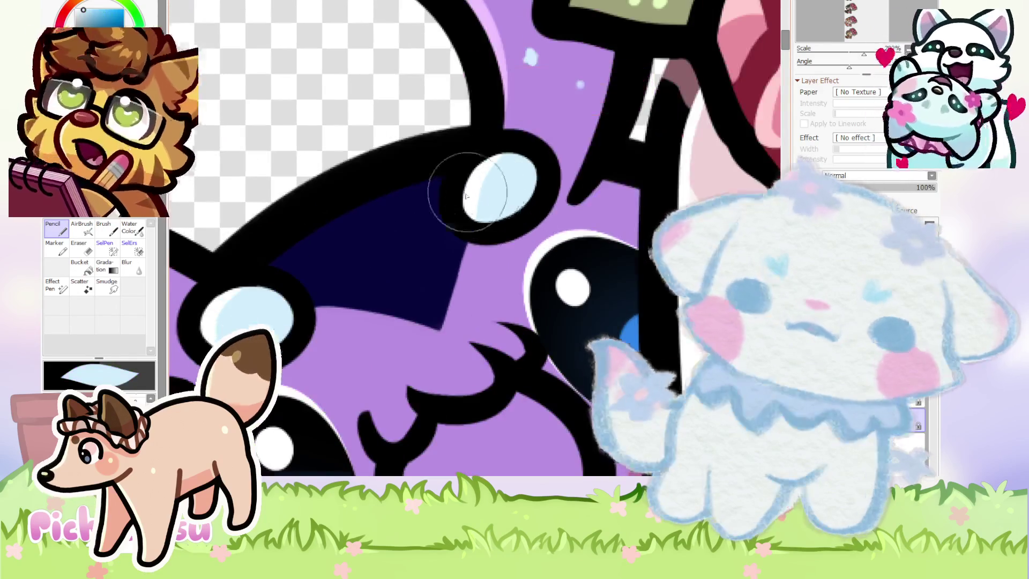
pyautogui.scroll(1, 482, 180)
pyautogui.keyDown('alt'); pyautogui.click(392, 247); pyautogui.keyUp('alt')
pyautogui.scroll(-4, 384, 171)
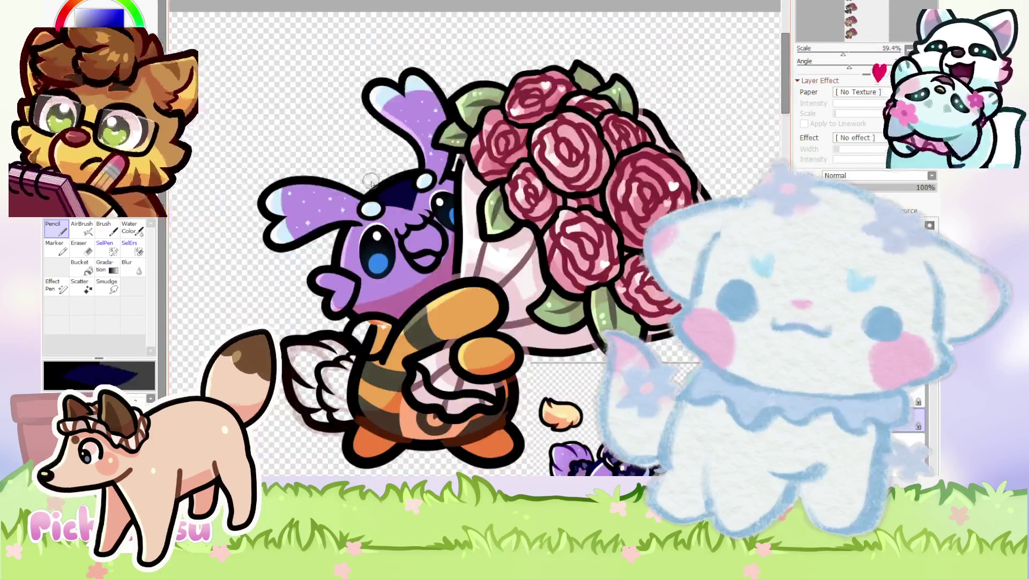
pyautogui.scroll(1, 371, 204)
pyautogui.scroll(2, 354, 219)
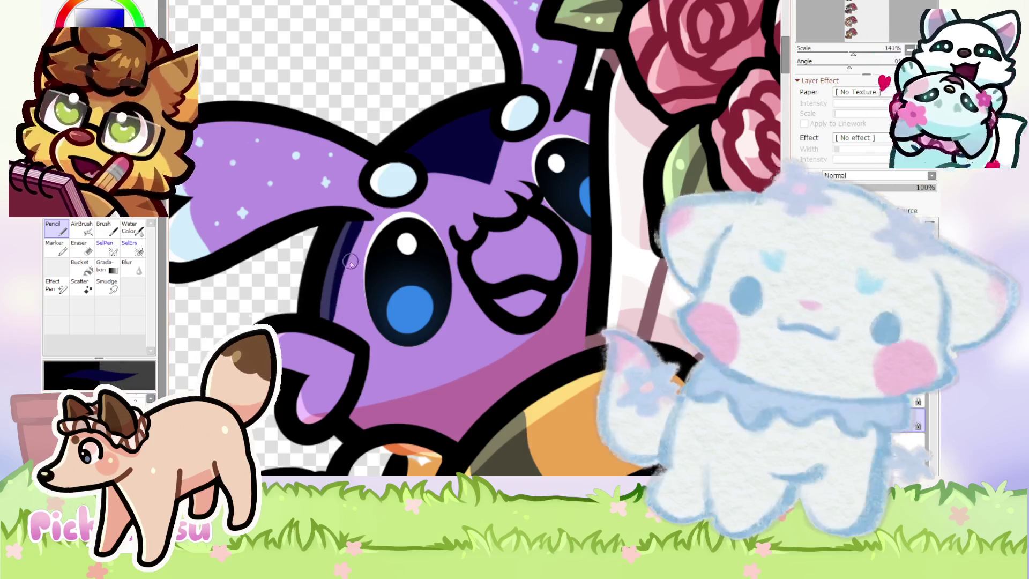
pyautogui.scroll(-3, 364, 228)
pyautogui.keyDown('alt'); pyautogui.click(480, 179); pyautogui.keyUp('alt')
pyautogui.scroll(2, 480, 177)
pyautogui.scroll(2, 479, 169)
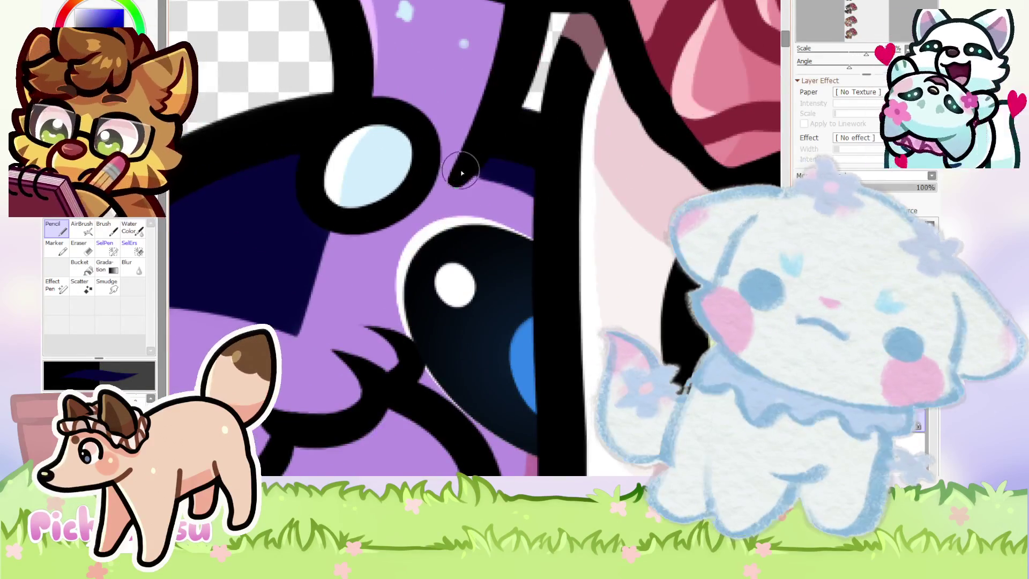
pyautogui.scroll(-4, 504, 169)
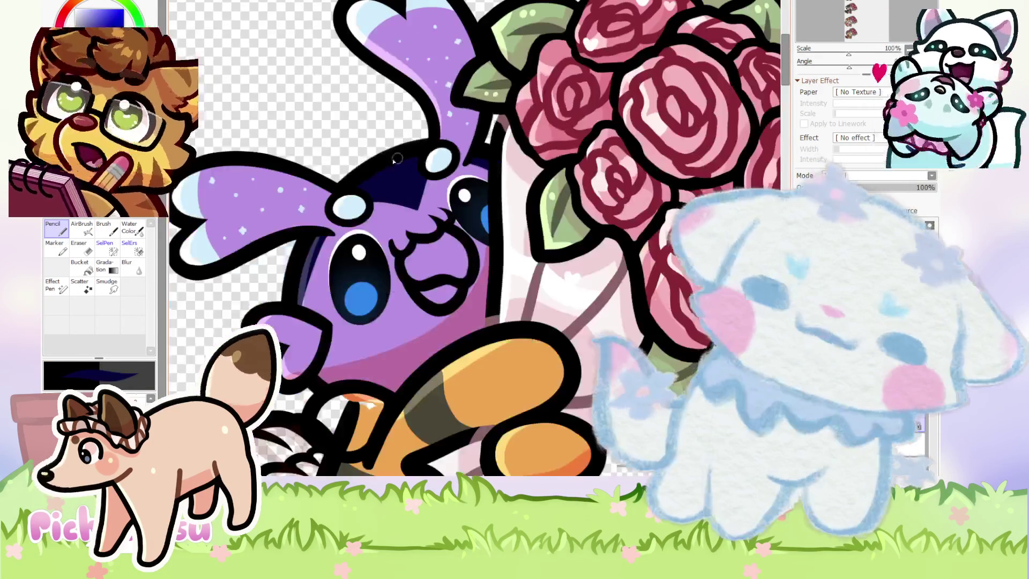
pyautogui.scroll(-2, 338, 160)
pyautogui.scroll(5, 313, 228)
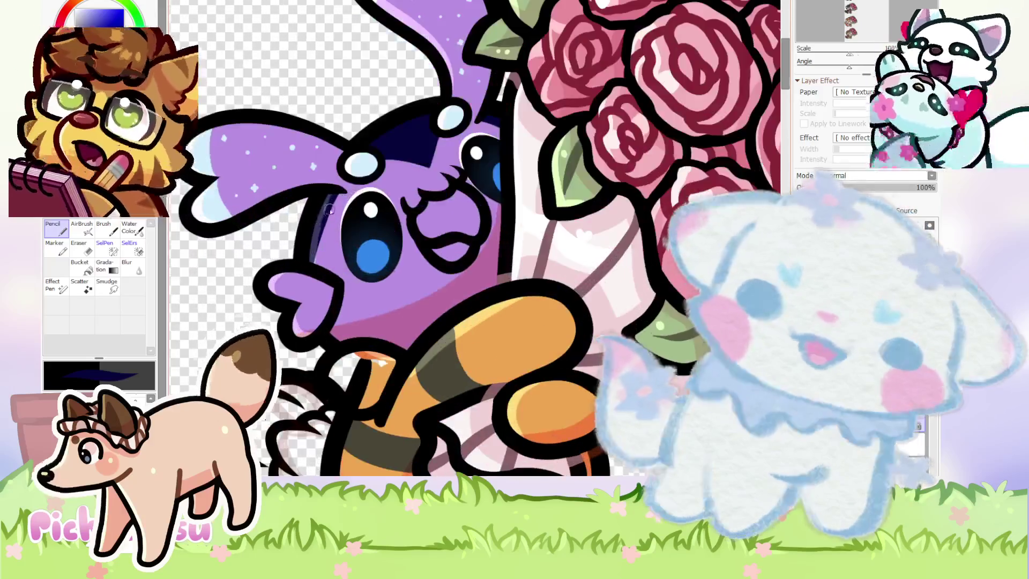
pyautogui.scroll(4, 337, 192)
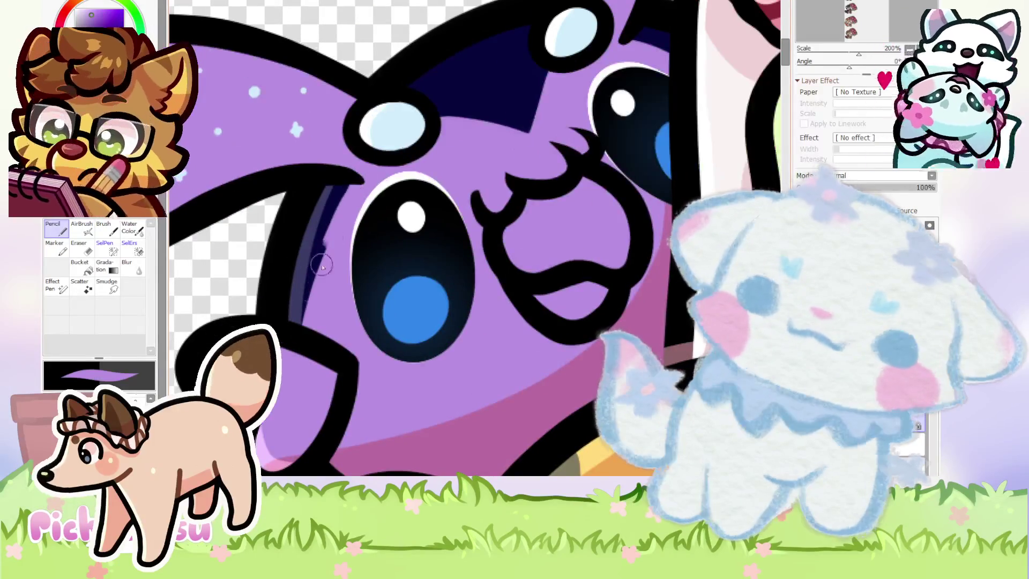
pyautogui.keyDown('alt'); pyautogui.click(342, 191); pyautogui.keyUp('alt')
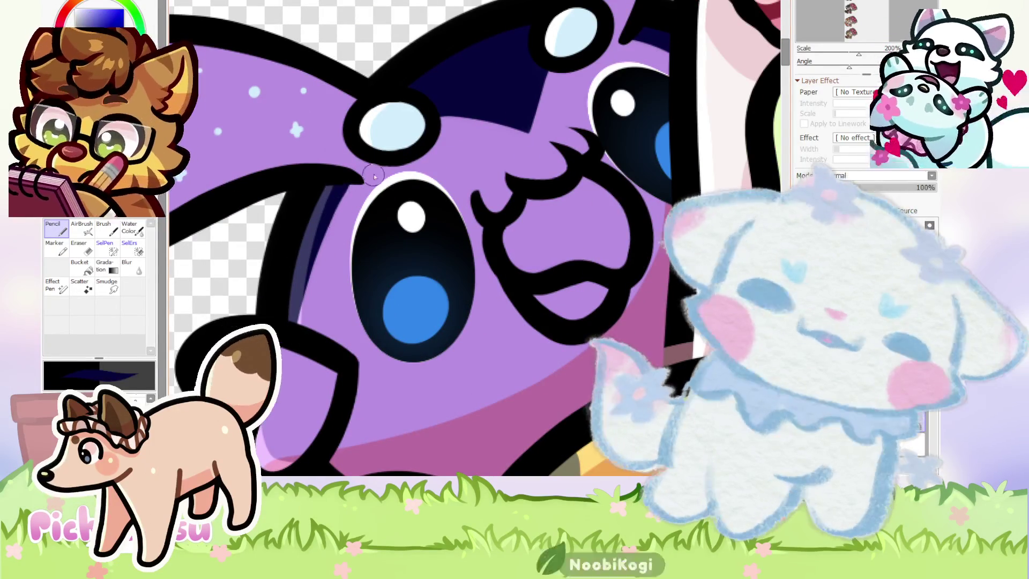
# Sample the face purple and paint over the navy cap's lower edge to reshape it.
pyautogui.scroll(-6, 501, 109)
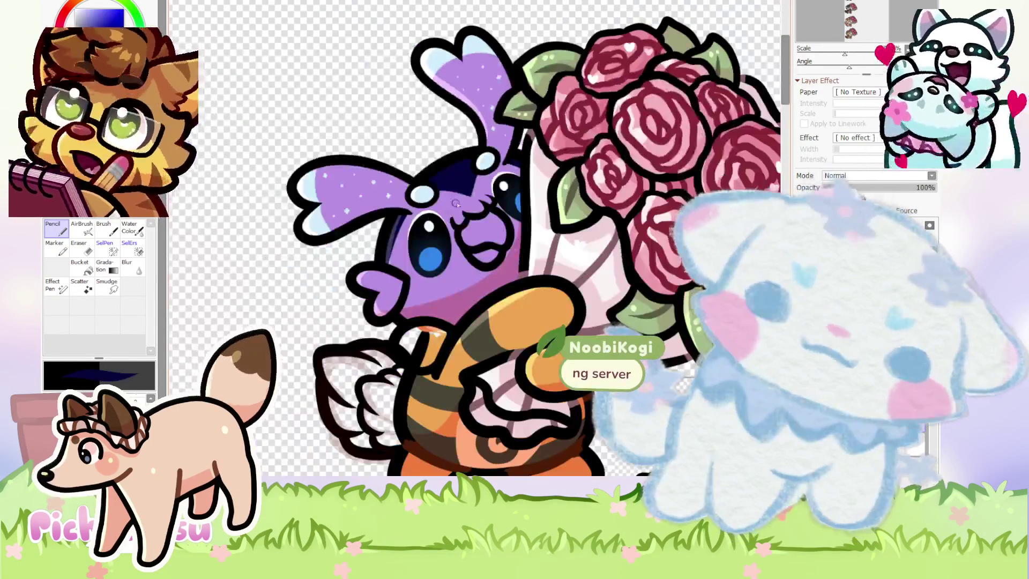
pyautogui.scroll(2, 502, 113)
pyautogui.scroll(2, 498, 122)
pyautogui.scroll(2, 493, 130)
pyautogui.keyDown('alt'); pyautogui.click(494, 130); pyautogui.keyUp('alt')
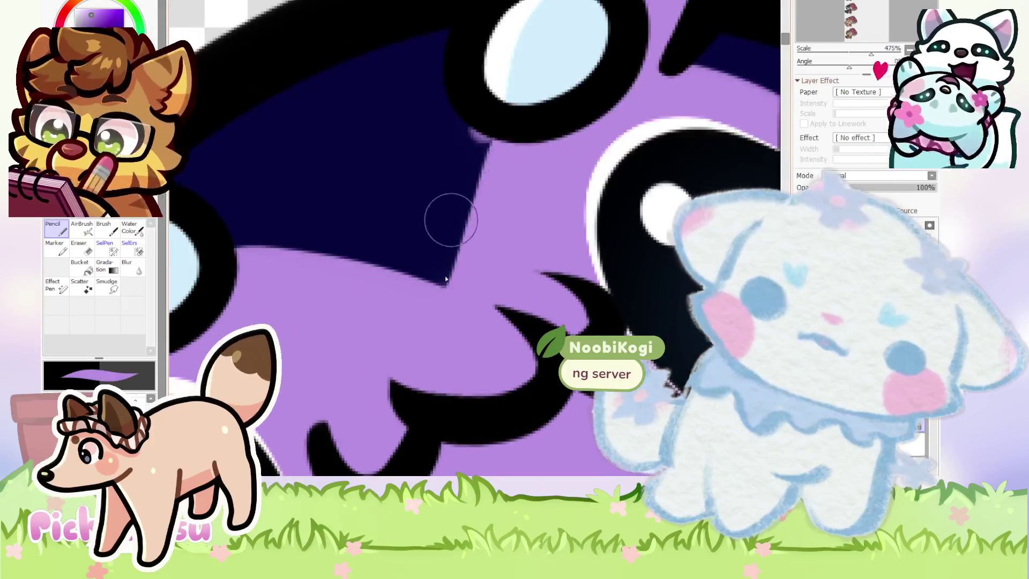
pyautogui.moveTo(448, 211); pyautogui.dragTo(478, 139)
pyautogui.moveTo(220, 258); pyautogui.dragTo(385, 267)
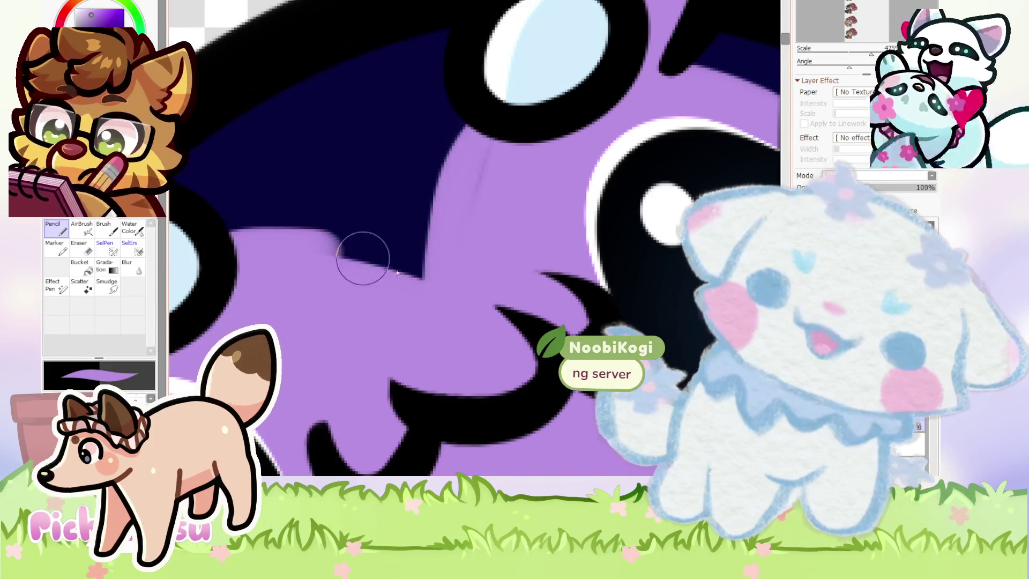
pyautogui.scroll(-1, 439, 225)
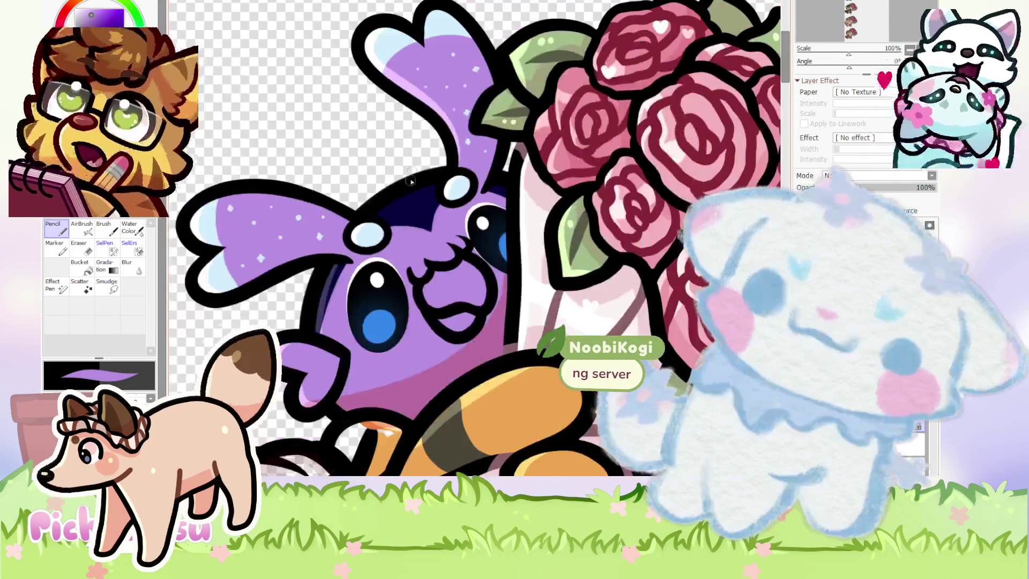
pyautogui.scroll(-2, 412, 219)
pyautogui.scroll(1, 411, 219)
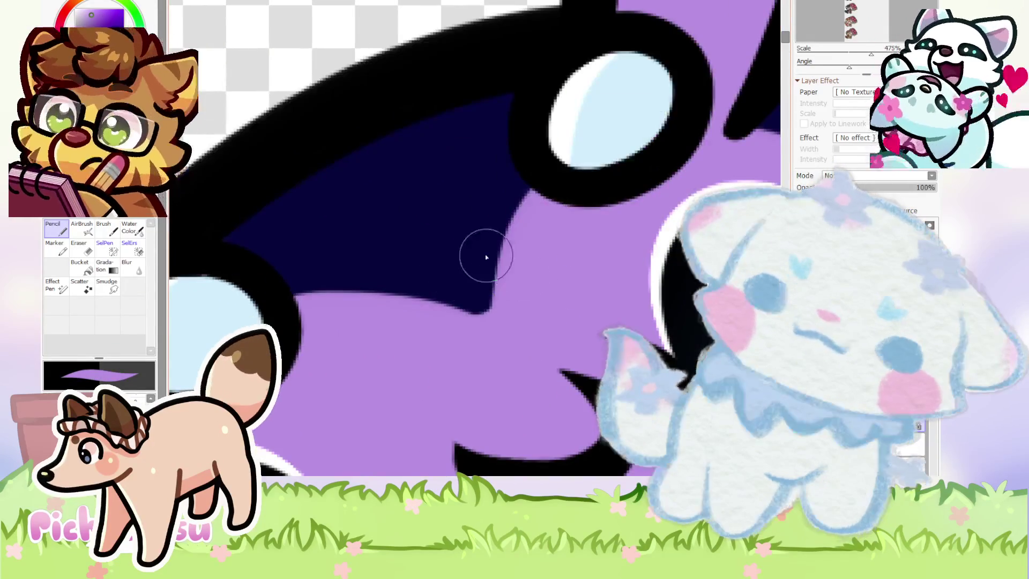
pyautogui.scroll(-4, 374, 209)
# Paint a small light purple star onto the bee's dark navy cap.
pyautogui.scroll(2, 436, 335)
pyautogui.scroll(1, 436, 335)
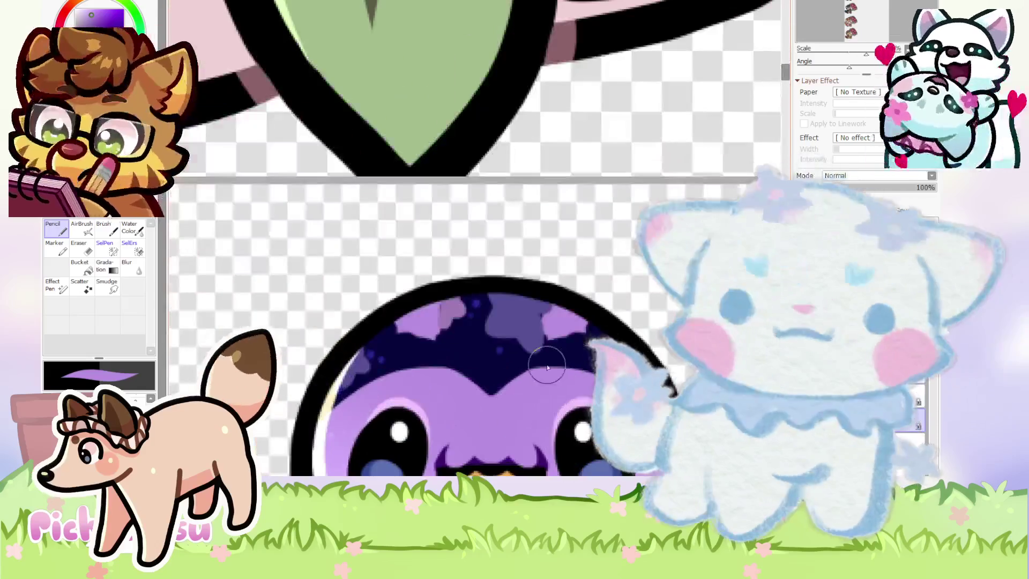
pyautogui.scroll(1, 436, 335)
pyautogui.scroll(-2, 489, 299)
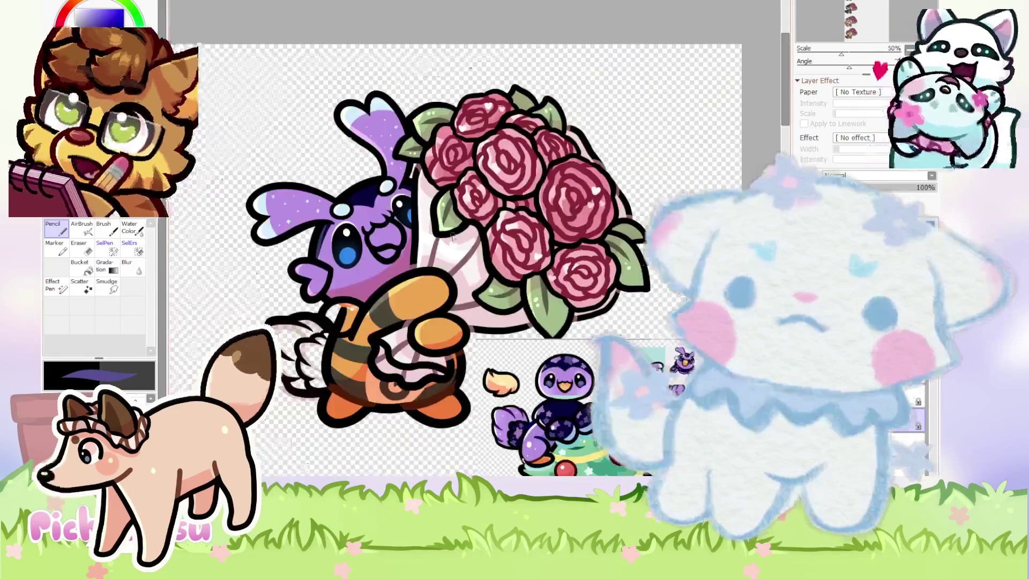
pyautogui.scroll(-2, 292, 132)
pyautogui.scroll(3, 349, 229)
pyautogui.moveTo(346, 233)
pyautogui.mouseDown()
pyautogui.moveTo(364, 257)
pyautogui.moveTo(338, 263)
pyautogui.mouseUp()
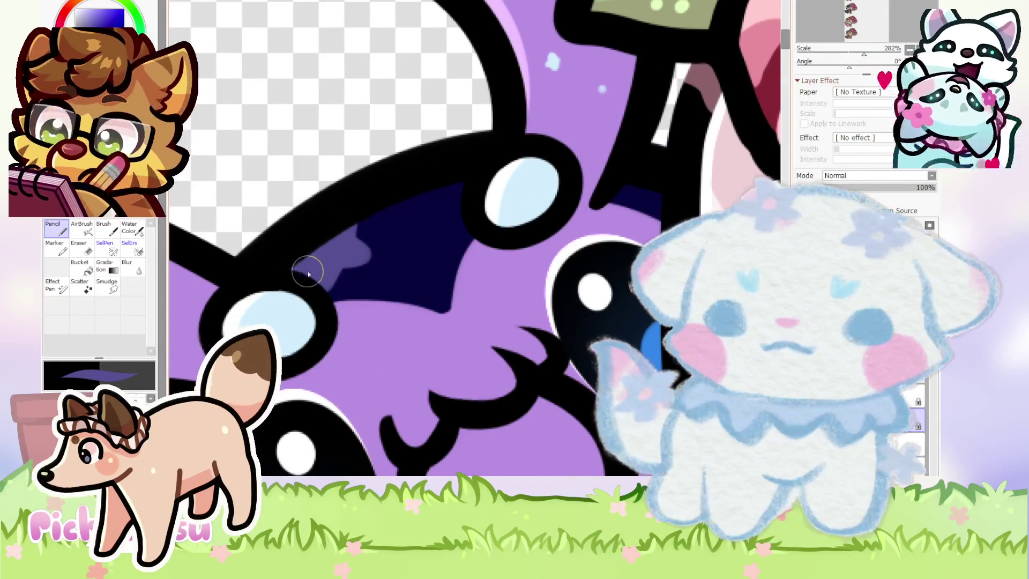
pyautogui.scroll(-2, 320, 220)
pyautogui.scroll(-2, 320, 220)
pyautogui.scroll(3, 336, 218)
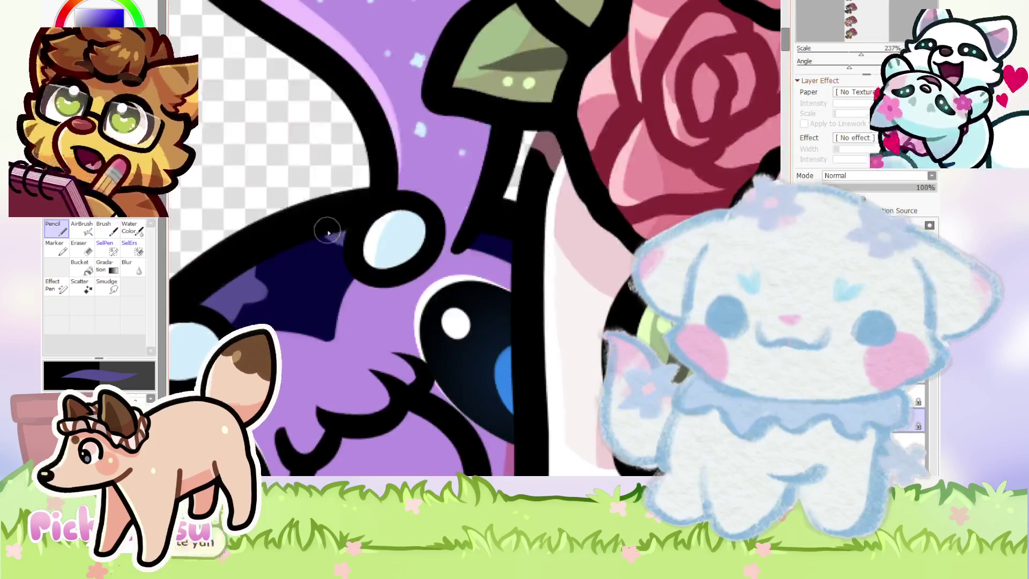
pyautogui.scroll(-2, 325, 214)
pyautogui.scroll(-3, 319, 184)
pyautogui.scroll(2, 376, 241)
pyautogui.scroll(1, 429, 268)
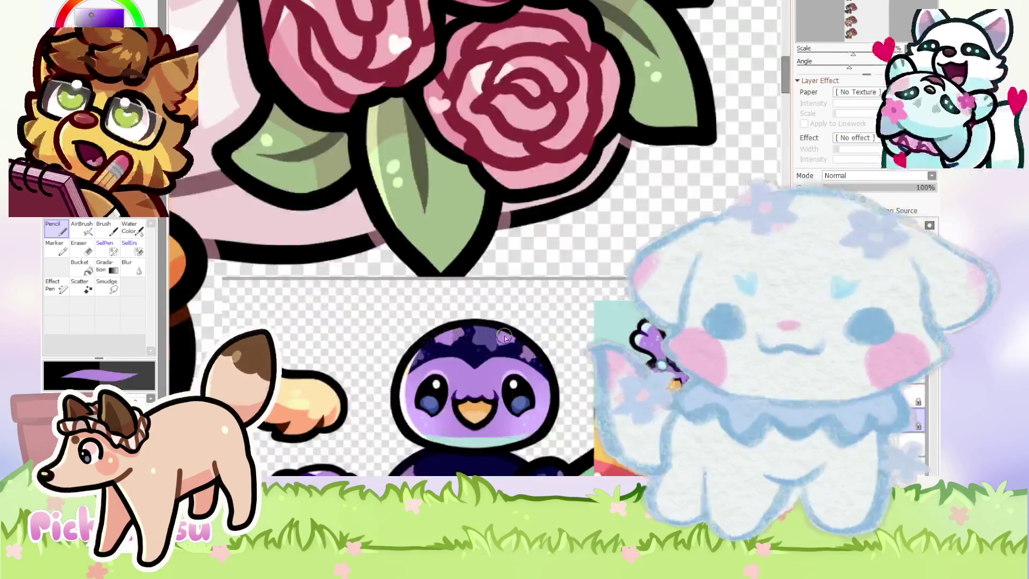
pyautogui.scroll(-2, 476, 295)
pyautogui.scroll(5, 289, 226)
pyautogui.scroll(3, 298, 237)
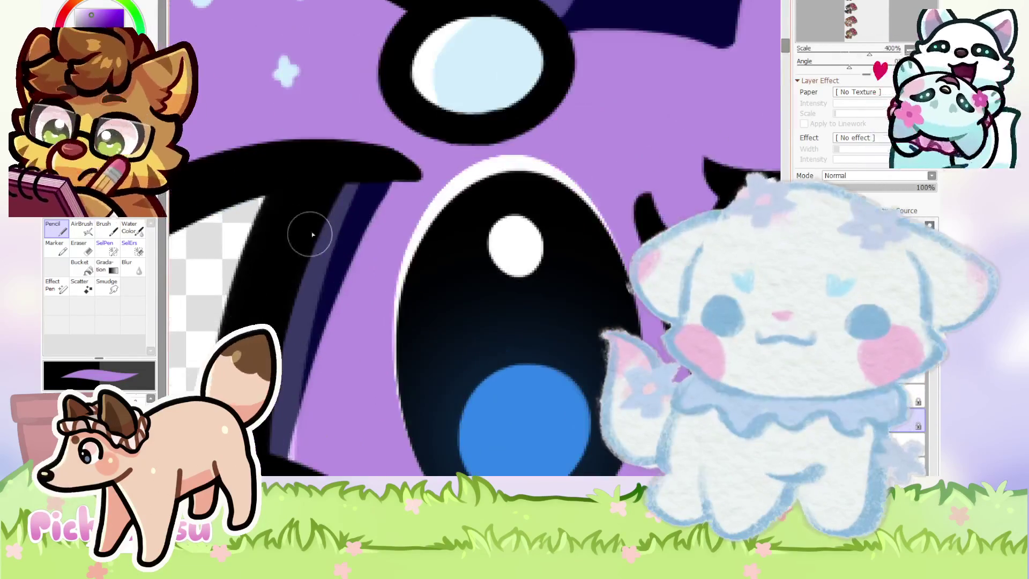
pyautogui.scroll(-4, 276, 264)
pyautogui.scroll(1, 322, 236)
pyautogui.scroll(3, 374, 214)
pyautogui.scroll(2, 379, 214)
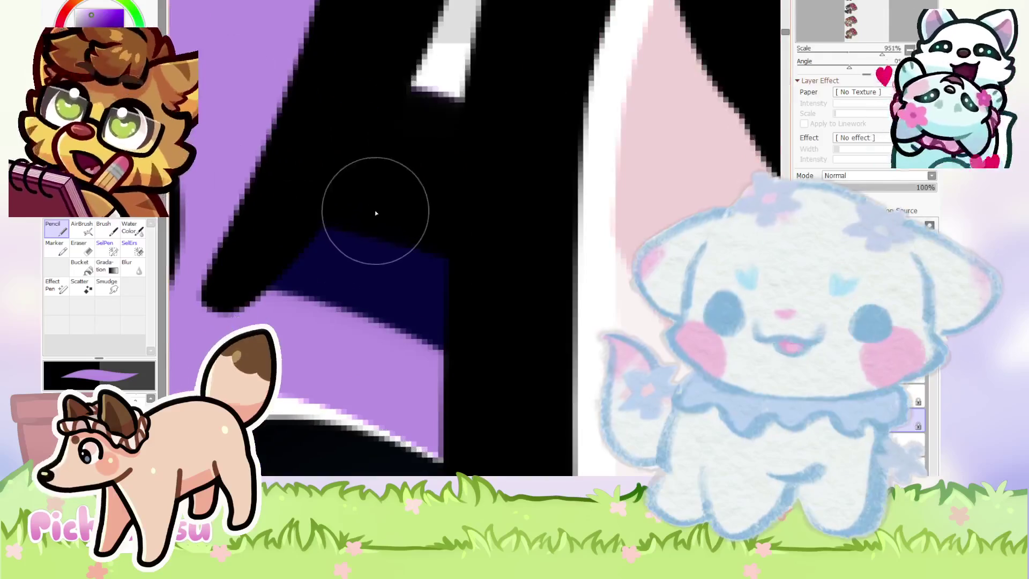
pyautogui.scroll(-2, 425, 200)
pyautogui.scroll(-1, 376, 206)
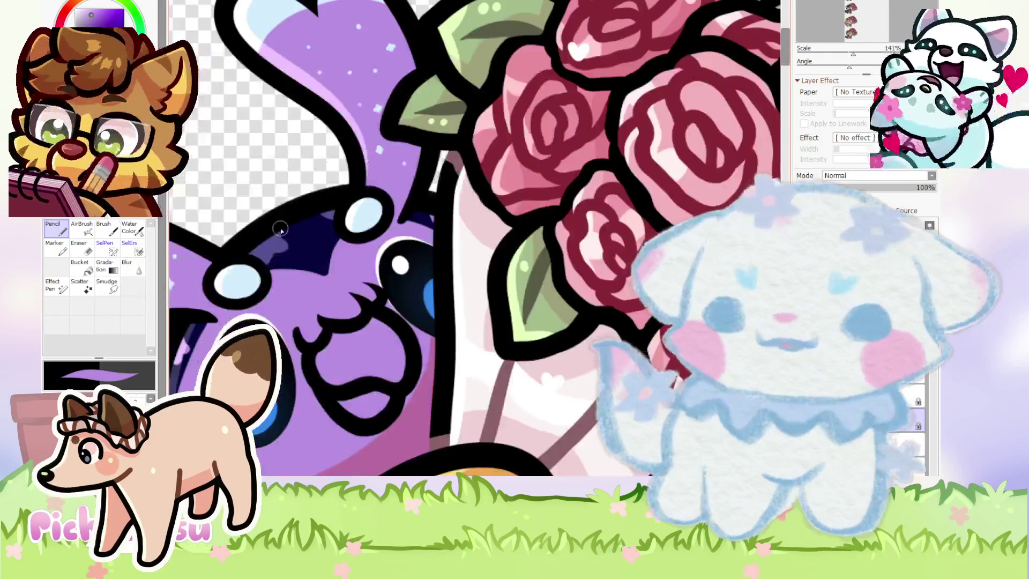
pyautogui.scroll(1, 340, 211)
pyautogui.scroll(1, 343, 215)
pyautogui.scroll(2, 361, 213)
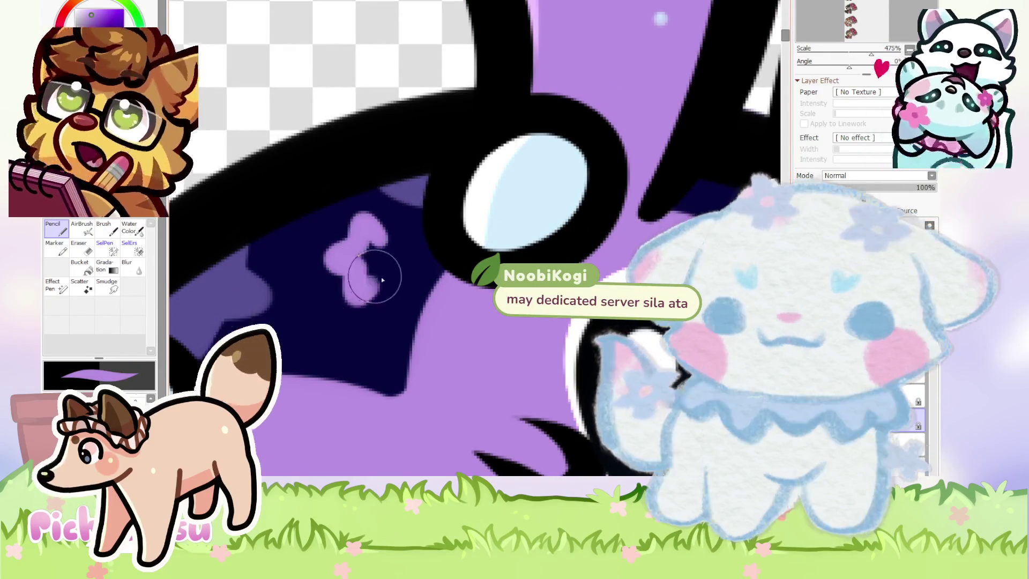
pyautogui.scroll(-4, 374, 251)
pyautogui.scroll(-1, 386, 252)
pyautogui.scroll(-4, 429, 255)
pyautogui.scroll(1, 474, 258)
pyautogui.scroll(1, 651, 343)
pyautogui.scroll(4, 524, 322)
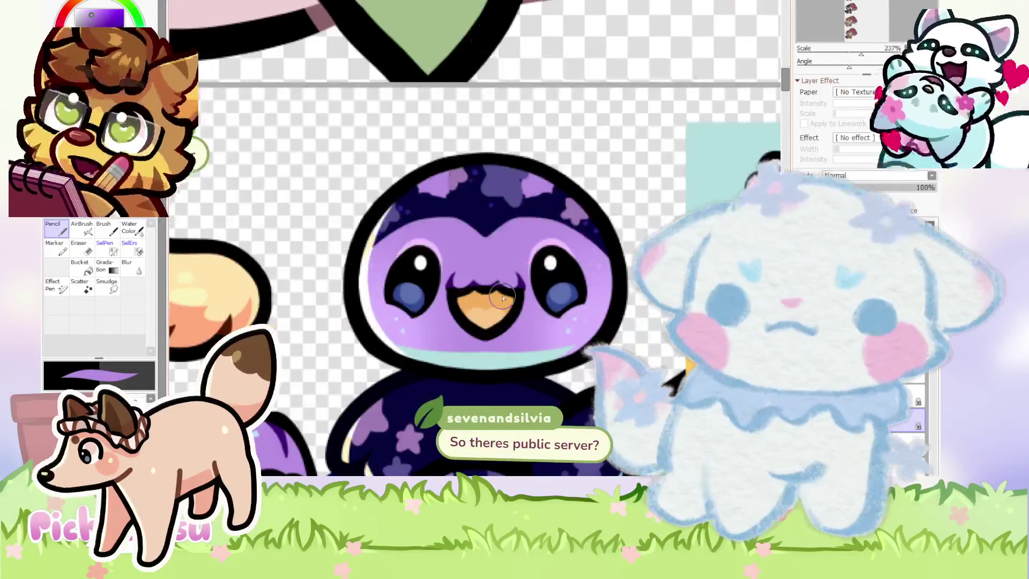
pyautogui.scroll(-3, 538, 365)
pyautogui.scroll(1, 347, 270)
pyautogui.scroll(2, 348, 271)
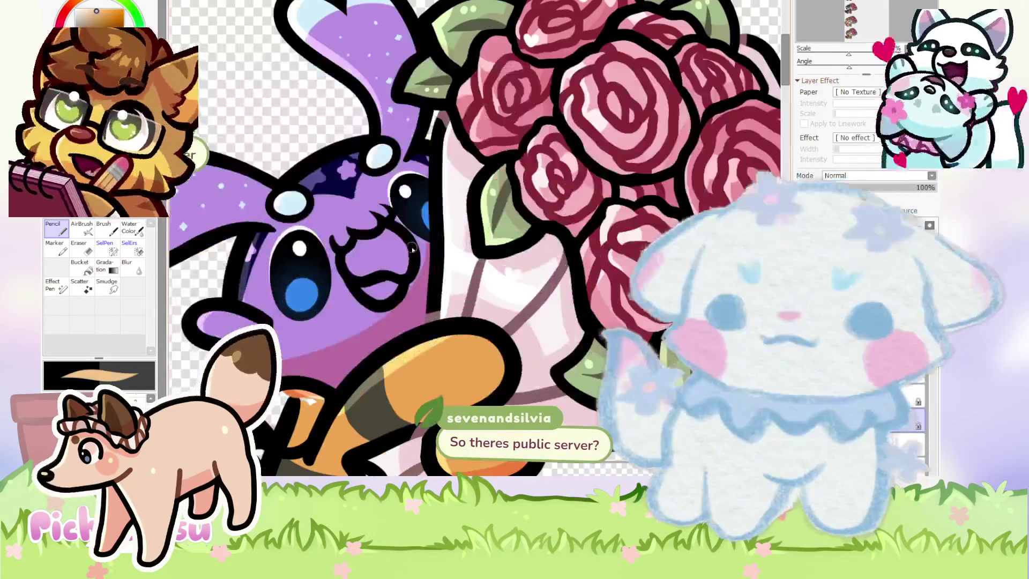
pyautogui.scroll(1, 347, 271)
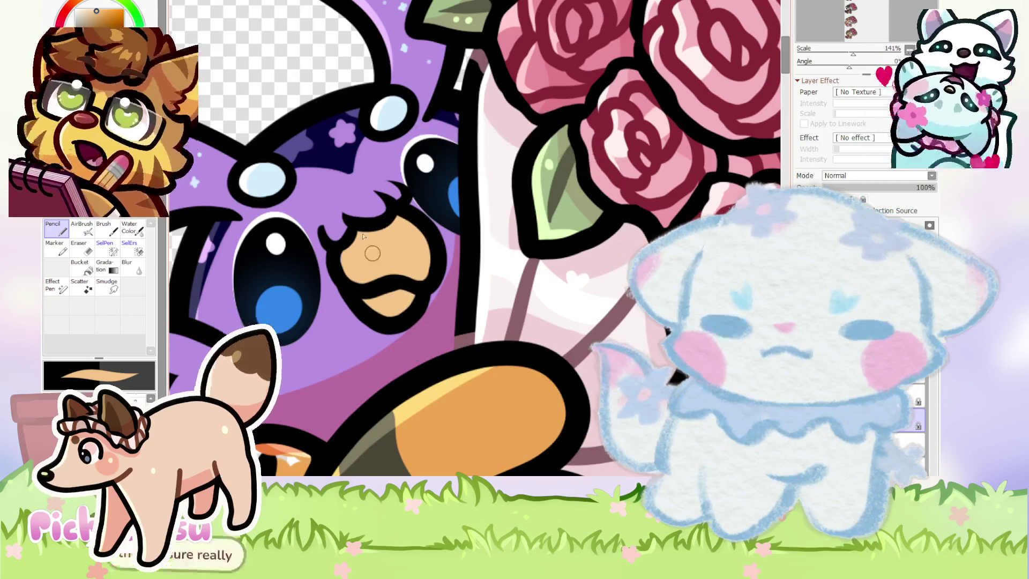
pyautogui.scroll(-5, 362, 299)
pyautogui.scroll(3, 460, 319)
pyautogui.scroll(1, 460, 319)
pyautogui.scroll(4, 426, 328)
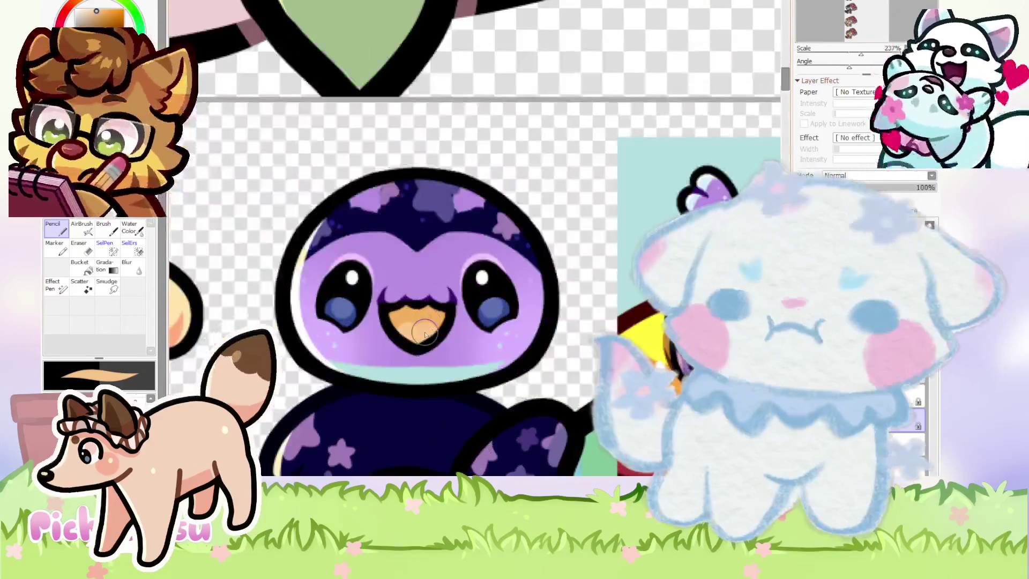
pyautogui.scroll(-2, 425, 334)
pyautogui.scroll(-2, 425, 333)
pyautogui.scroll(1, 333, 176)
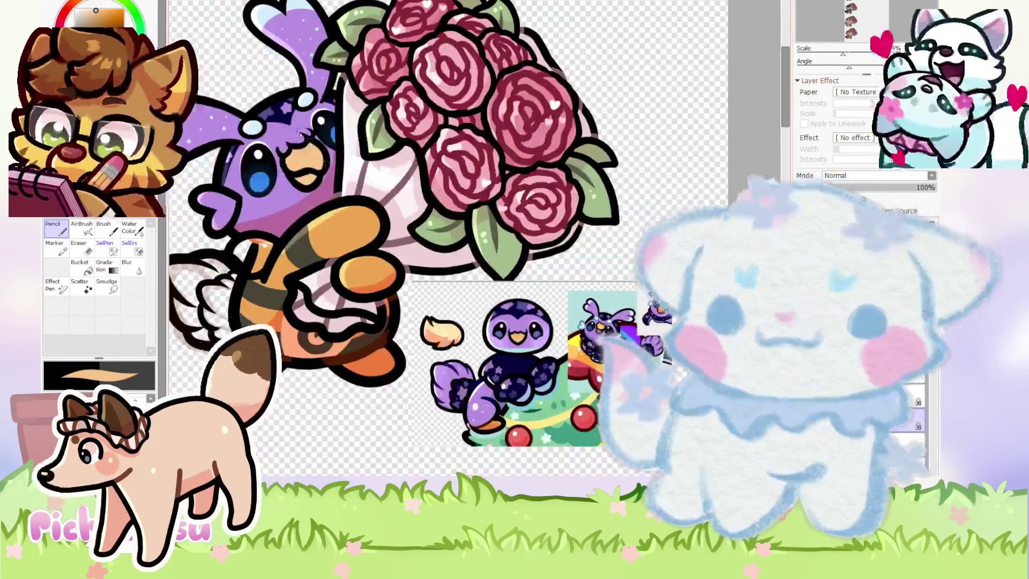
pyautogui.scroll(5, 334, 176)
pyautogui.scroll(-3, 300, 222)
pyautogui.scroll(-1, 300, 223)
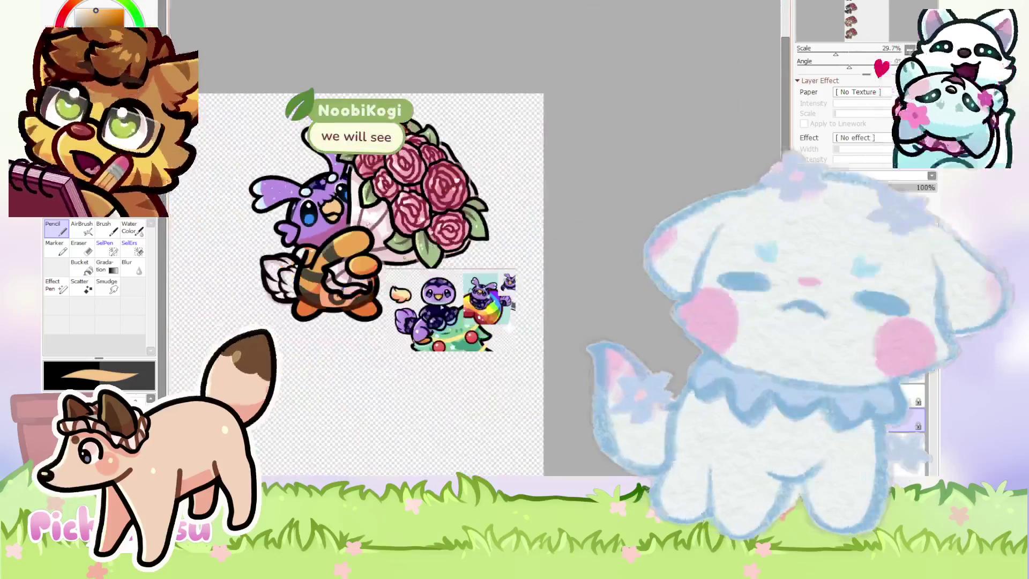
pyautogui.scroll(2, 300, 222)
pyautogui.scroll(4, 445, 279)
pyautogui.scroll(1, 445, 279)
pyautogui.scroll(-3, 376, 241)
pyautogui.scroll(-3, 320, 185)
pyautogui.scroll(3, 322, 185)
pyautogui.scroll(4, 375, 183)
pyautogui.scroll(2, 429, 179)
pyautogui.scroll(1, 451, 179)
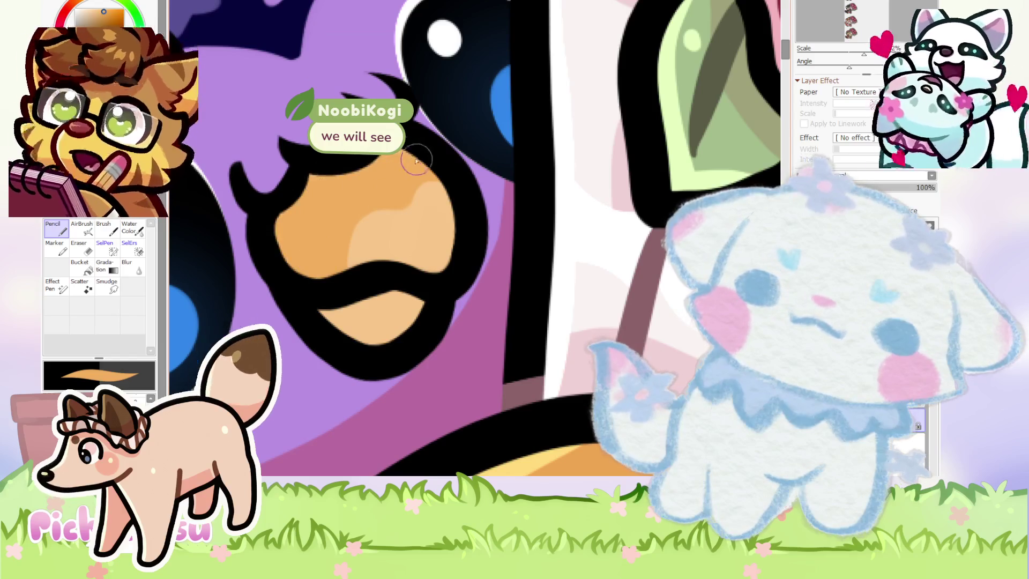
pyautogui.scroll(-5, 338, 208)
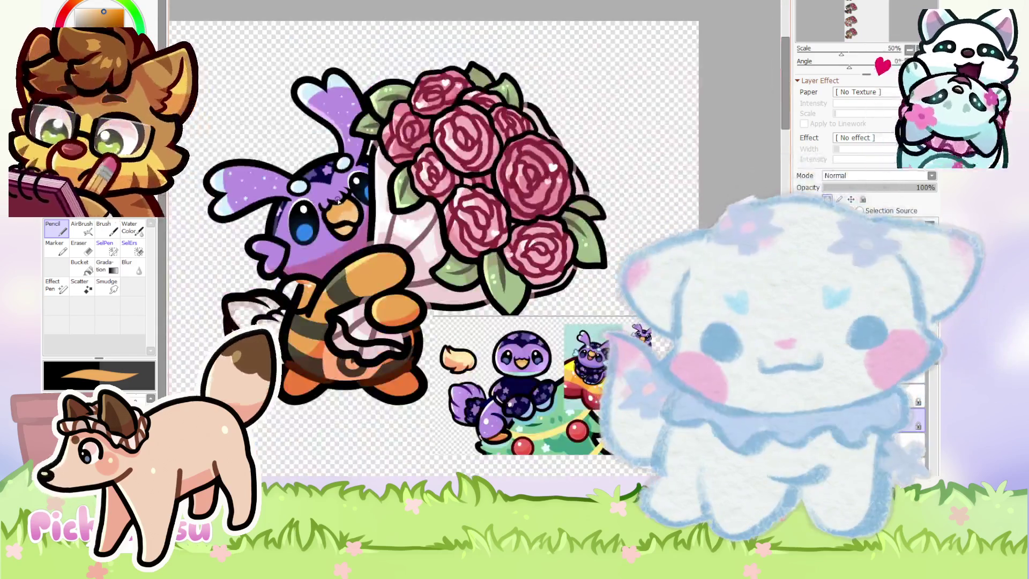
pyautogui.scroll(4, 338, 201)
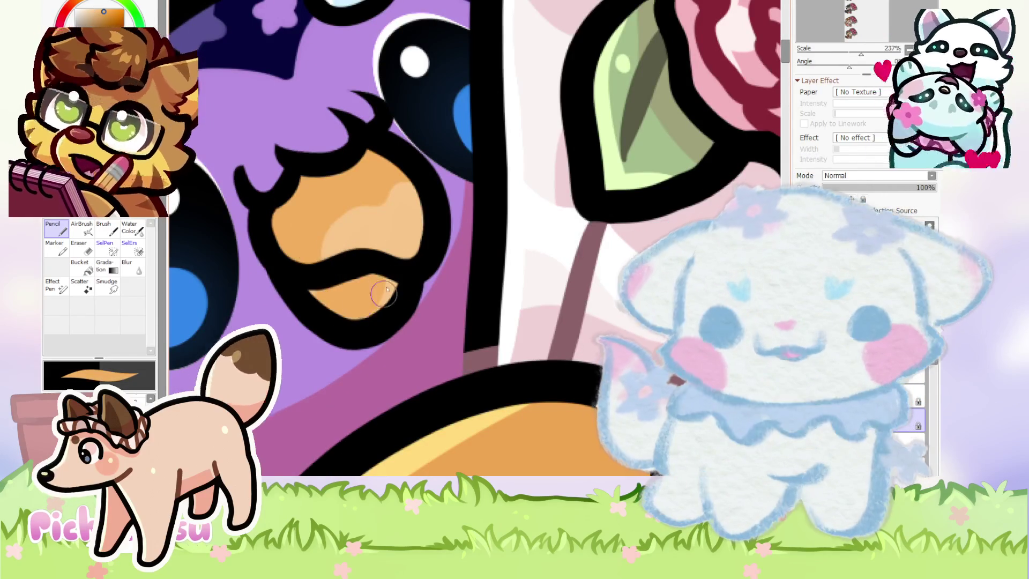
pyautogui.scroll(-3, 338, 301)
pyautogui.scroll(-1, 339, 301)
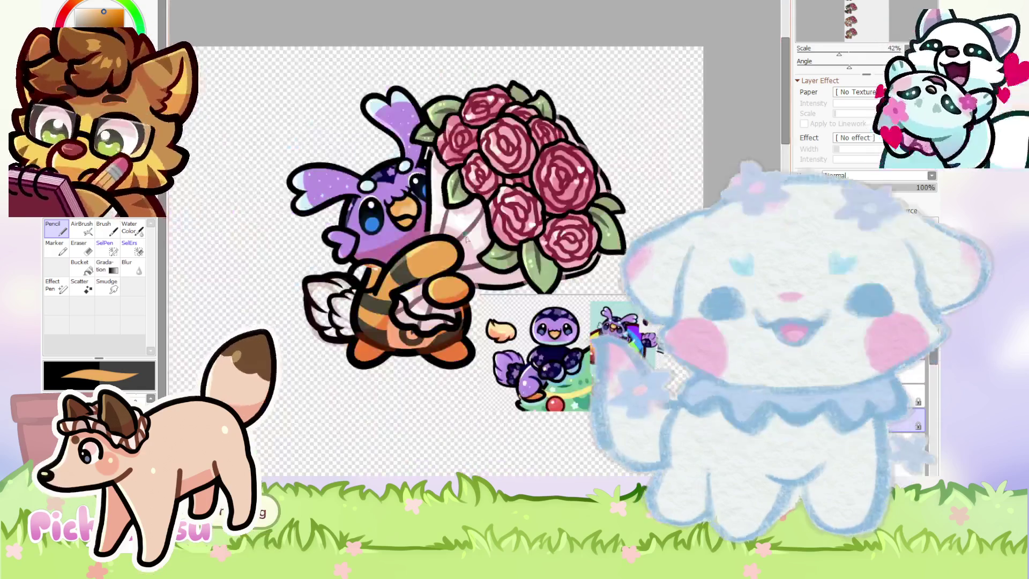
# Brush dark navy over the top of the bright blue eye to deepen it.
pyautogui.scroll(1, 339, 301)
pyautogui.scroll(4, 546, 335)
pyautogui.scroll(2, 546, 337)
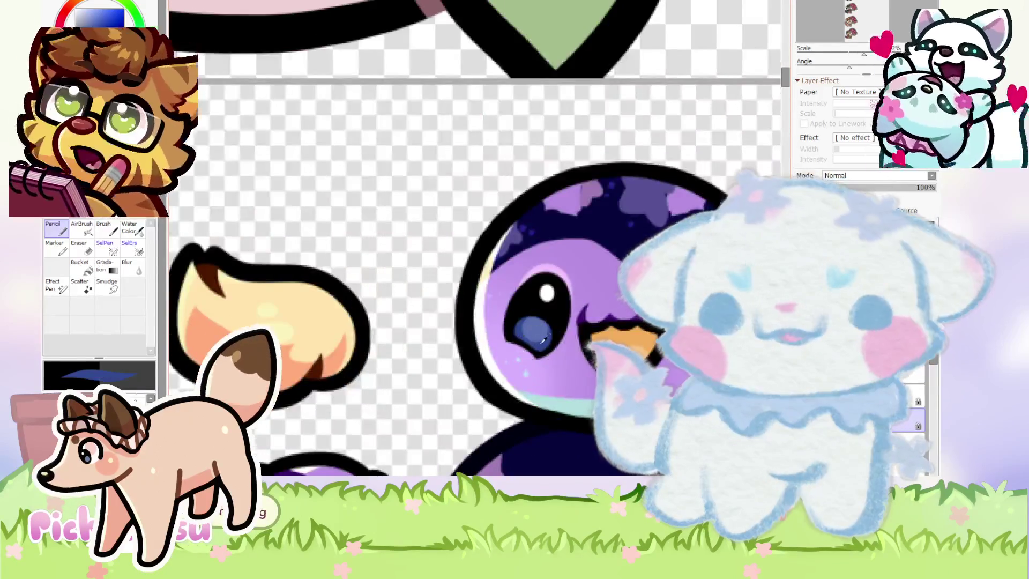
pyautogui.scroll(-5, 552, 343)
pyautogui.scroll(-2, 552, 343)
pyautogui.scroll(4, 302, 146)
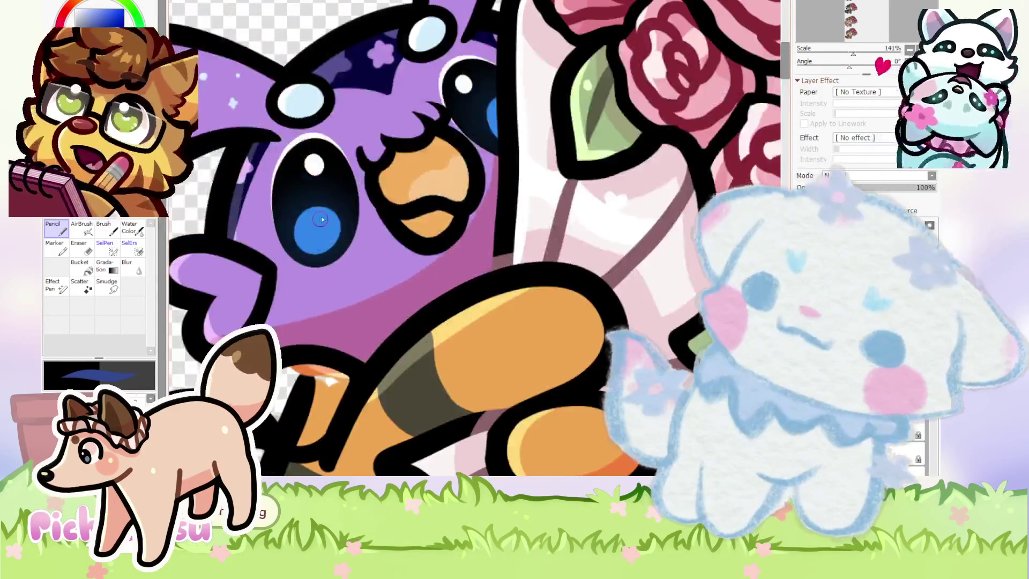
pyautogui.scroll(2, 318, 244)
pyautogui.moveTo(304, 242); pyautogui.dragTo(317, 271)
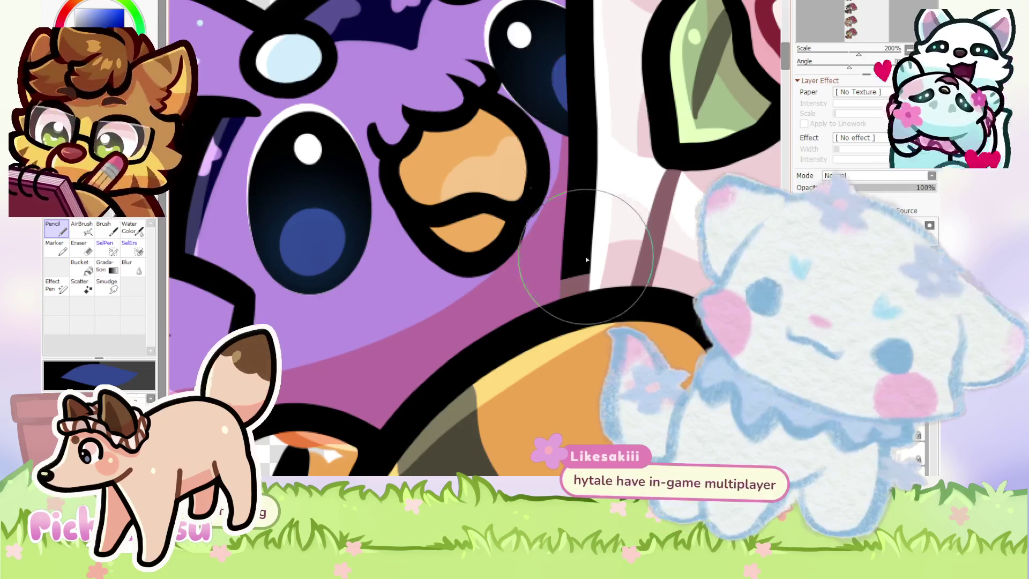
pyautogui.scroll(-3, 622, 253)
pyautogui.scroll(2, 622, 252)
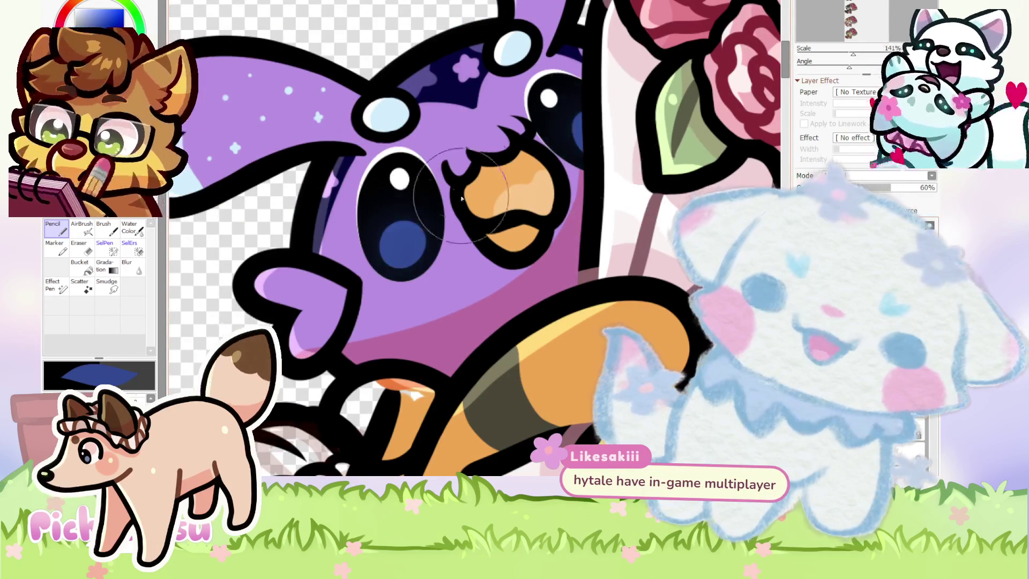
pyautogui.scroll(-2, 359, 228)
pyautogui.scroll(-2, 359, 228)
pyautogui.scroll(2, 359, 228)
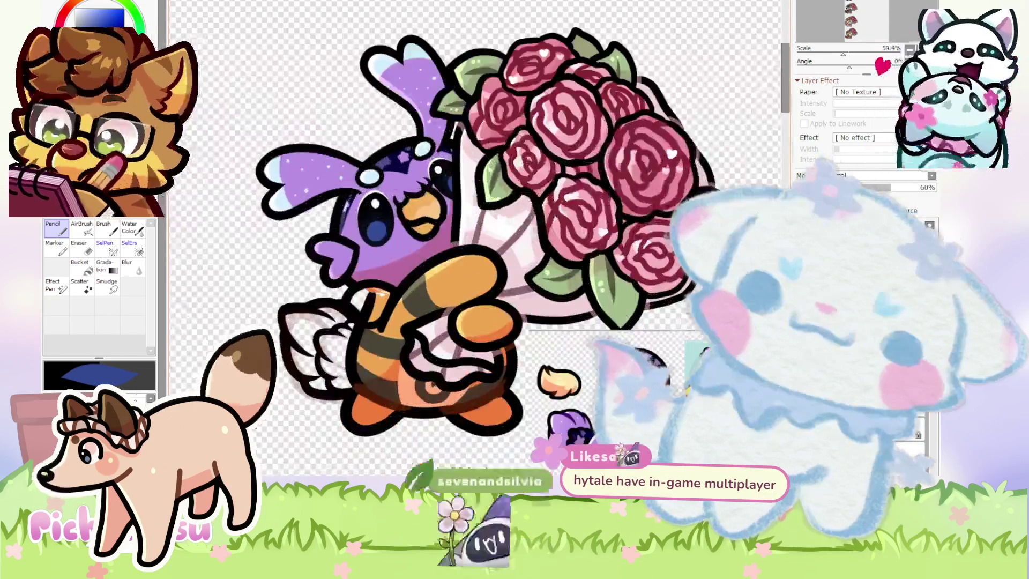
pyautogui.scroll(2, 359, 228)
pyautogui.scroll(-2, 311, 281)
pyautogui.scroll(3, 311, 281)
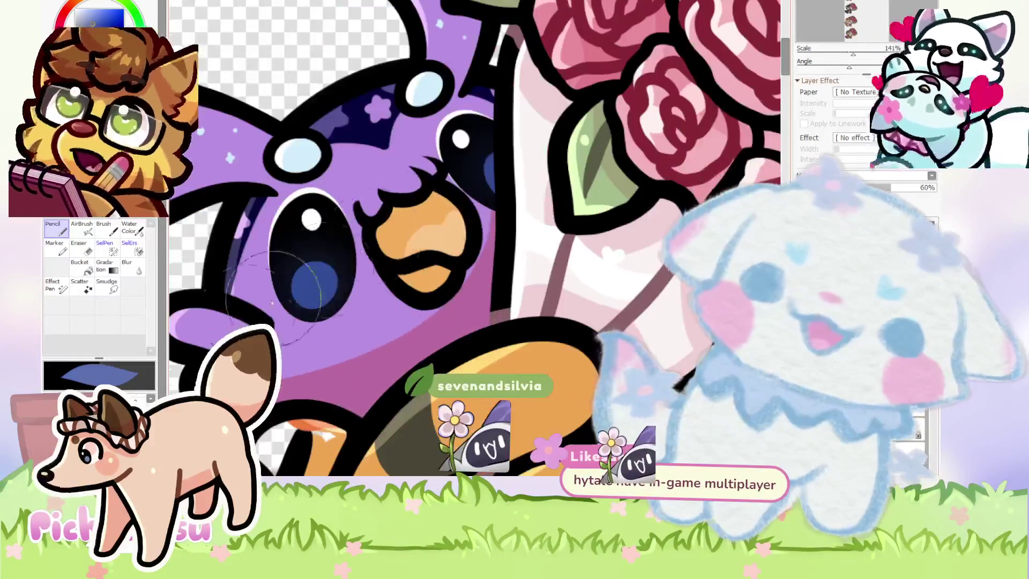
pyautogui.scroll(-3, 442, 185)
pyautogui.scroll(1, 503, 209)
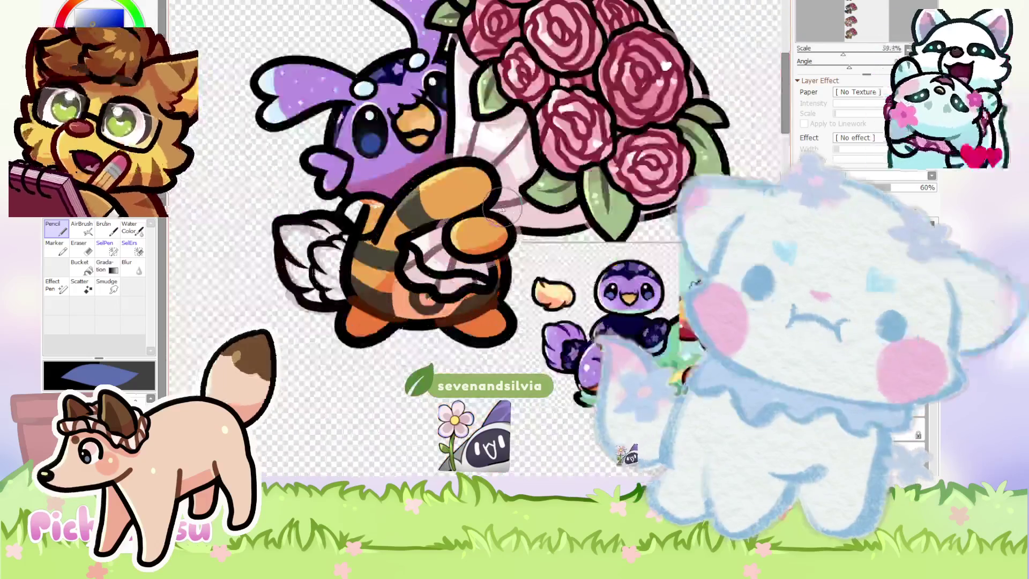
pyautogui.scroll(3, 346, 177)
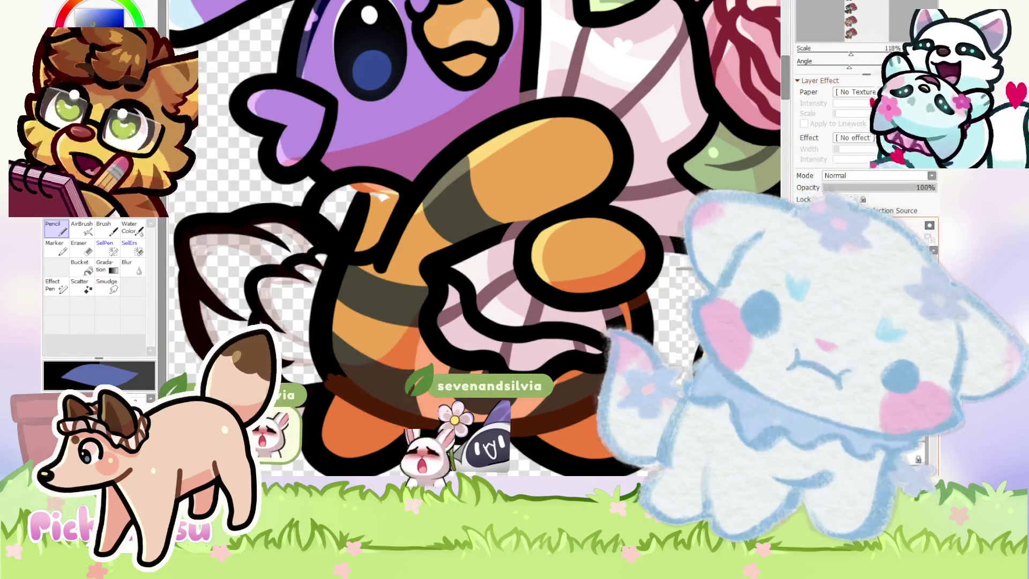
pyautogui.scroll(-2, 429, 214)
pyautogui.scroll(2, 429, 215)
pyautogui.scroll(-3, 406, 312)
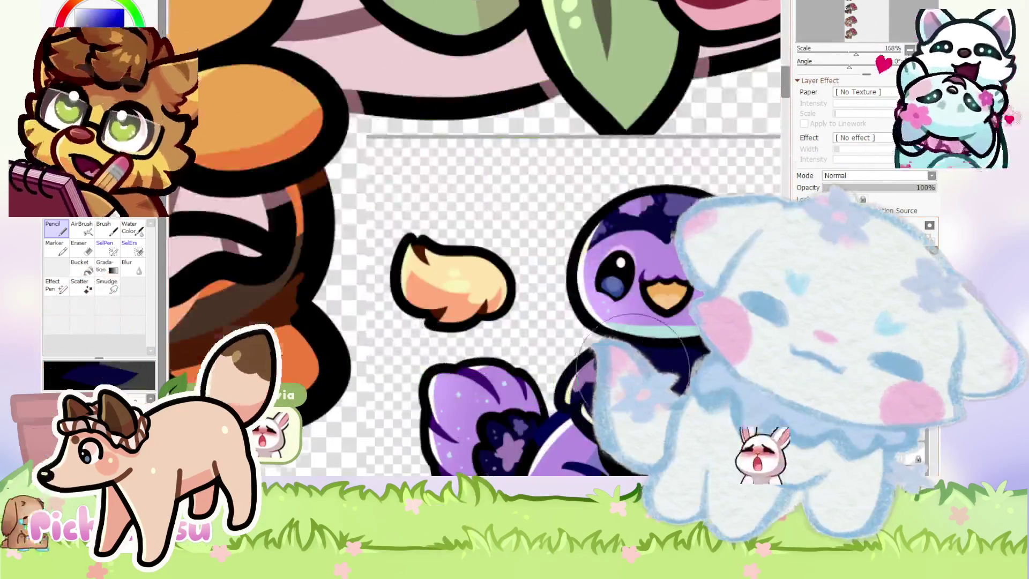
pyautogui.scroll(2, 405, 312)
pyautogui.scroll(1, 406, 312)
pyautogui.moveTo(406, 312); pyautogui.dragTo(400, 307)
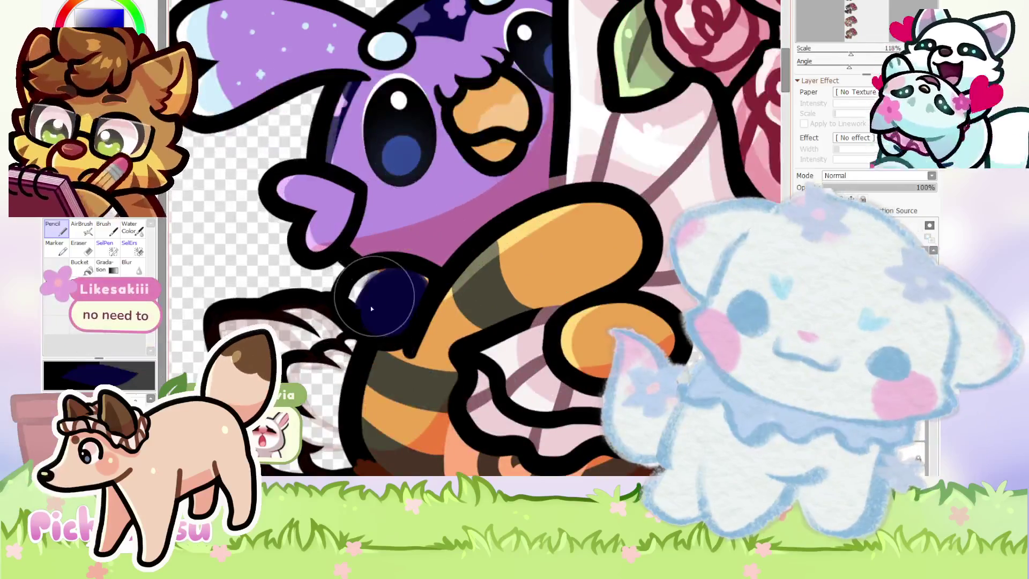
pyautogui.scroll(-3, 411, 284)
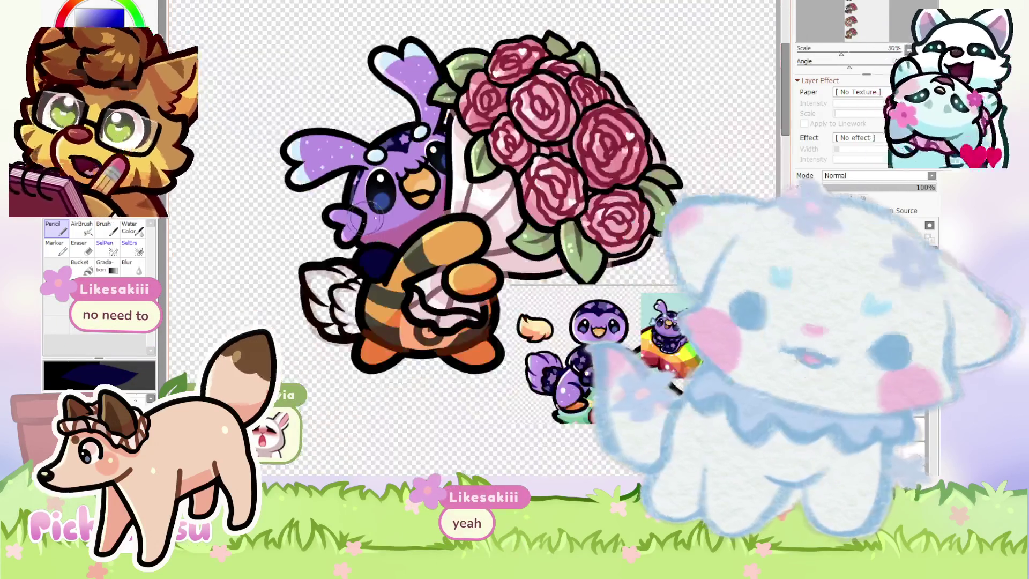
pyautogui.scroll(1, 588, 386)
pyautogui.scroll(2, 588, 386)
pyautogui.scroll(-2, 420, 268)
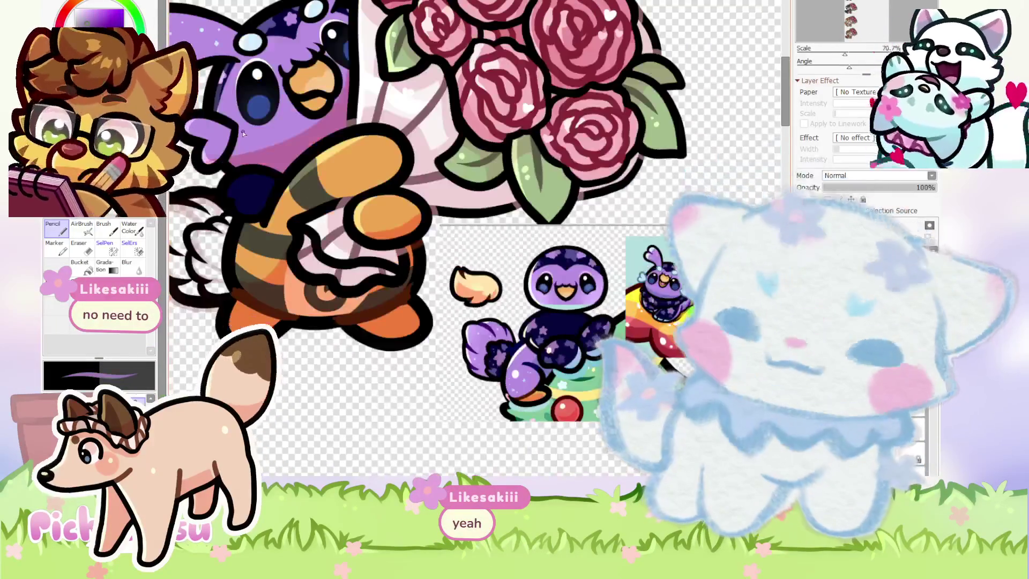
pyautogui.scroll(2, 243, 133)
pyautogui.scroll(1, 266, 197)
pyautogui.moveTo(248, 226); pyautogui.dragTo(227, 206)
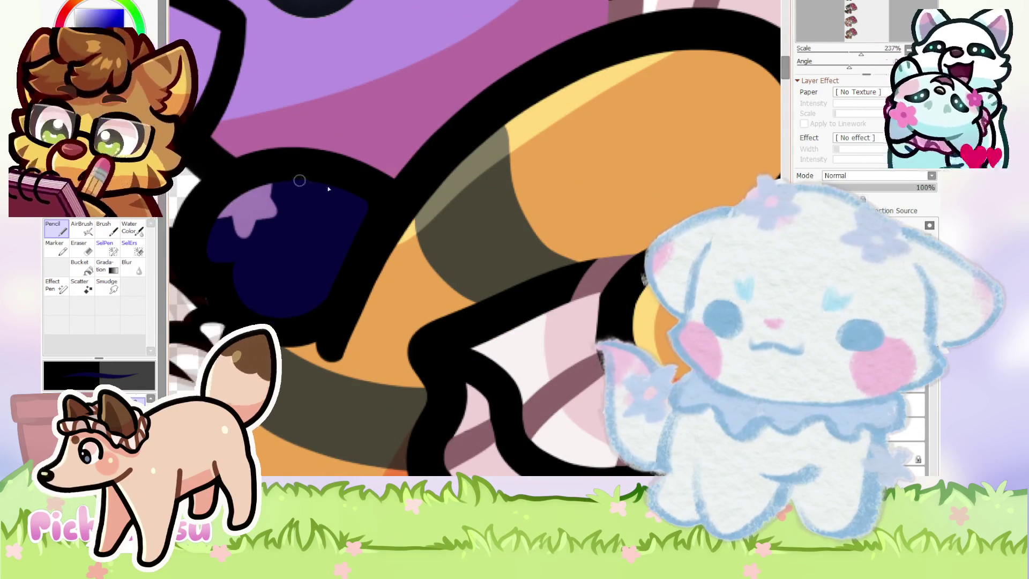
pyautogui.scroll(-1, 328, 183)
pyautogui.scroll(-3, 328, 183)
pyautogui.scroll(3, 338, 148)
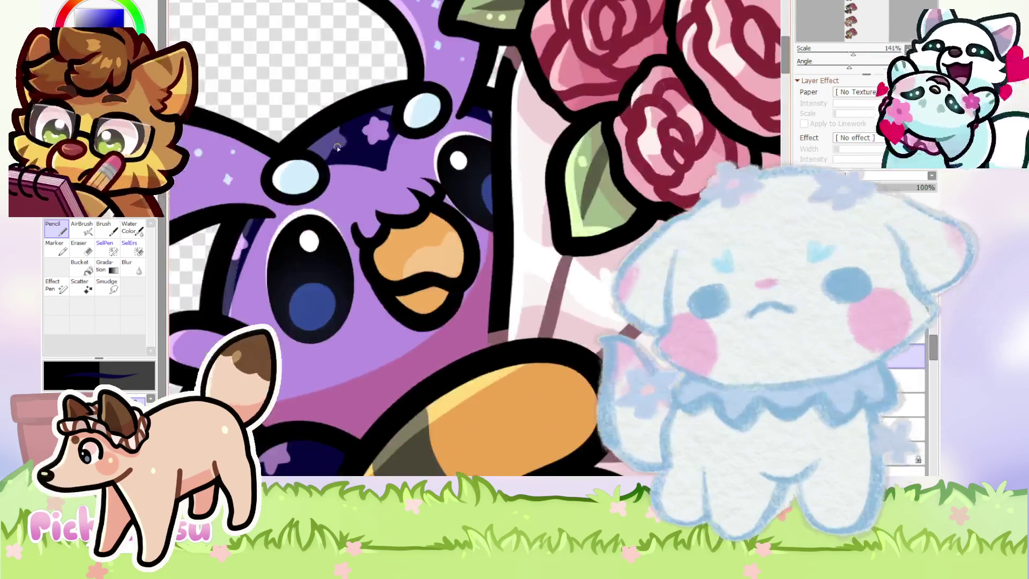
pyautogui.scroll(-3, 338, 149)
pyautogui.scroll(3, 366, 232)
pyautogui.scroll(1, 366, 232)
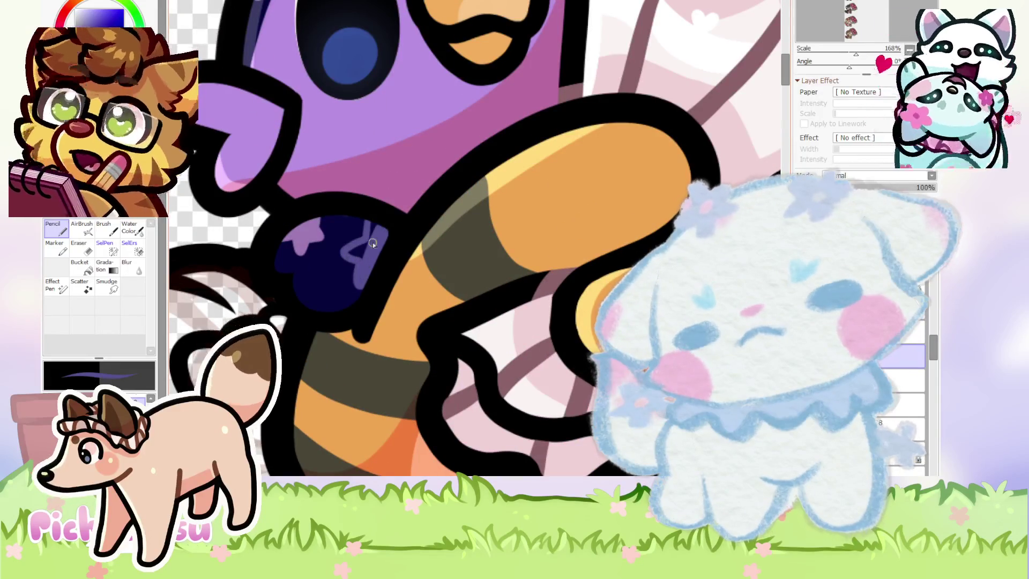
pyautogui.scroll(-2, 384, 229)
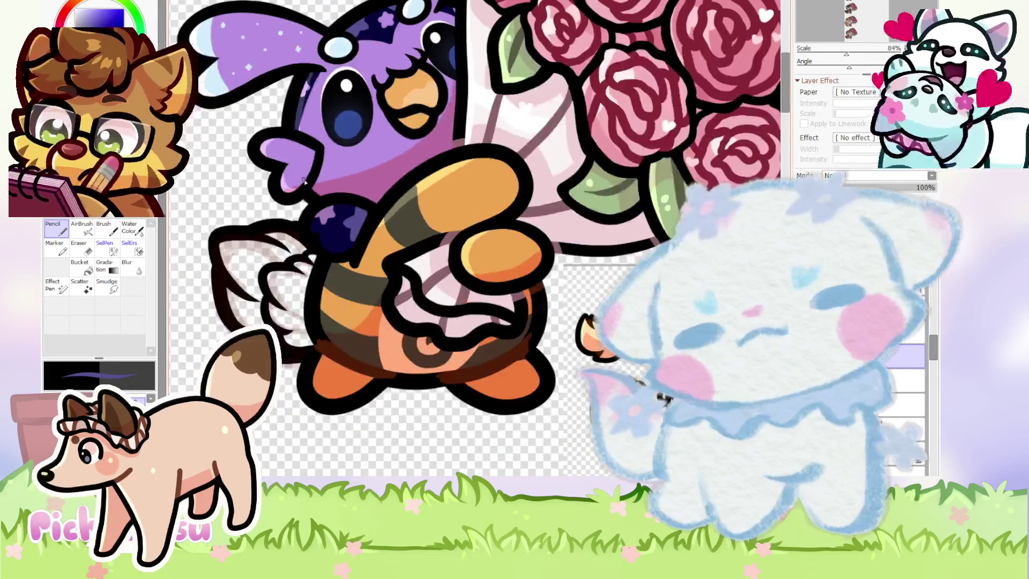
pyautogui.scroll(3, 338, 208)
pyautogui.scroll(2, 338, 208)
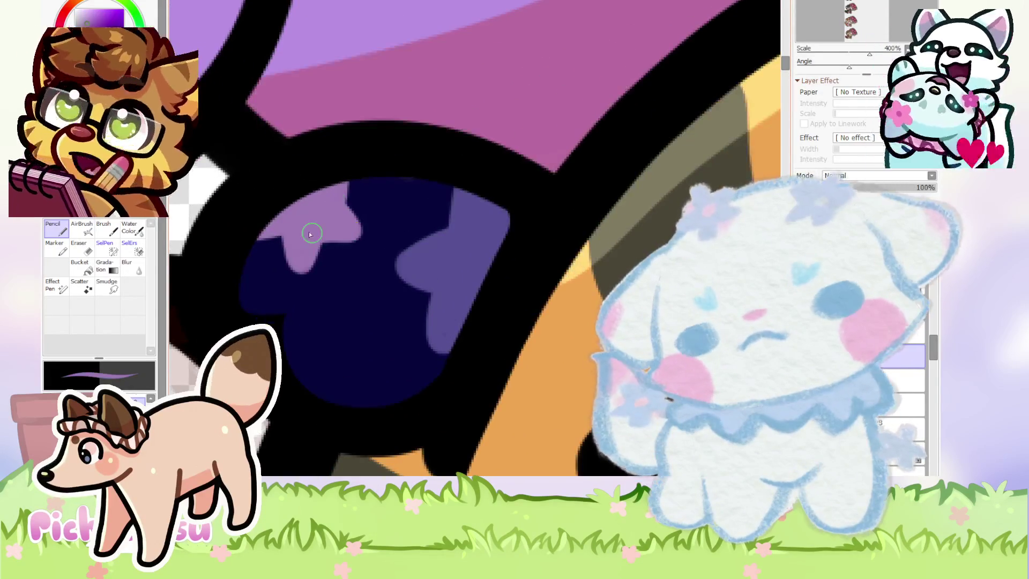
pyautogui.scroll(-2, 289, 226)
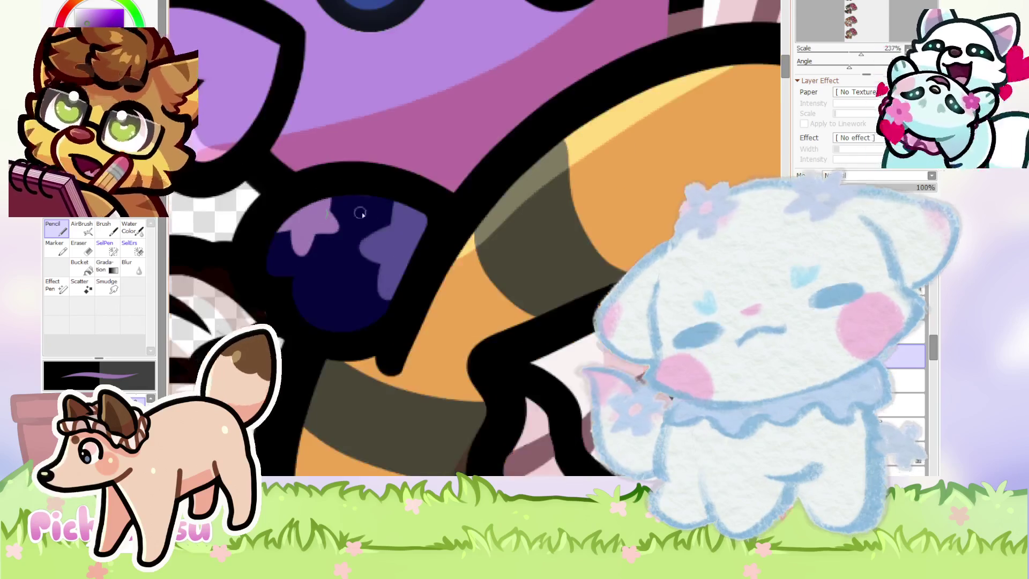
pyautogui.scroll(-2, 374, 188)
pyautogui.scroll(-1, 374, 188)
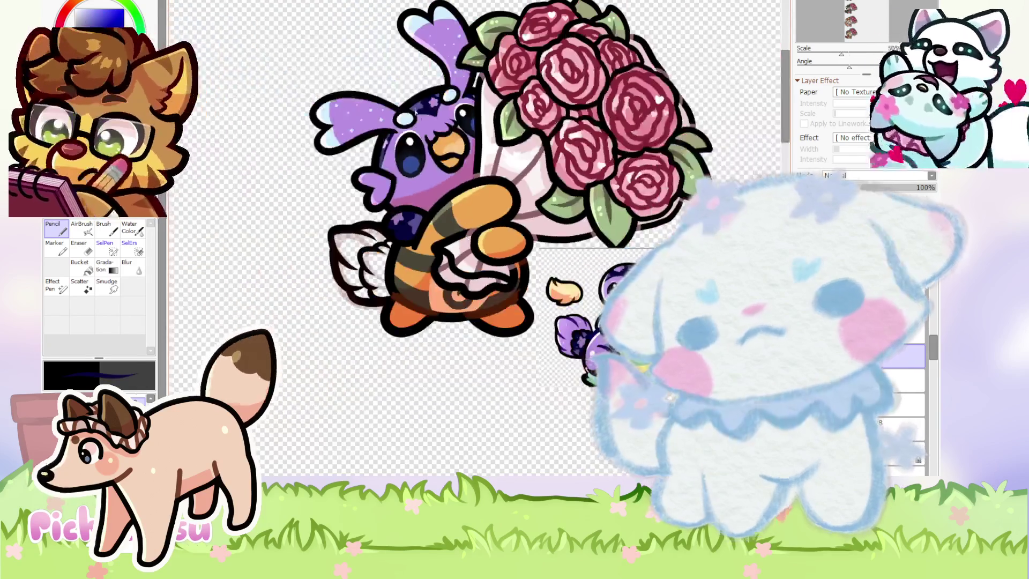
pyautogui.scroll(2, 459, 94)
pyautogui.scroll(-2, 429, 134)
pyautogui.scroll(2, 404, 292)
pyautogui.scroll(3, 403, 292)
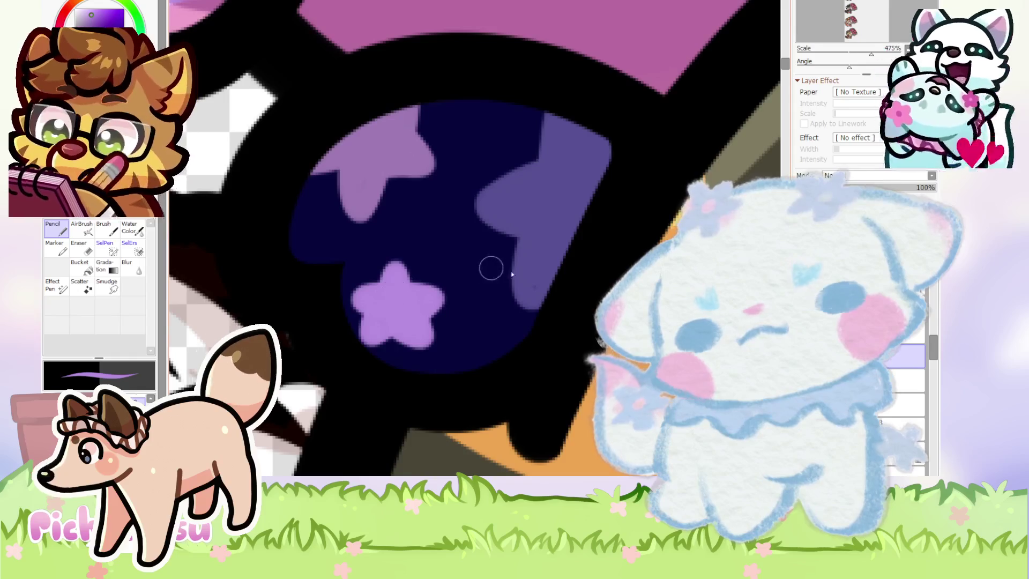
pyautogui.scroll(-1, 509, 273)
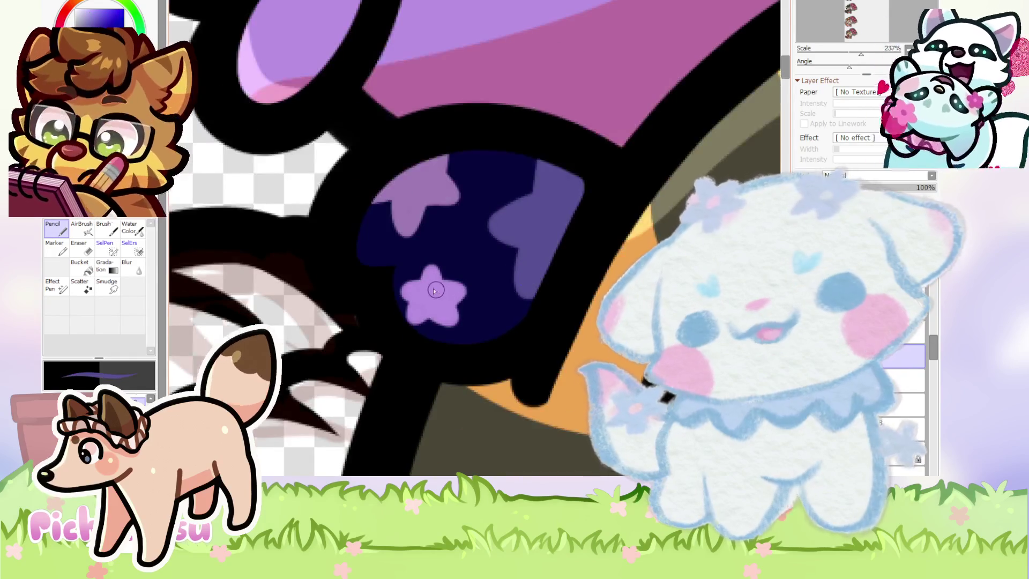
pyautogui.scroll(-1, 435, 291)
pyautogui.scroll(-1, 439, 286)
pyautogui.scroll(-1, 445, 278)
pyautogui.scroll(-1, 450, 273)
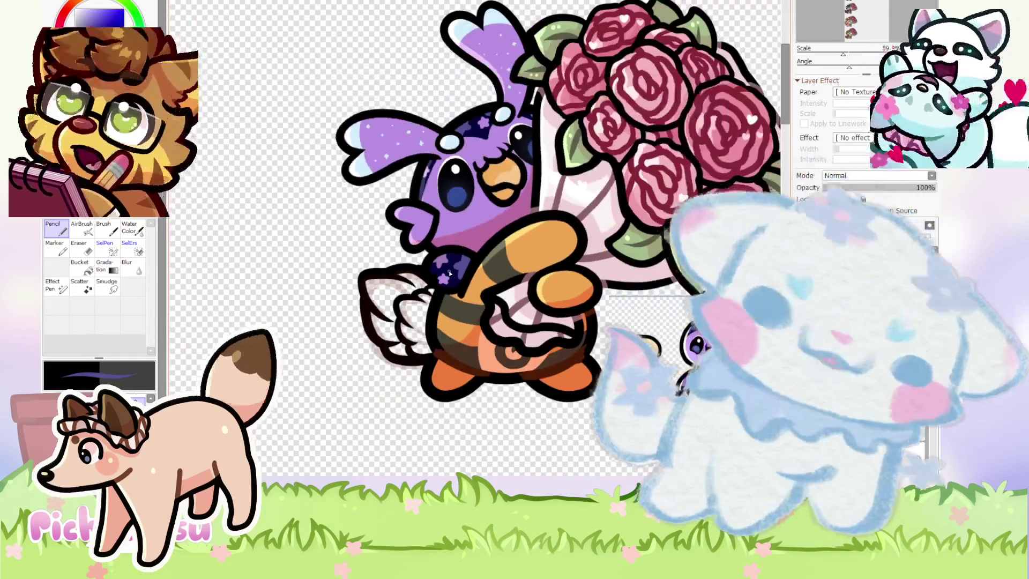
pyautogui.scroll(5, 453, 271)
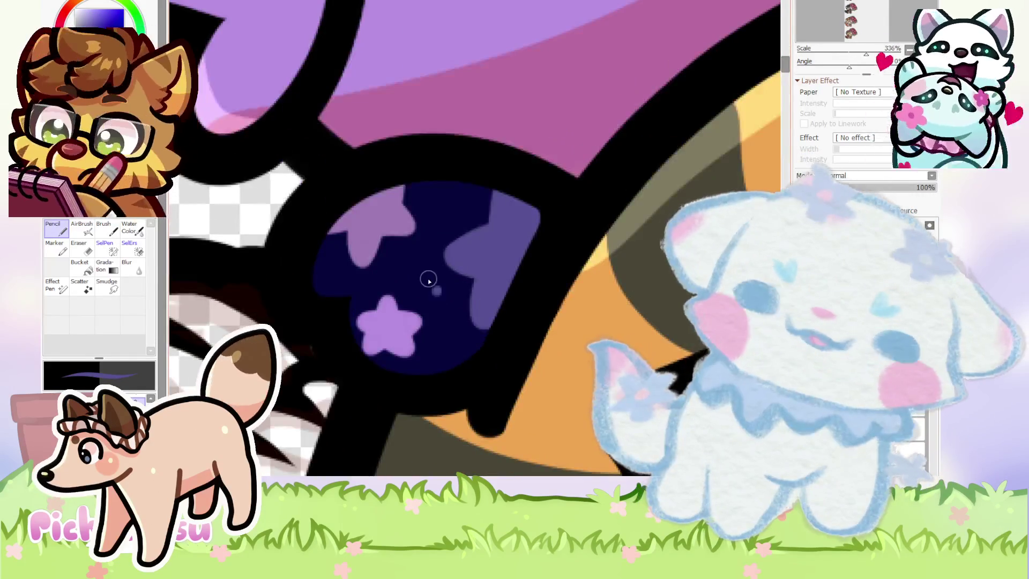
pyautogui.scroll(-5, 413, 255)
pyautogui.scroll(5, 354, 211)
pyautogui.scroll(-5, 361, 260)
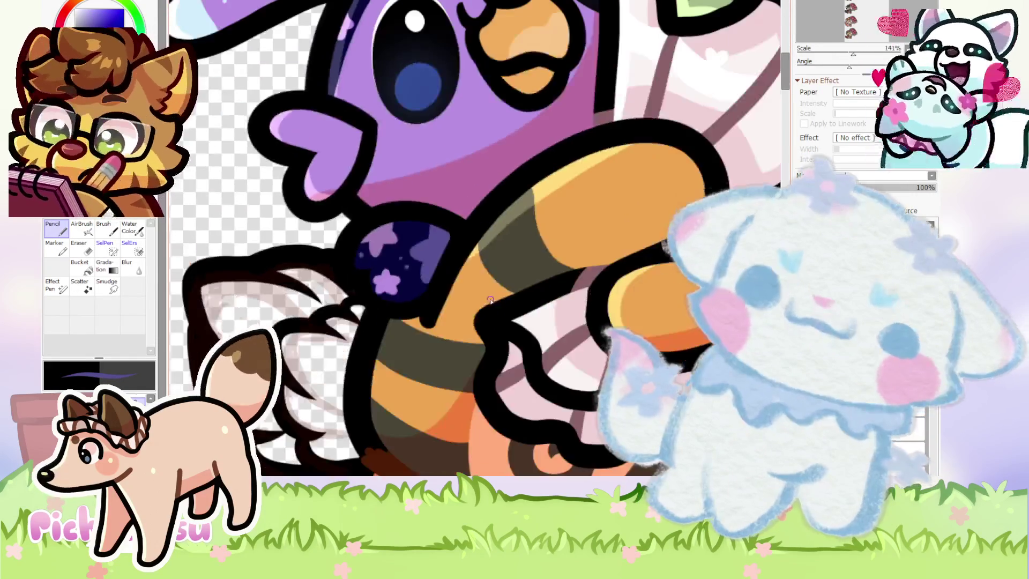
pyautogui.scroll(-1, 490, 301)
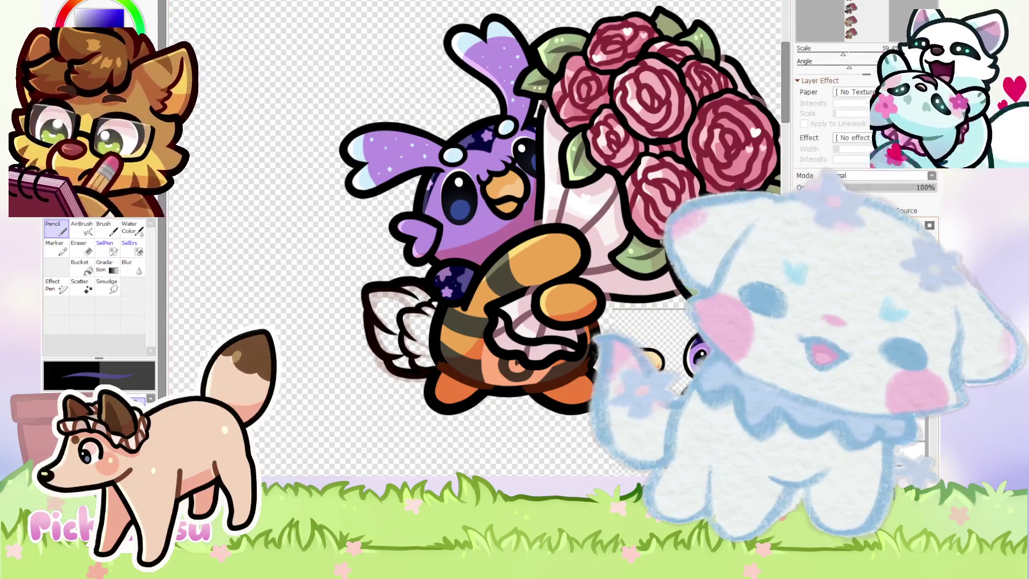
pyautogui.scroll(-1, 412, 265)
pyautogui.scroll(3, 564, 314)
pyautogui.scroll(-2, 561, 312)
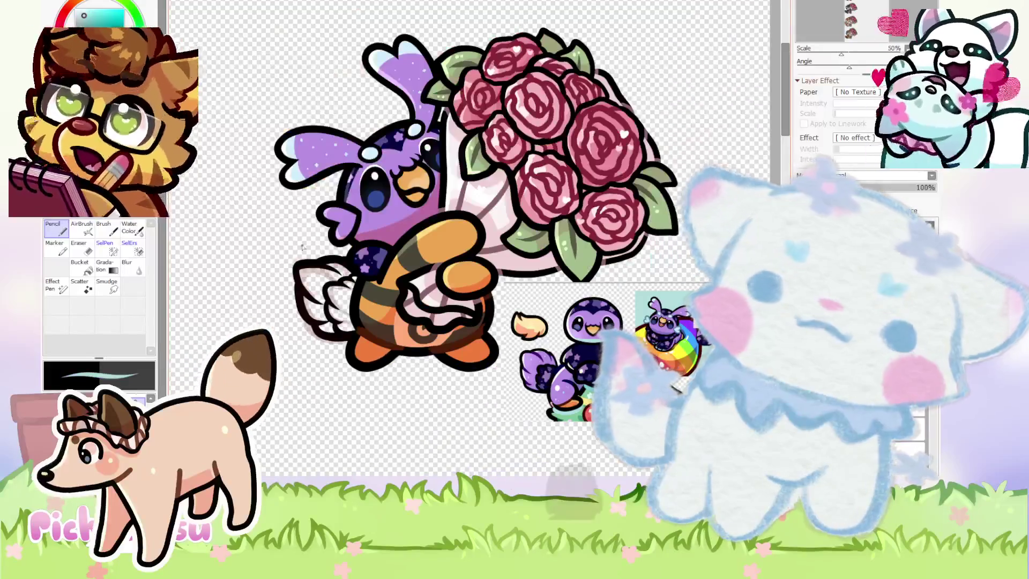
pyautogui.scroll(3, 441, 243)
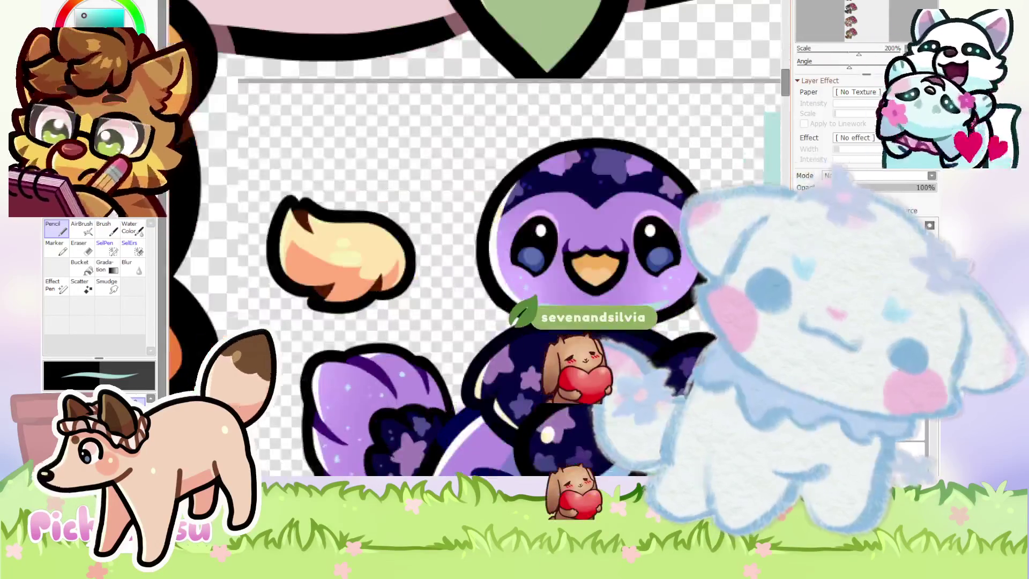
pyautogui.scroll(-3, 440, 242)
pyautogui.scroll(2, 440, 243)
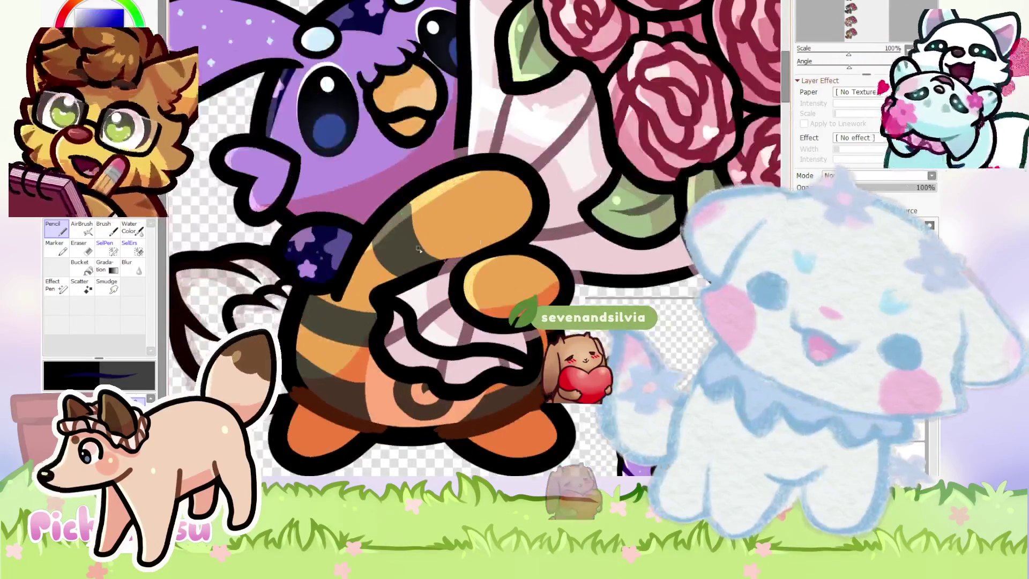
pyautogui.scroll(1, 425, 208)
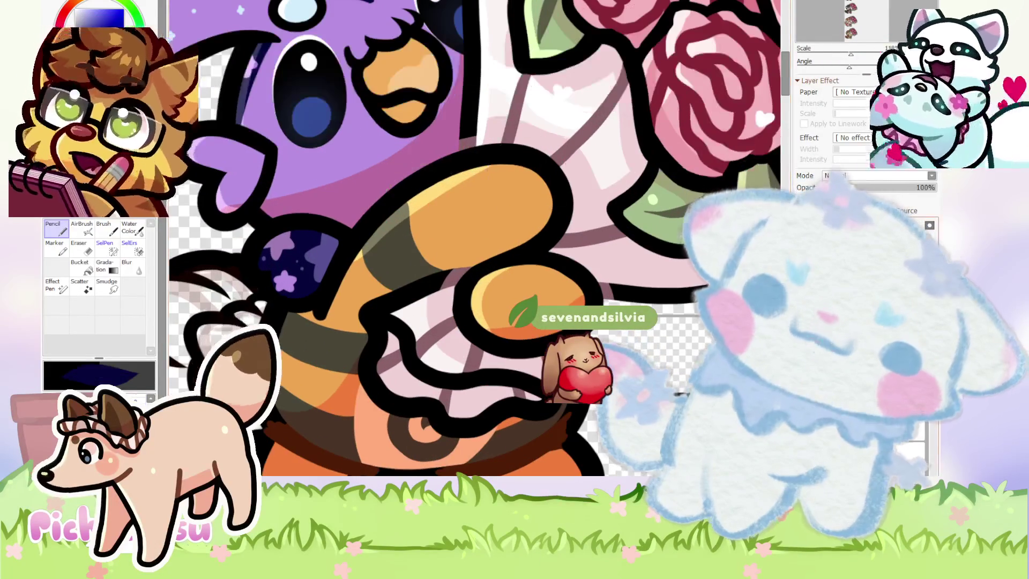
pyautogui.moveTo(383, 239)
pyautogui.mouseDown()
pyautogui.moveTo(357, 290)
pyautogui.moveTo(480, 207)
pyautogui.mouseUp()
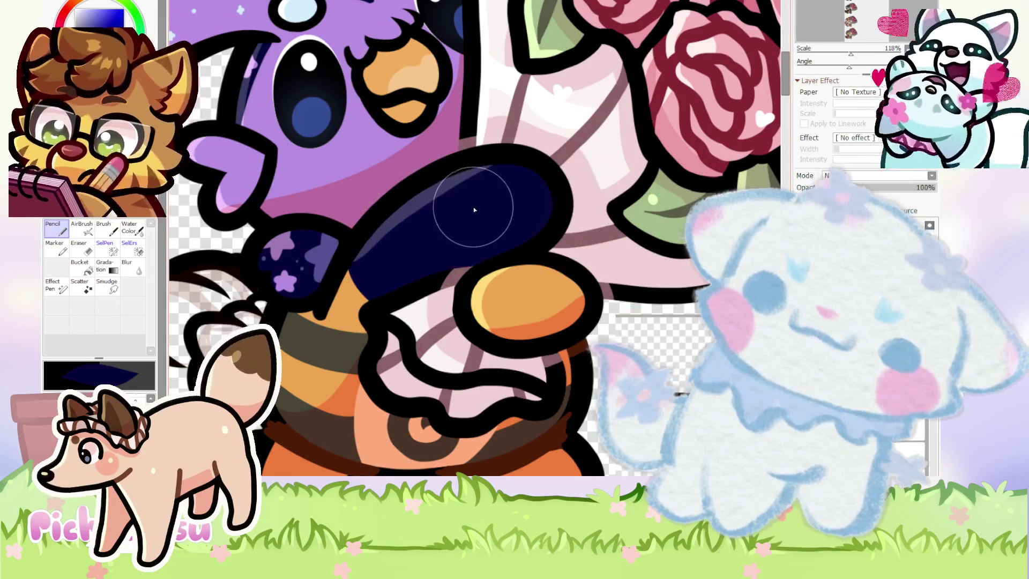
# Paint the orange oval end of the bee's arm dark navy.
pyautogui.scroll(3, 555, 299)
pyautogui.moveTo(437, 294)
pyautogui.mouseDown()
pyautogui.moveTo(470, 280)
pyautogui.moveTo(506, 288)
pyautogui.moveTo(472, 290)
pyautogui.mouseUp()
pyautogui.scroll(-4, 472, 289)
pyautogui.scroll(-1, 483, 292)
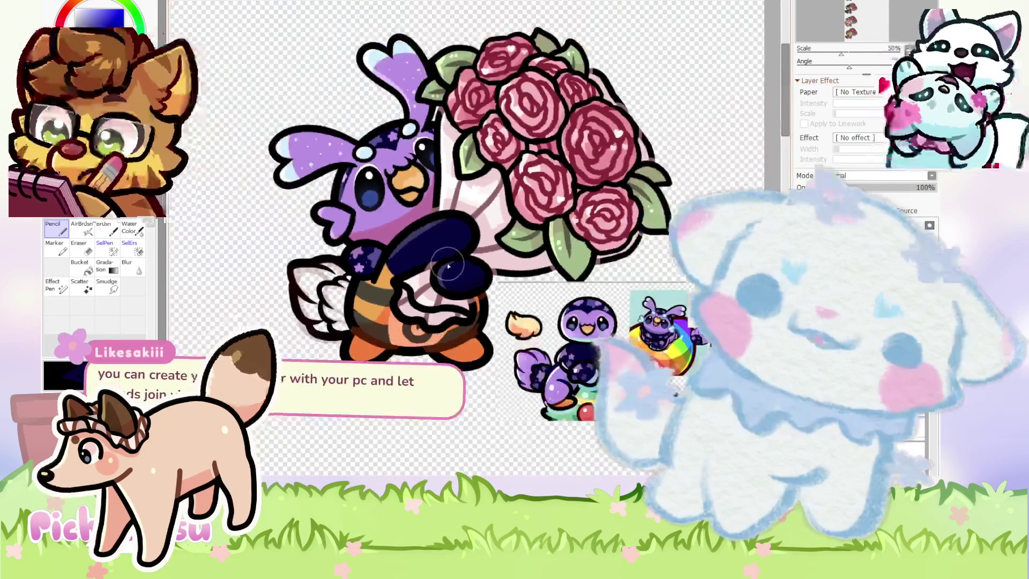
pyautogui.scroll(1, 510, 298)
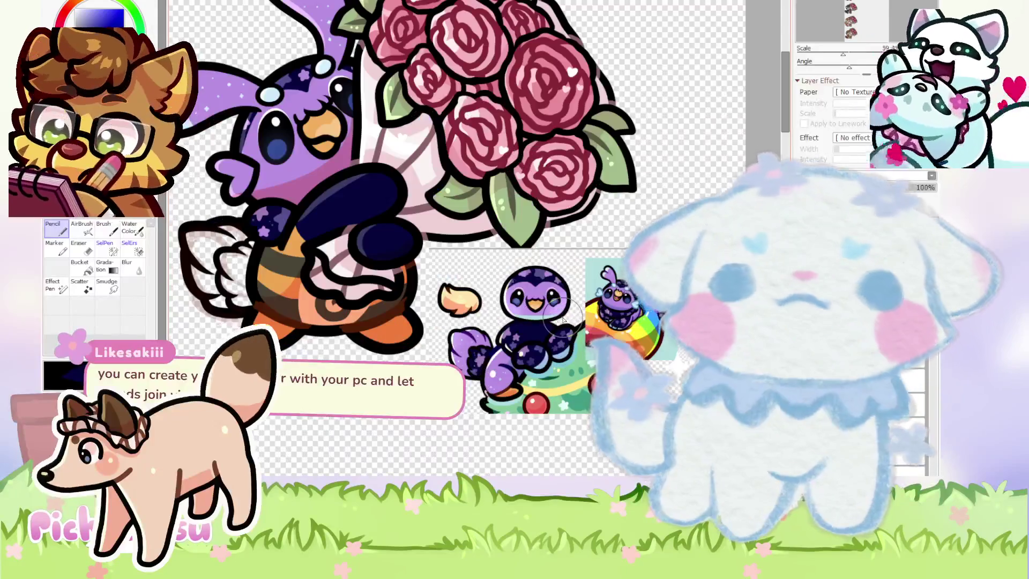
pyautogui.scroll(1, 536, 343)
pyautogui.scroll(2, 558, 391)
pyautogui.scroll(1, 558, 391)
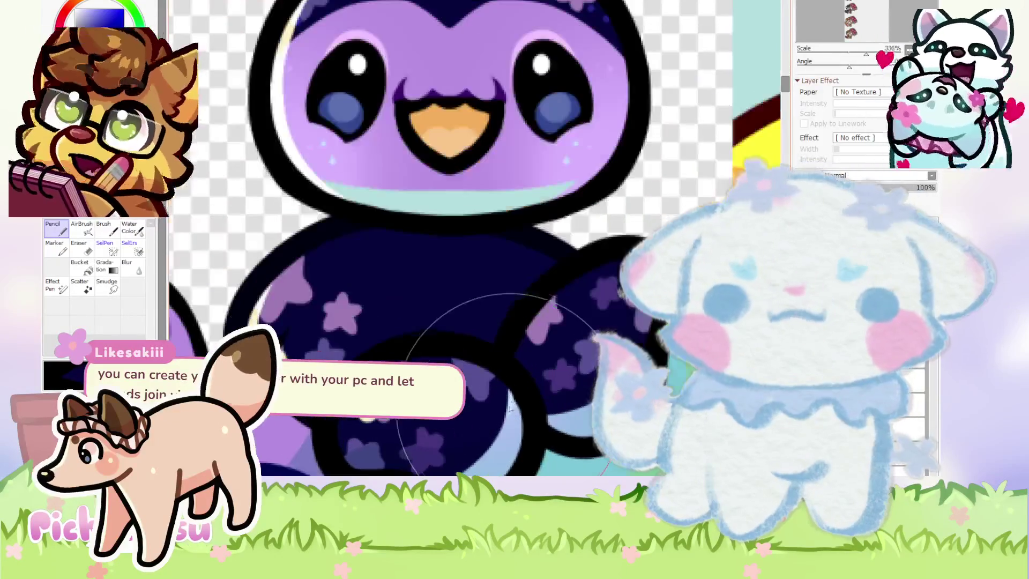
pyautogui.scroll(-4, 530, 382)
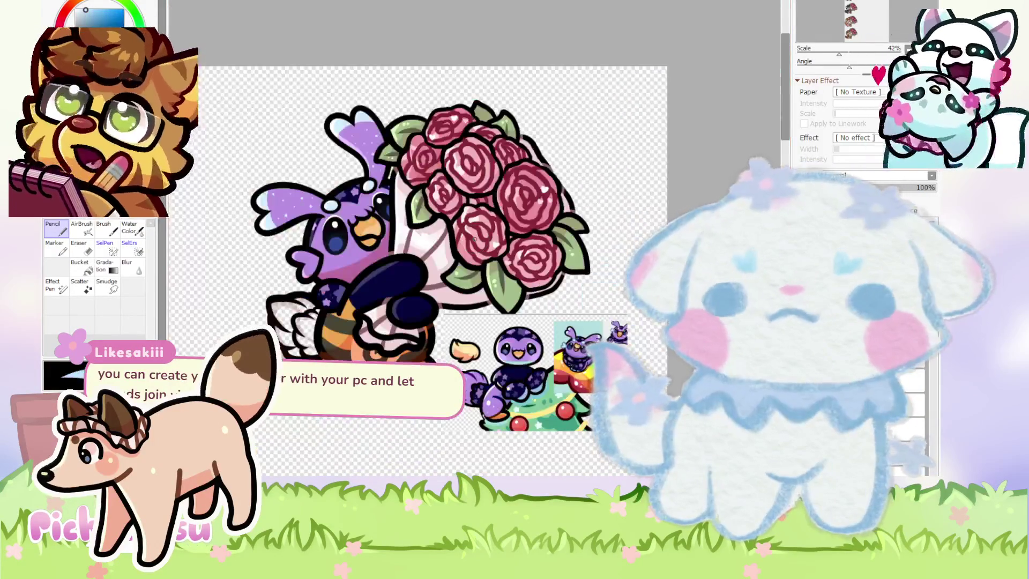
pyautogui.scroll(2, 391, 285)
pyautogui.scroll(2, 435, 253)
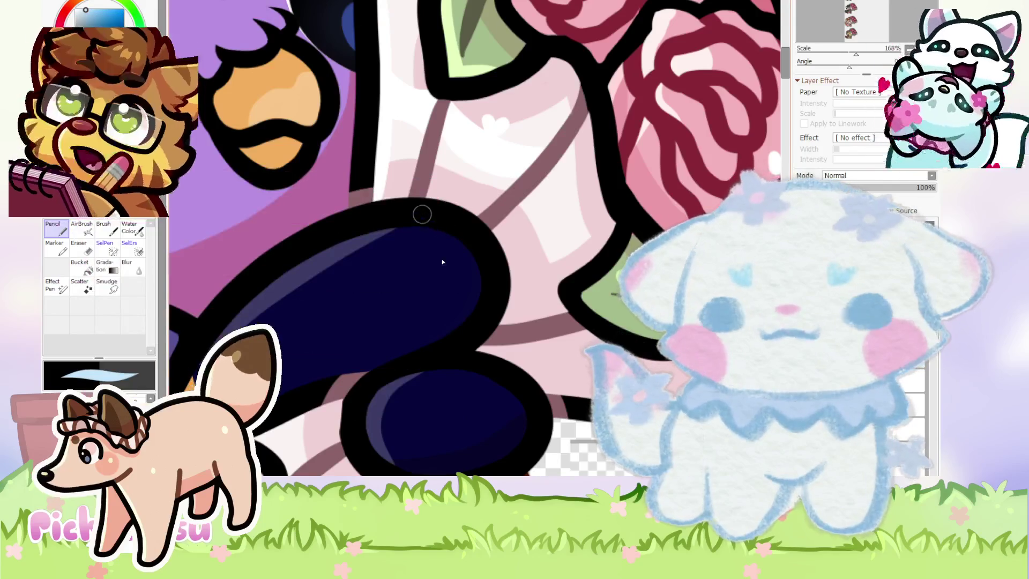
# Paint a long light-blue highlight down the navy arm, plus a small one on its lower curve.
pyautogui.moveTo(449, 234); pyautogui.dragTo(382, 364)
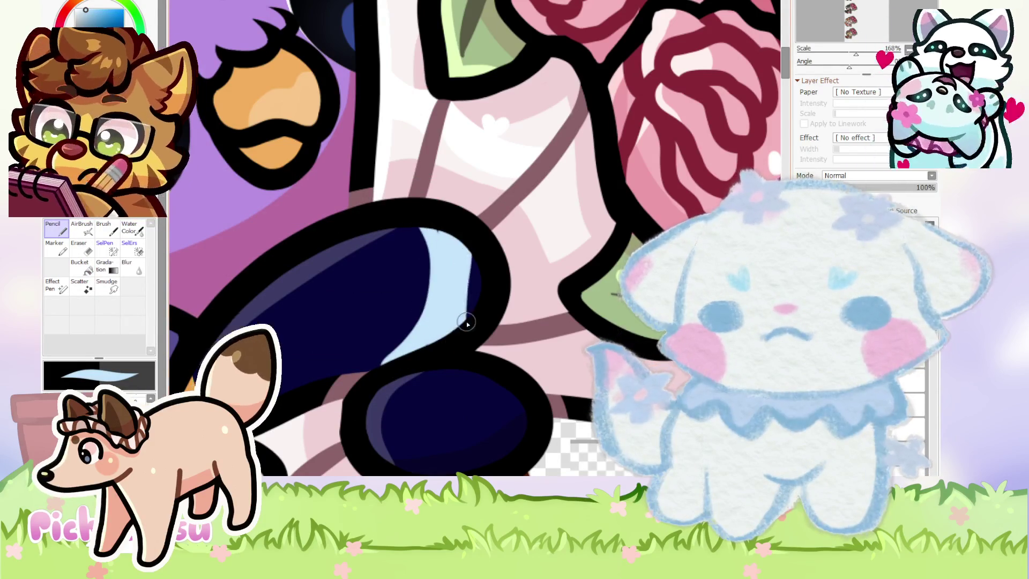
pyautogui.scroll(-3, 458, 315)
pyautogui.scroll(2, 430, 344)
pyautogui.moveTo(427, 332); pyautogui.dragTo(381, 370)
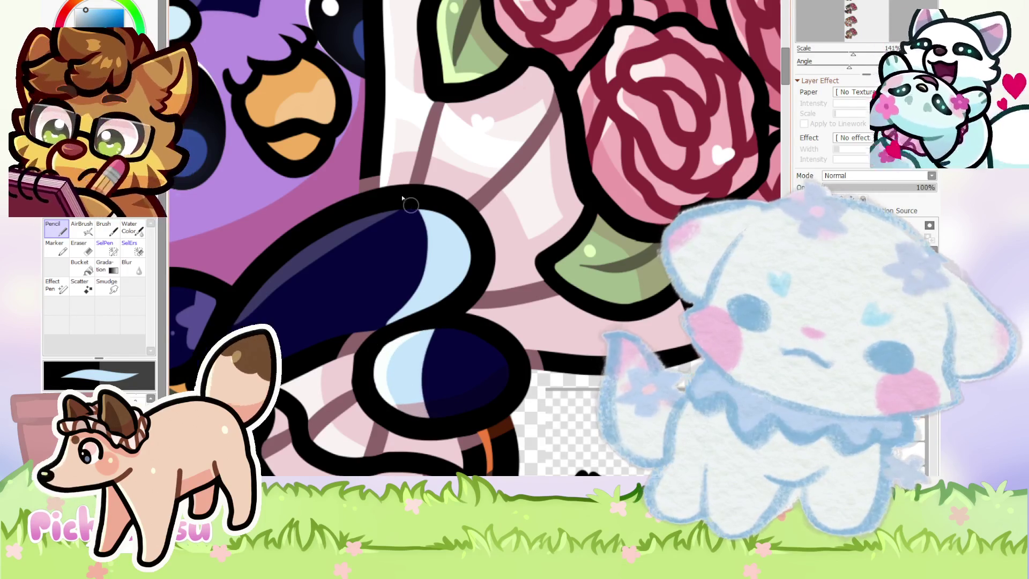
# Widen the light-blue arm highlight along its left edge.
pyautogui.scroll(3, 374, 346)
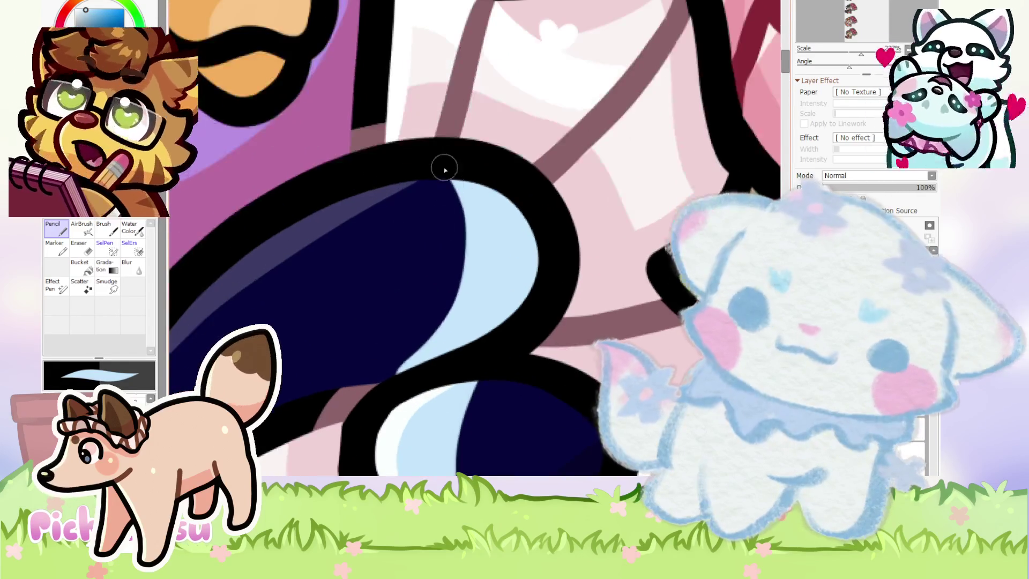
pyautogui.moveTo(449, 174); pyautogui.dragTo(420, 358)
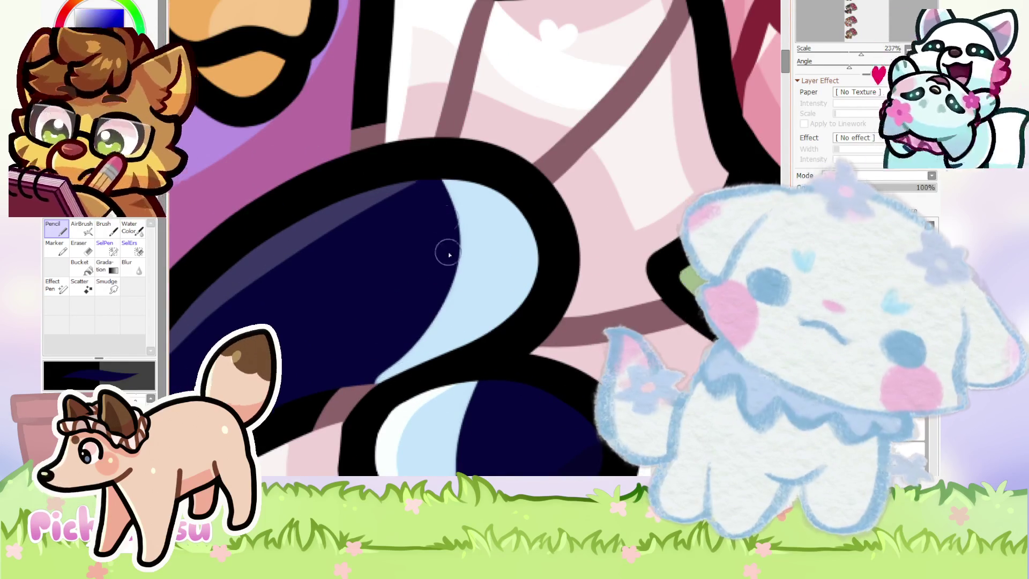
pyautogui.scroll(-2, 448, 222)
pyautogui.scroll(-2, 448, 221)
pyautogui.scroll(-2, 448, 221)
pyautogui.scroll(-1, 447, 221)
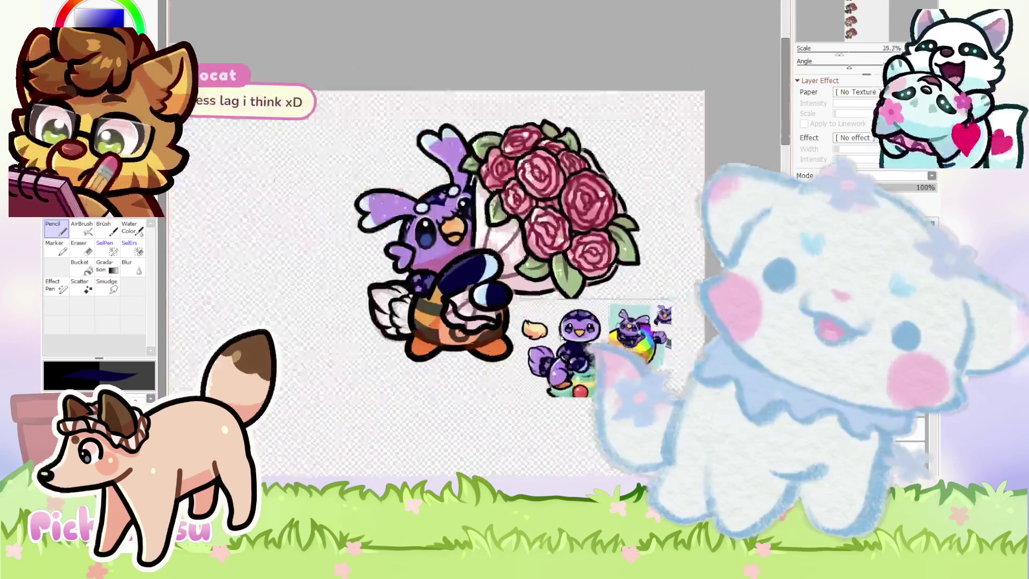
pyautogui.scroll(2, 550, 330)
pyautogui.scroll(2, 549, 329)
pyautogui.scroll(-2, 550, 330)
pyautogui.scroll(-1, 550, 329)
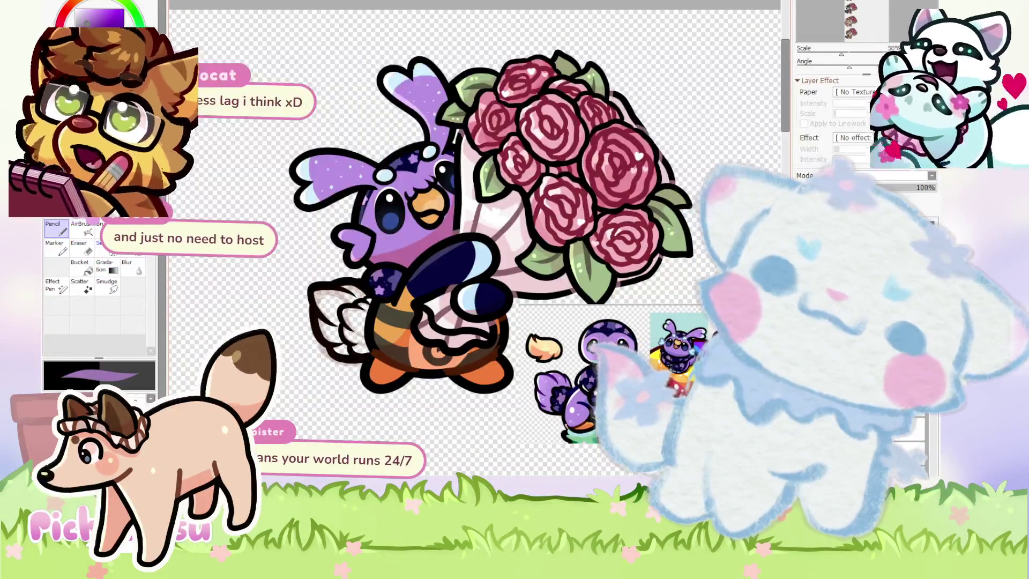
pyautogui.scroll(2, 409, 262)
pyautogui.scroll(2, 445, 239)
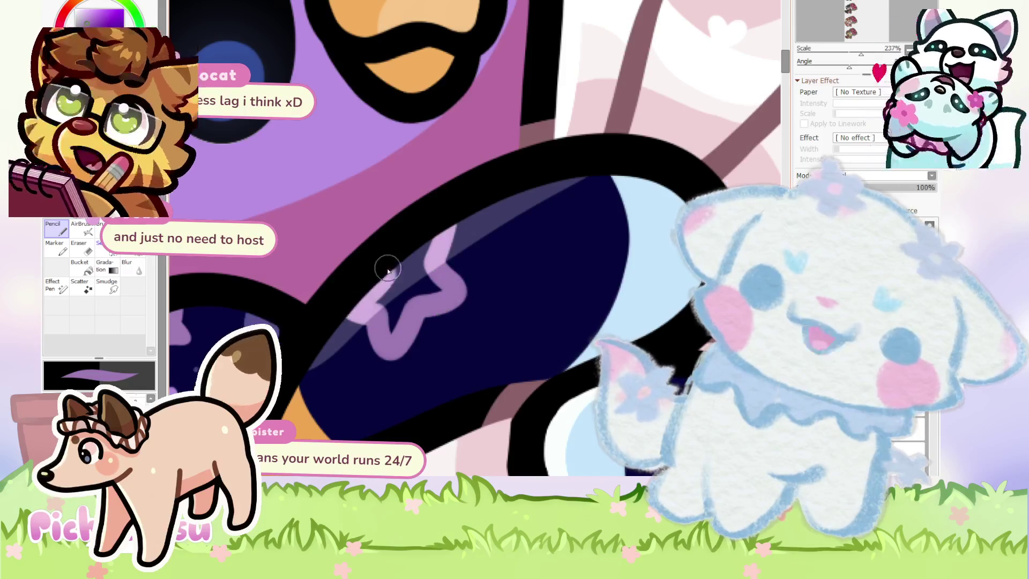
# Paint a light purple star on the upper part of the navy arm.
pyautogui.moveTo(388, 273); pyautogui.dragTo(408, 278)
pyautogui.scroll(-3, 392, 340)
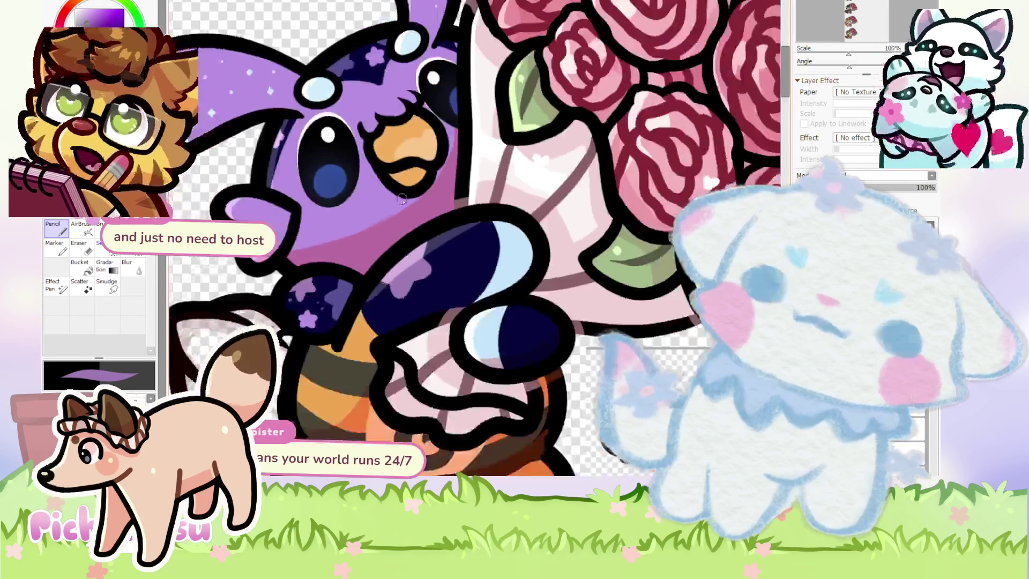
pyautogui.scroll(3, 486, 262)
# Add a second light purple star on the arm's lower curve.
pyautogui.click(485, 270)
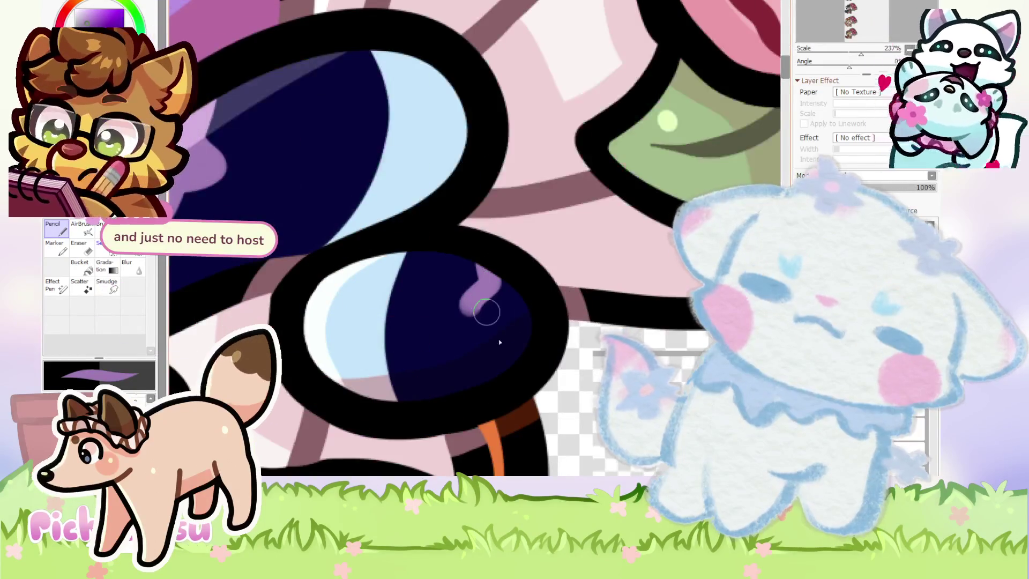
pyautogui.moveTo(499, 333); pyautogui.dragTo(512, 343)
pyautogui.moveTo(482, 290)
pyautogui.mouseDown()
pyautogui.moveTo(515, 311)
pyautogui.moveTo(489, 302)
pyautogui.mouseUp()
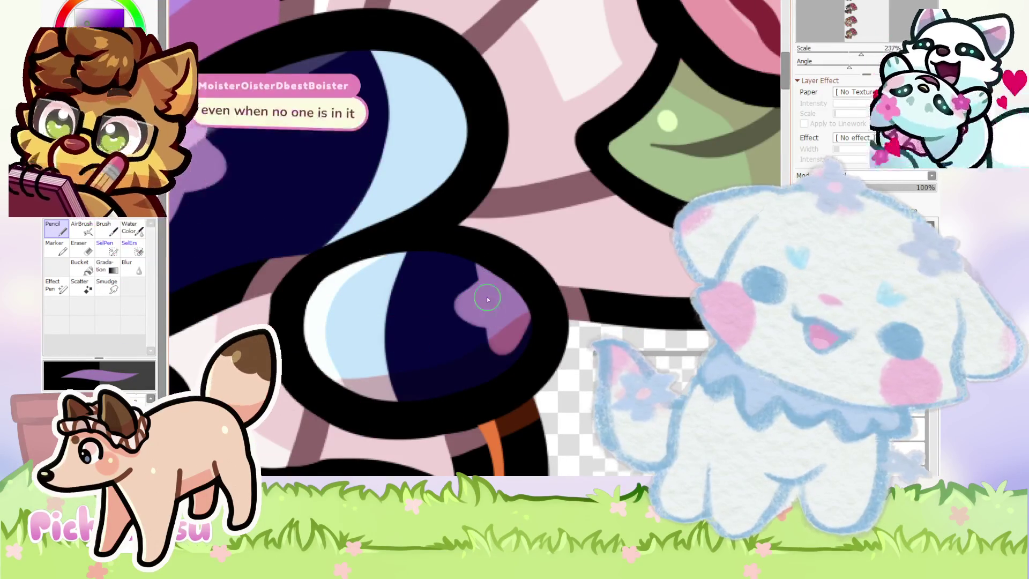
pyautogui.scroll(-5, 489, 301)
pyautogui.scroll(3, 383, 276)
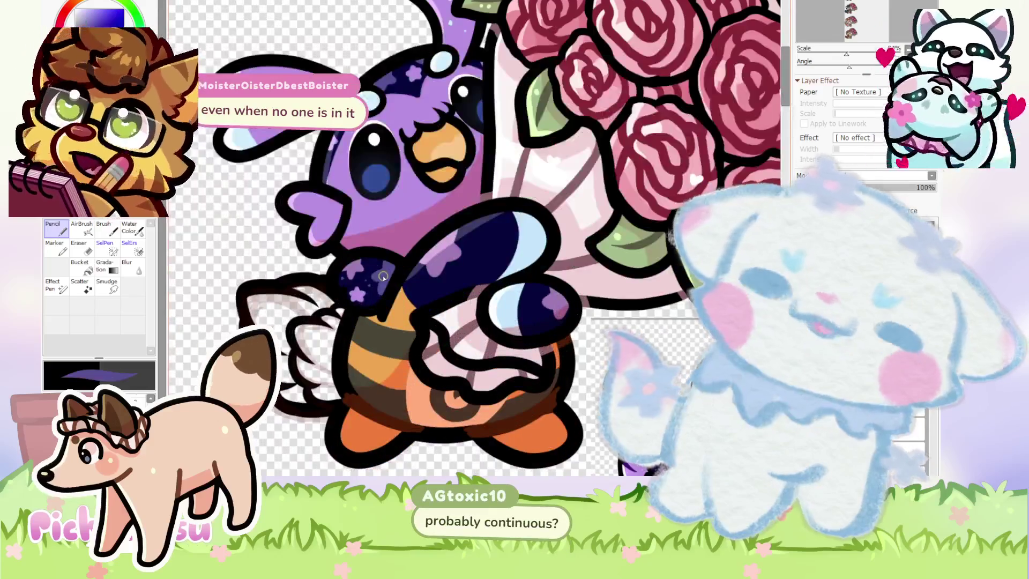
pyautogui.scroll(-2, 383, 275)
pyautogui.scroll(3, 451, 359)
pyautogui.scroll(2, 451, 359)
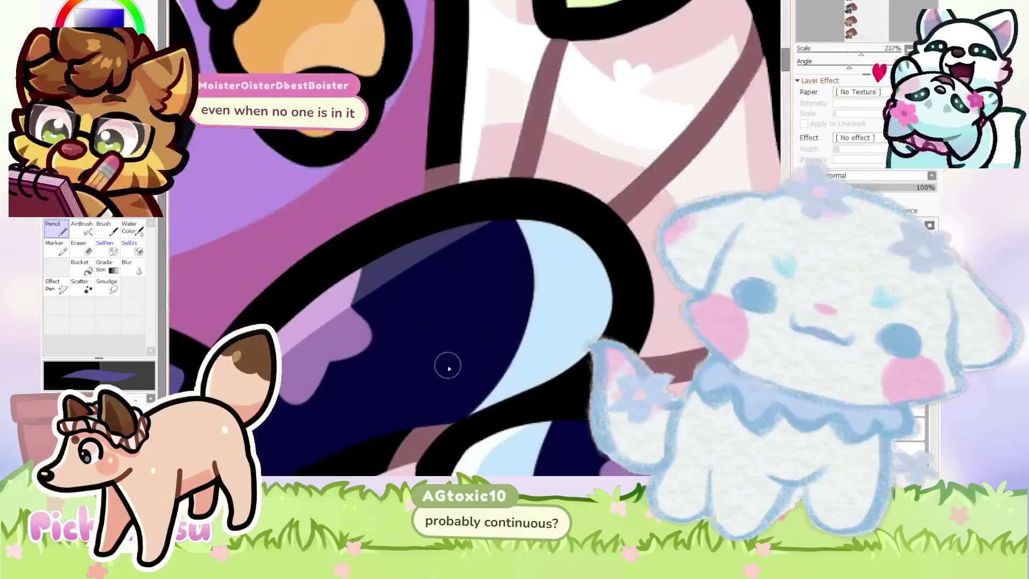
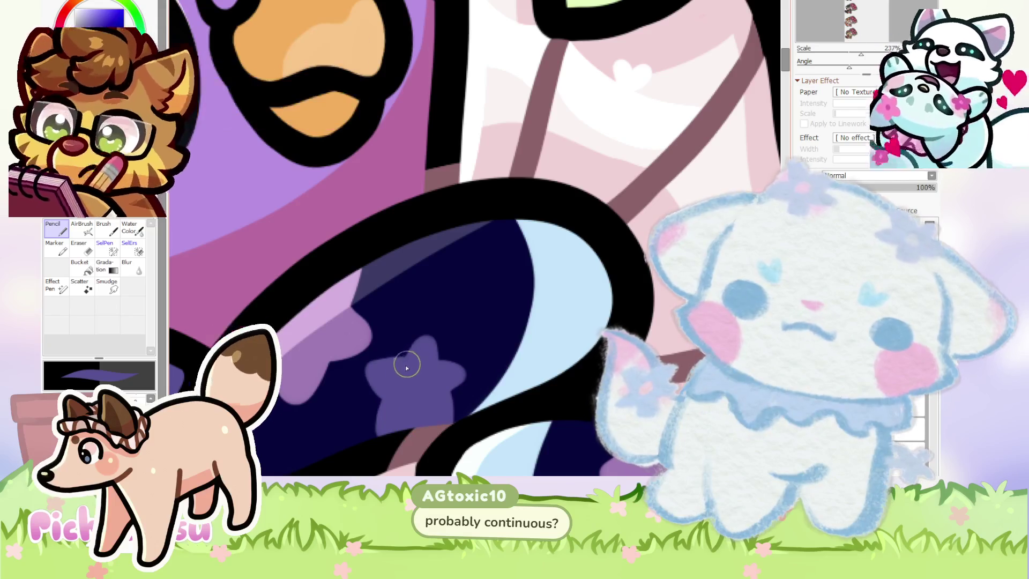
# Zoom in on the bird's wing and paint a light purple star on it.
pyautogui.scroll(-5, 459, 343)
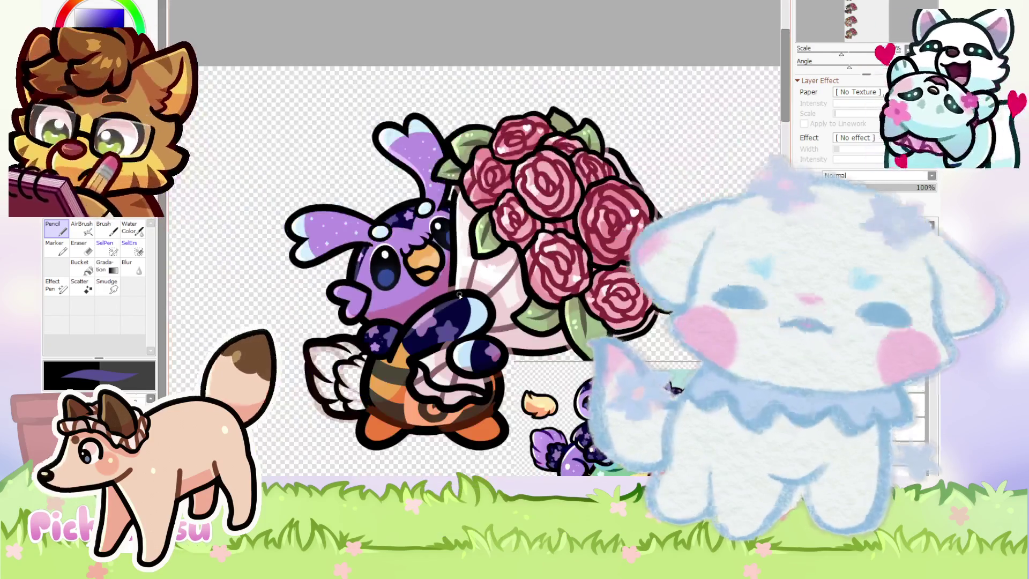
pyautogui.scroll(-2, 460, 294)
pyautogui.scroll(3, 413, 216)
pyautogui.scroll(-1, 413, 216)
pyautogui.scroll(4, 459, 338)
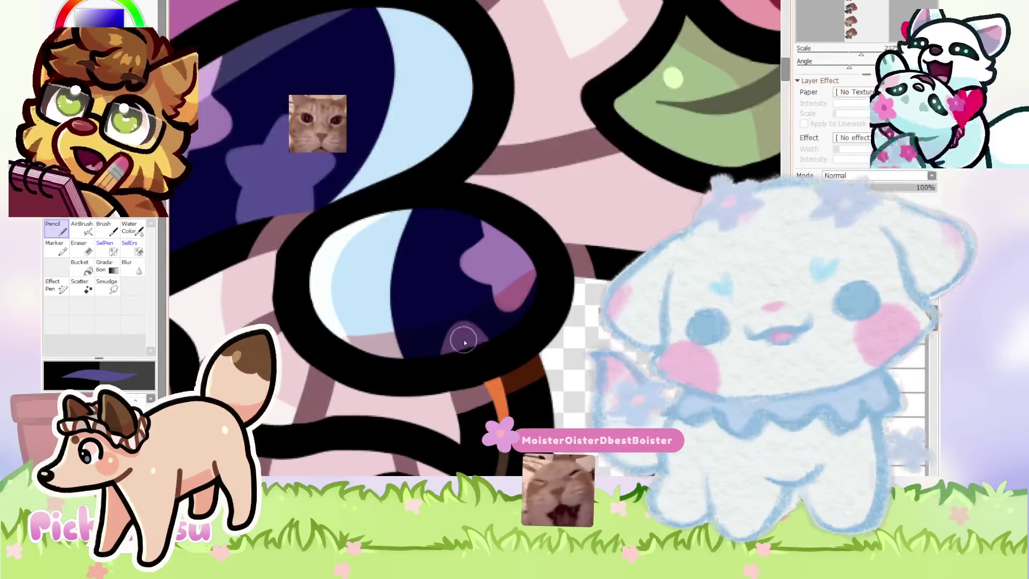
pyautogui.scroll(-4, 469, 342)
pyautogui.scroll(2, 471, 159)
pyautogui.scroll(2, 472, 160)
pyautogui.scroll(2, 472, 159)
pyautogui.moveTo(450, 227)
pyautogui.mouseDown()
pyautogui.moveTo(470, 250)
pyautogui.moveTo(428, 236)
pyautogui.moveTo(448, 282)
pyautogui.moveTo(476, 257)
pyautogui.moveTo(482, 230)
pyautogui.moveTo(472, 218)
pyautogui.moveTo(408, 233)
pyautogui.moveTo(449, 288)
pyautogui.mouseUp()
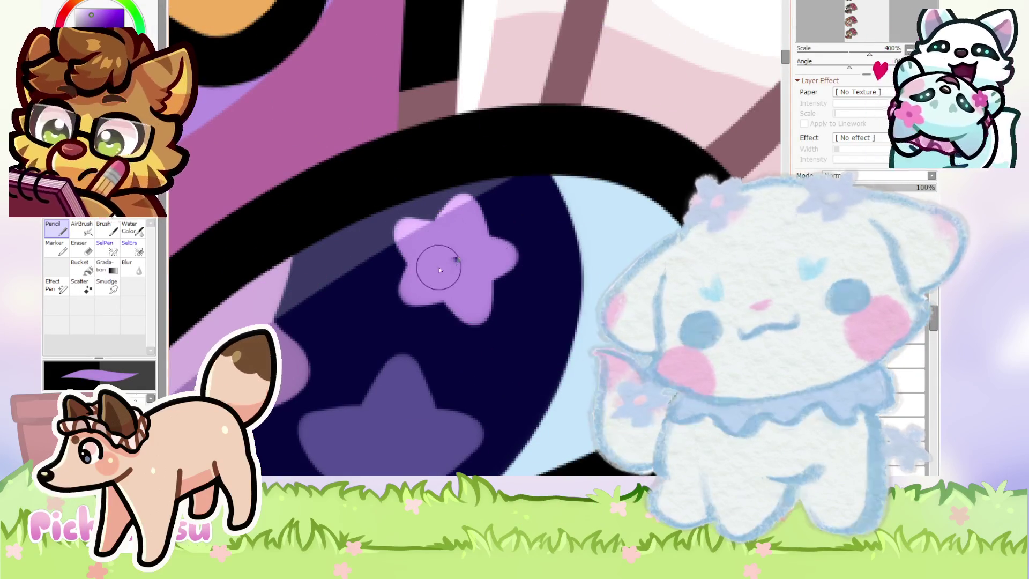
# Sample the dark blue colour from the bird's wing.
pyautogui.scroll(-3, 435, 225)
pyautogui.scroll(-3, 447, 222)
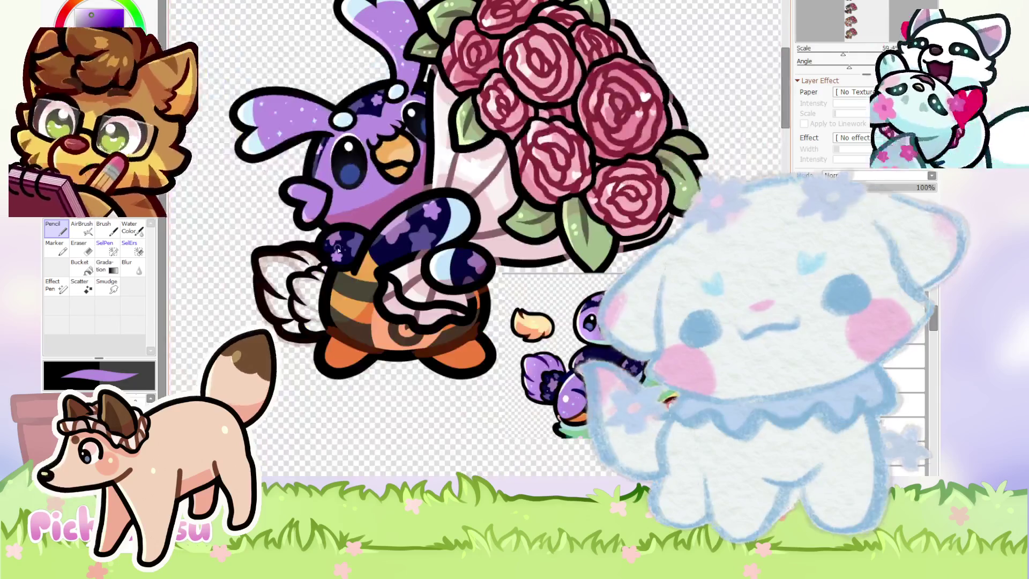
pyautogui.scroll(2, 338, 250)
pyautogui.scroll(-3, 464, 226)
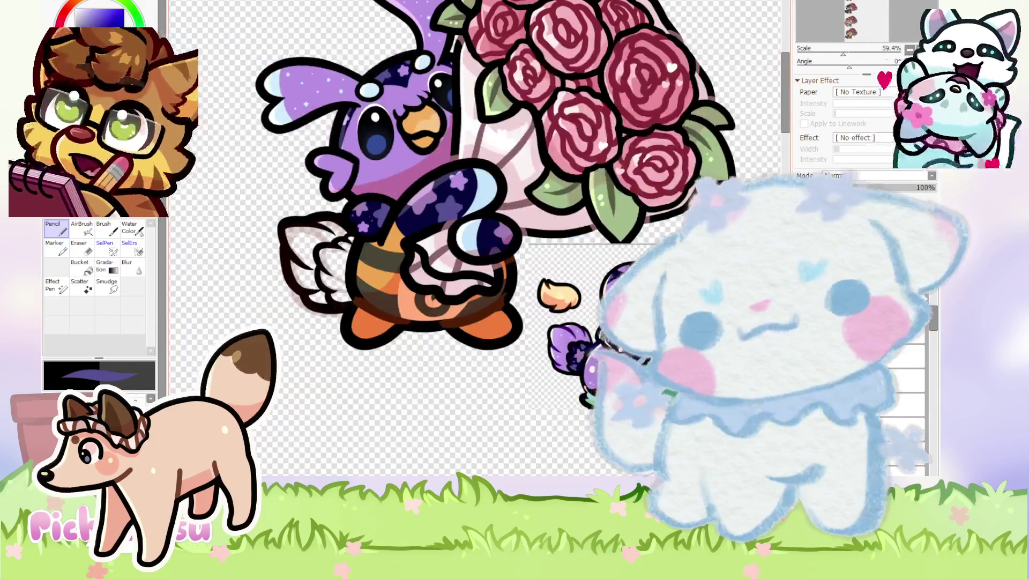
pyautogui.scroll(2, 480, 239)
pyautogui.scroll(-2, 480, 239)
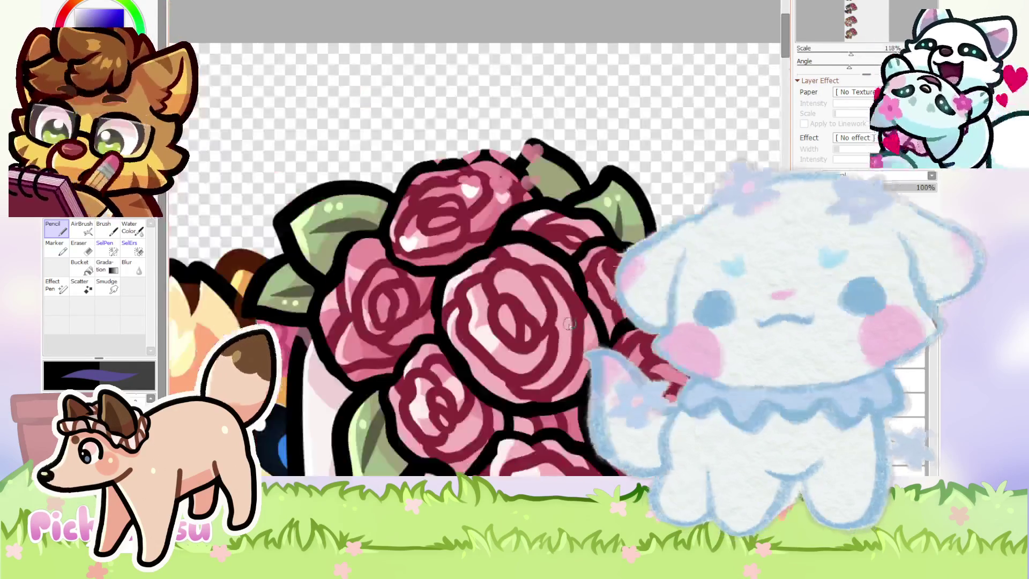
pyautogui.scroll(-2, 480, 238)
pyautogui.scroll(-2, 480, 239)
pyautogui.scroll(2, 480, 239)
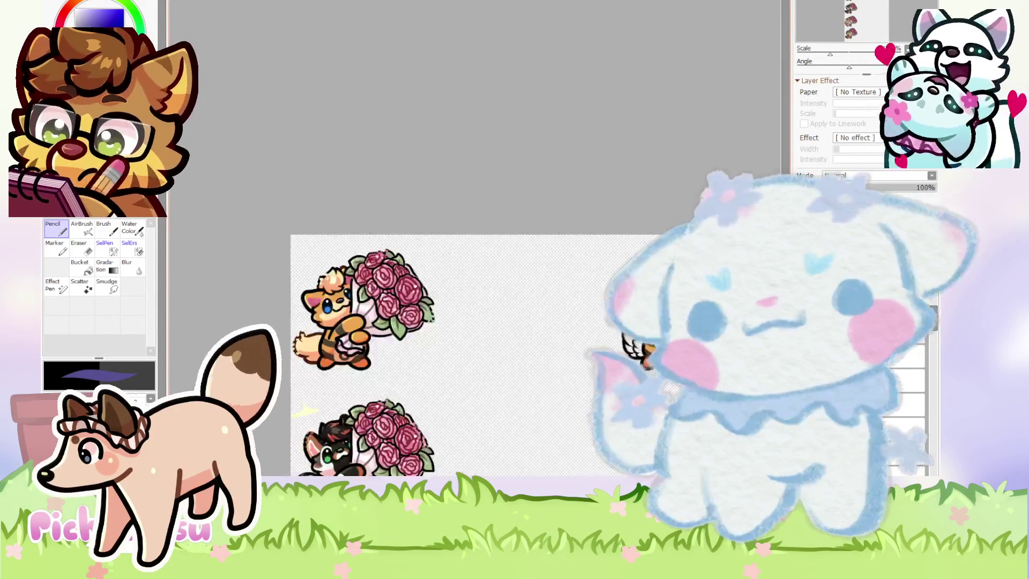
pyautogui.scroll(2, 479, 239)
pyautogui.scroll(2, 480, 238)
pyautogui.scroll(2, 694, 410)
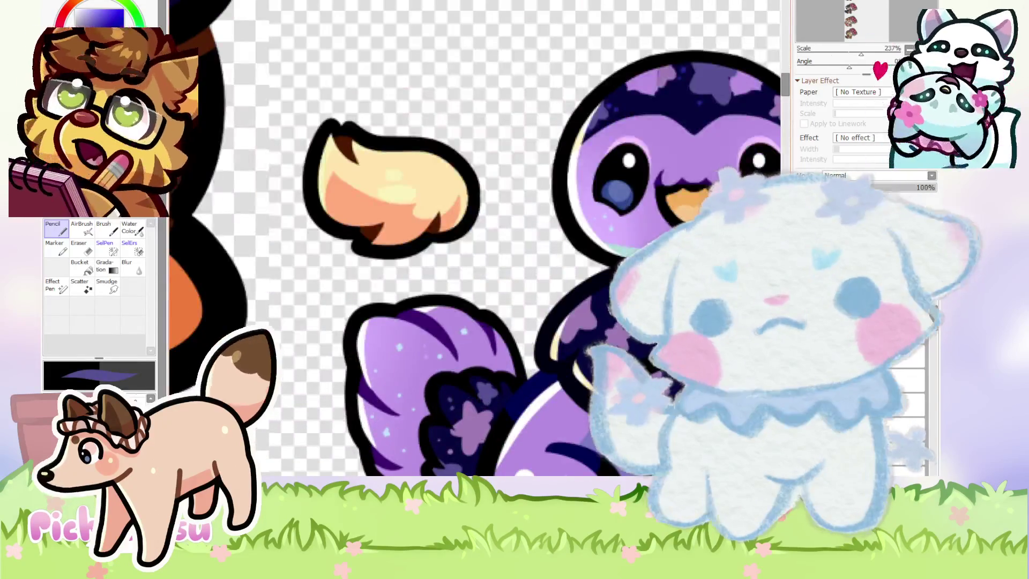
pyautogui.scroll(-3, 526, 382)
pyautogui.scroll(-1, 527, 382)
pyautogui.scroll(1, 526, 382)
pyautogui.scroll(3, 526, 382)
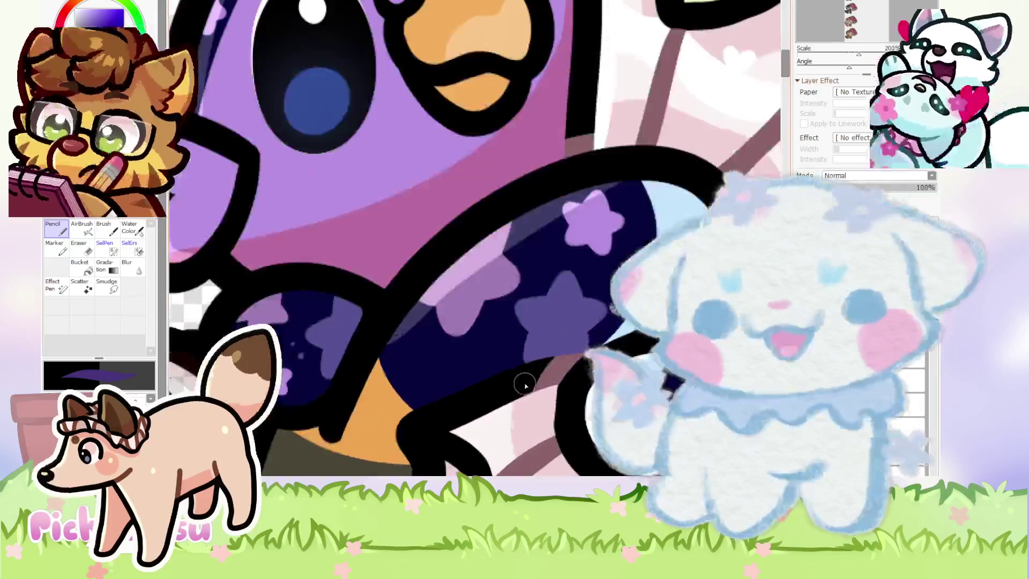
pyautogui.scroll(2, 490, 367)
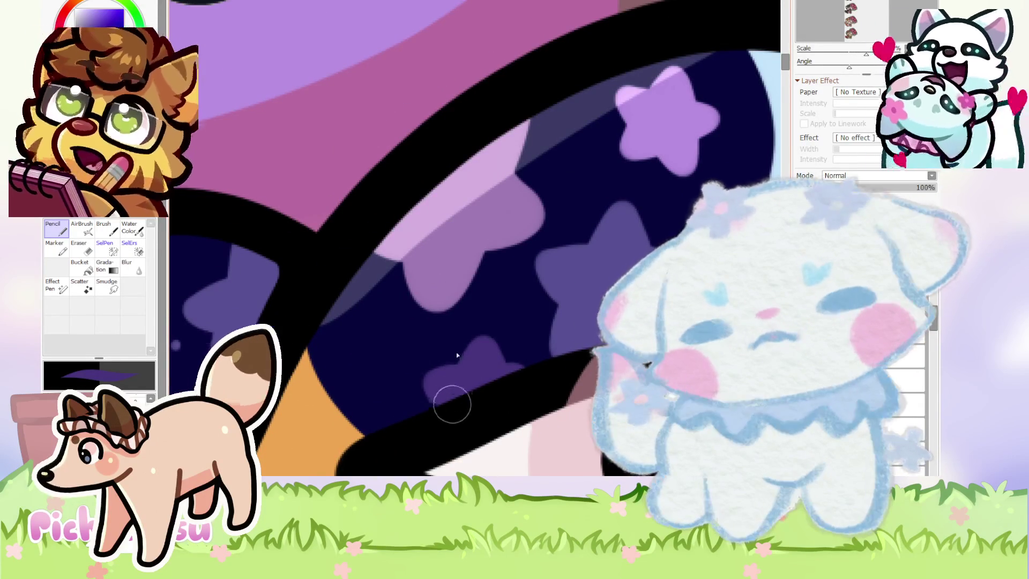
pyautogui.scroll(-3, 458, 355)
pyautogui.scroll(1, 449, 314)
pyautogui.scroll(1, 449, 313)
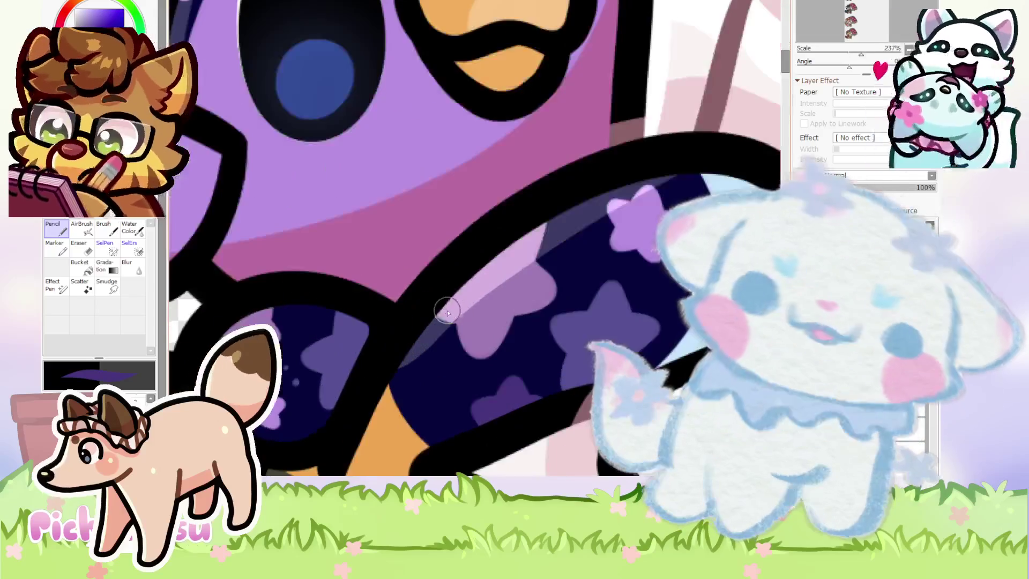
pyautogui.scroll(-3, 416, 277)
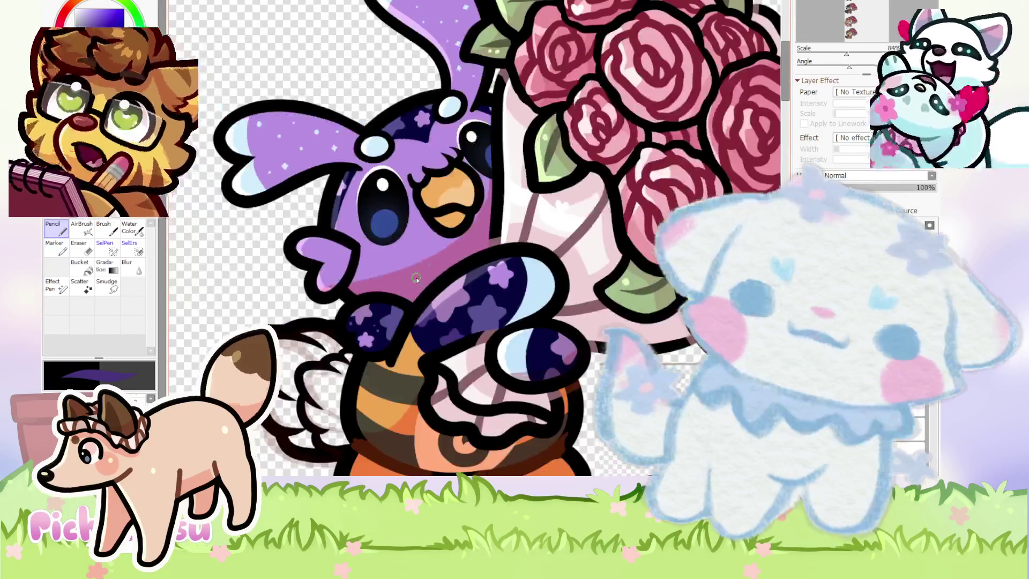
pyautogui.scroll(-7, 416, 278)
pyautogui.scroll(5, 438, 316)
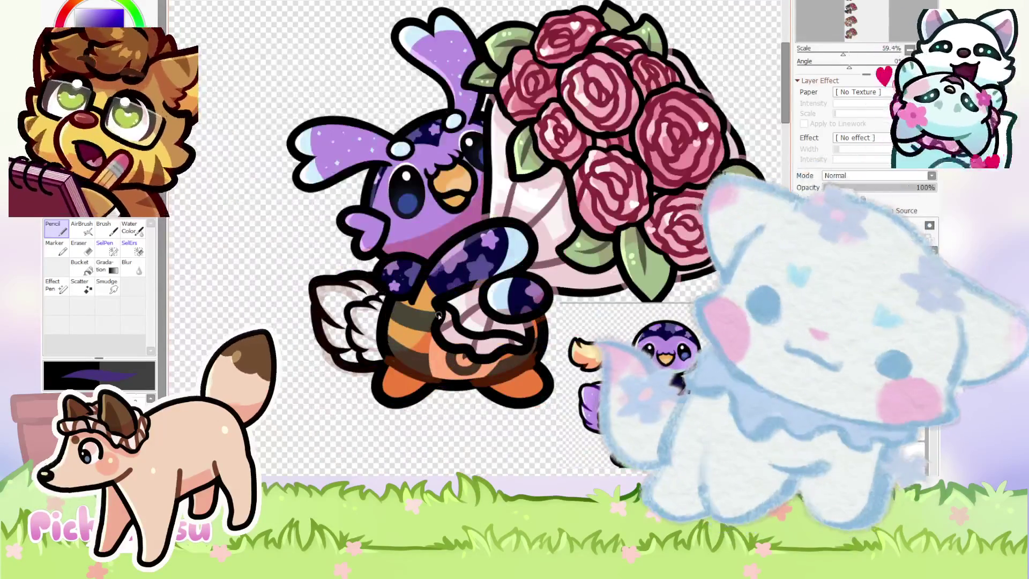
pyautogui.scroll(2, 423, 303)
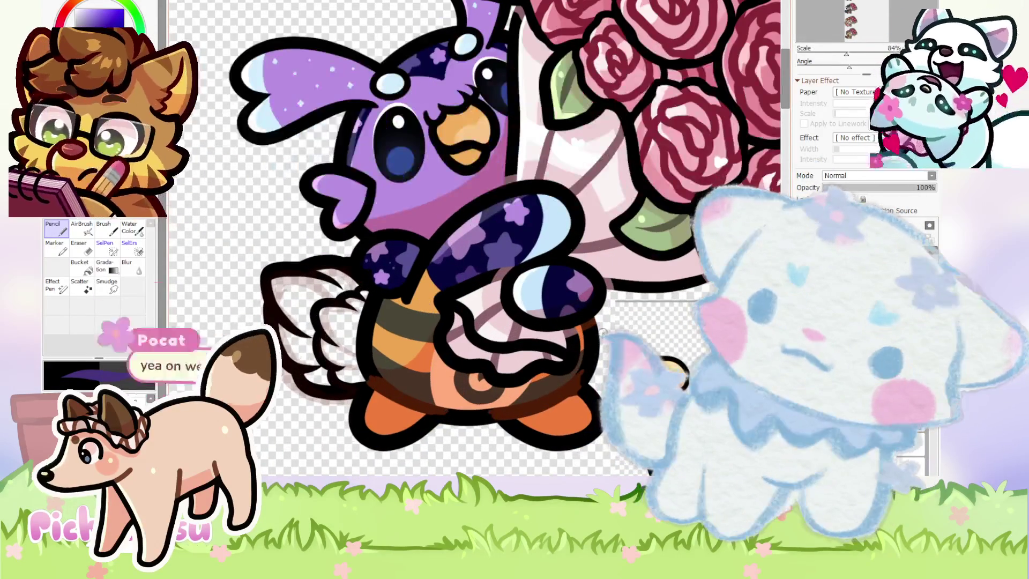
pyautogui.scroll(1, 428, 341)
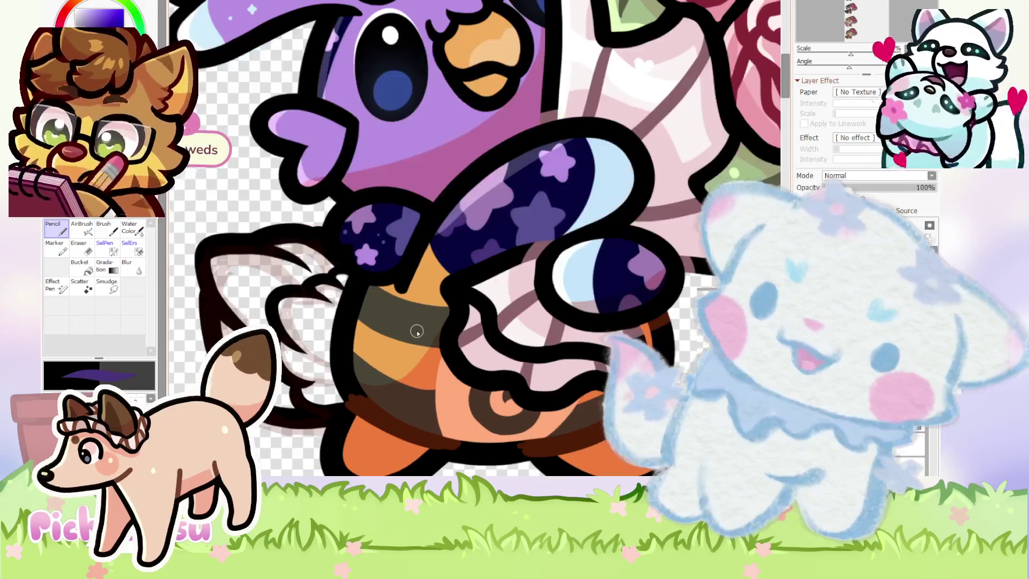
pyautogui.keyDown('alt'); pyautogui.click(421, 264); pyautogui.keyUp('alt')
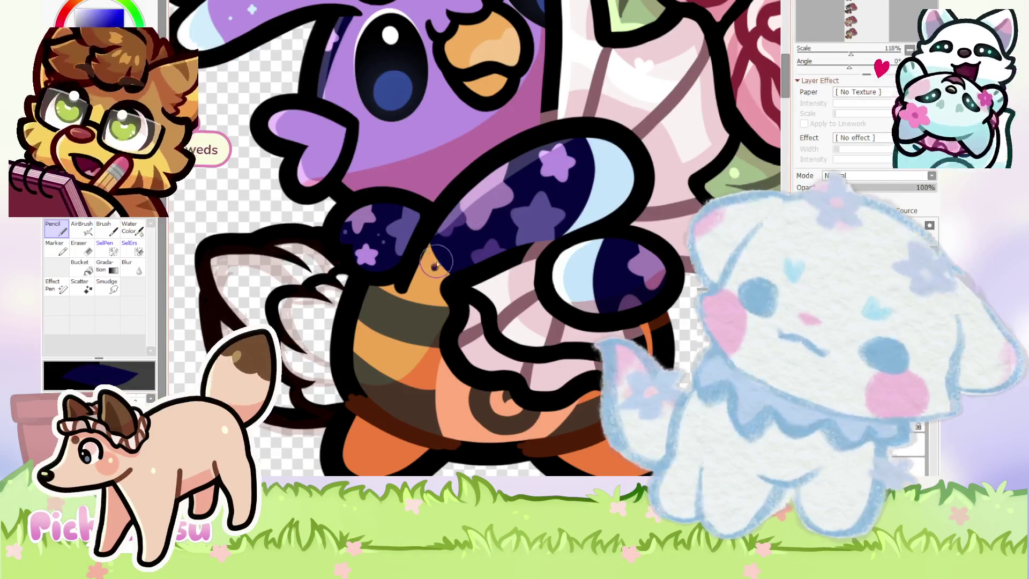
# Brush dark blue over the bird's belly and add a faint lilac star to the wing.
pyautogui.scroll(3, 446, 242)
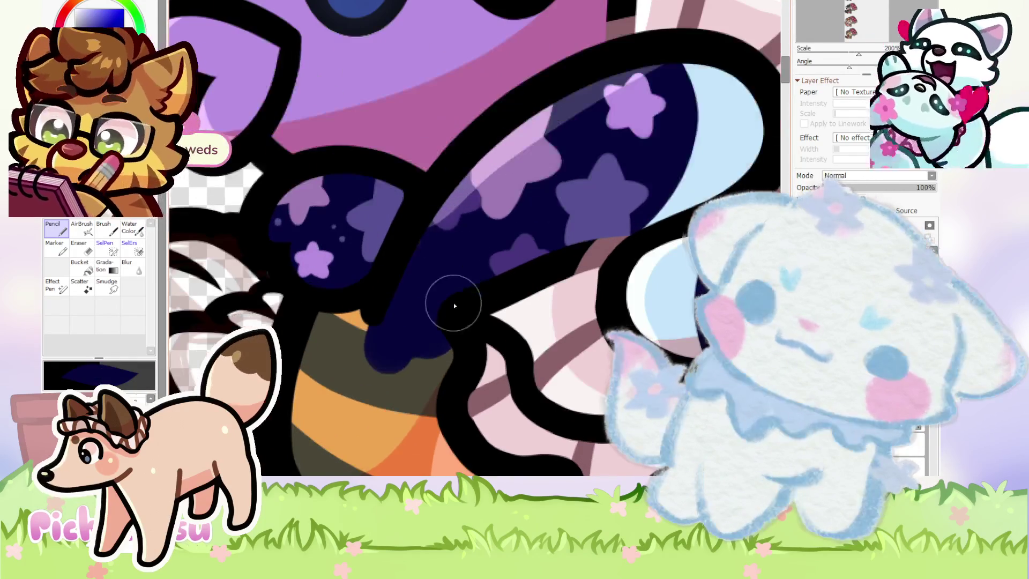
pyautogui.moveTo(355, 325); pyautogui.dragTo(425, 349)
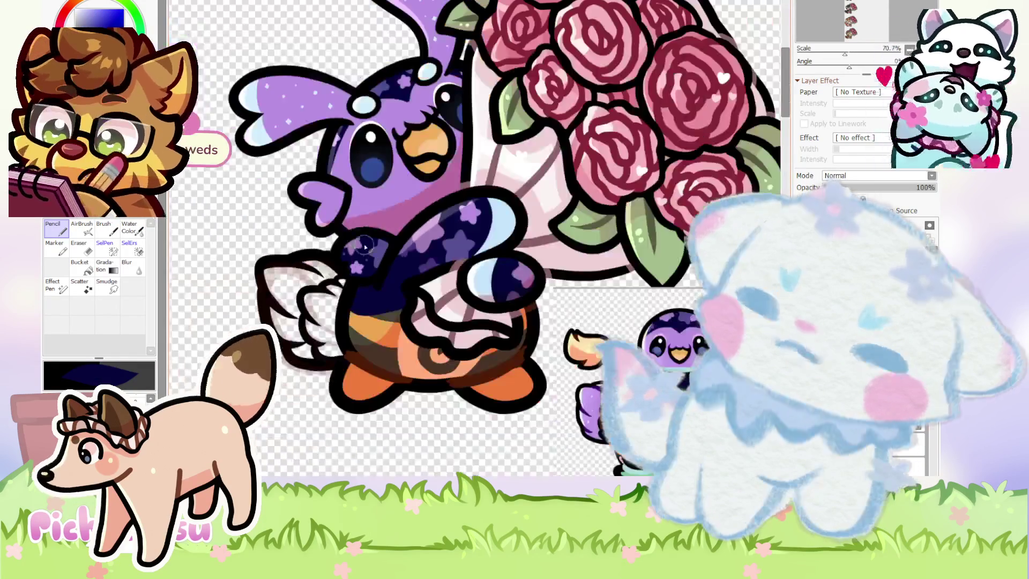
pyautogui.scroll(-5, 350, 247)
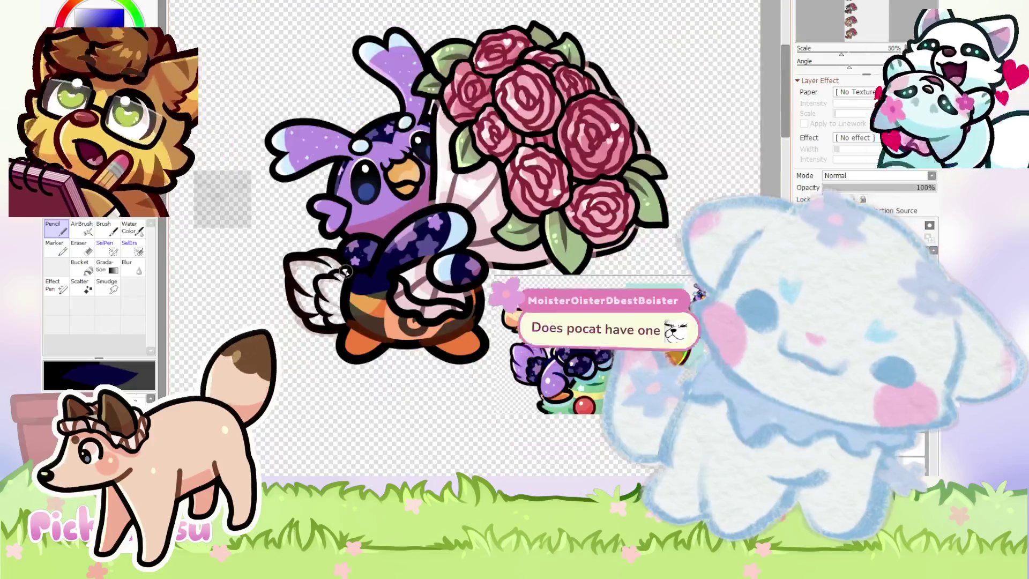
pyautogui.scroll(2, 346, 247)
pyautogui.scroll(2, 428, 308)
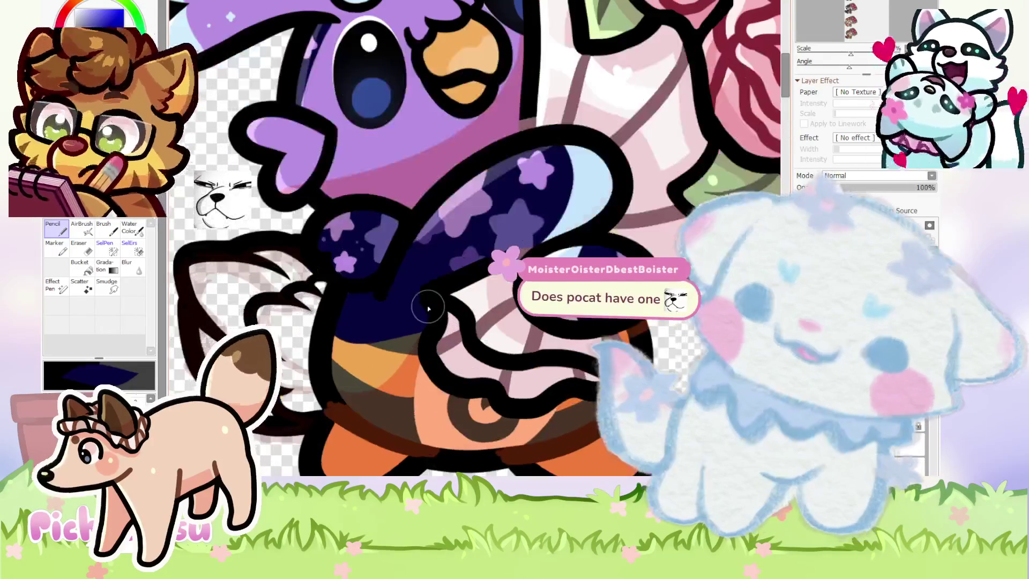
pyautogui.scroll(3, 413, 254)
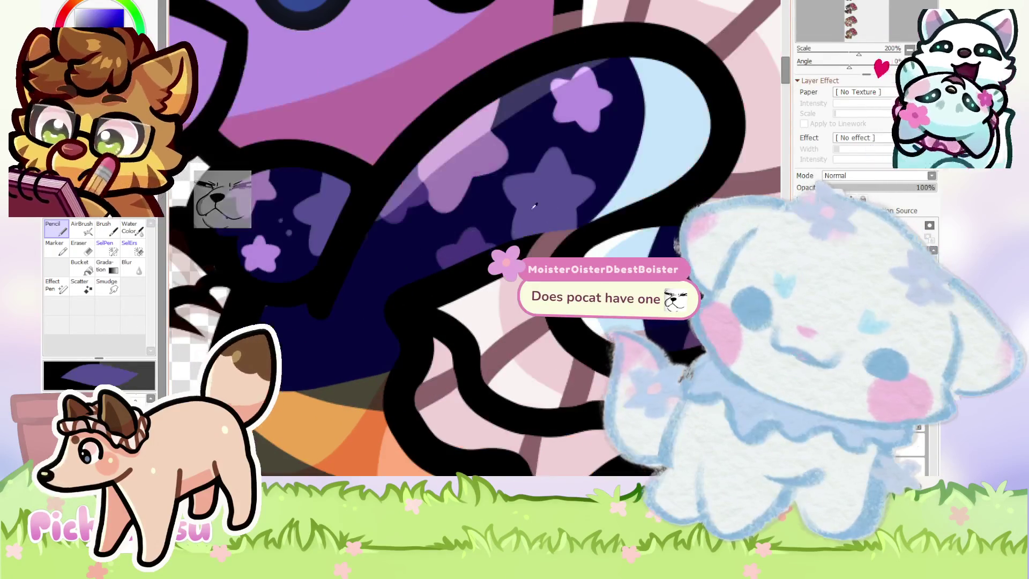
pyautogui.moveTo(378, 284)
pyautogui.mouseDown()
pyautogui.moveTo(360, 302)
pyautogui.moveTo(380, 300)
pyautogui.mouseUp()
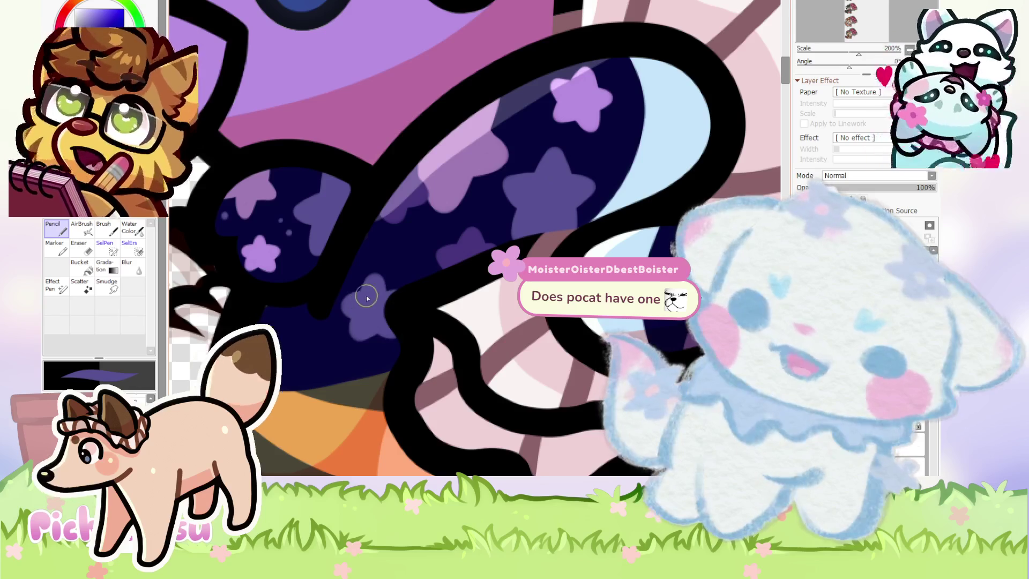
# Paint purple over the orange area of the bird's belly.
pyautogui.scroll(2, 356, 327)
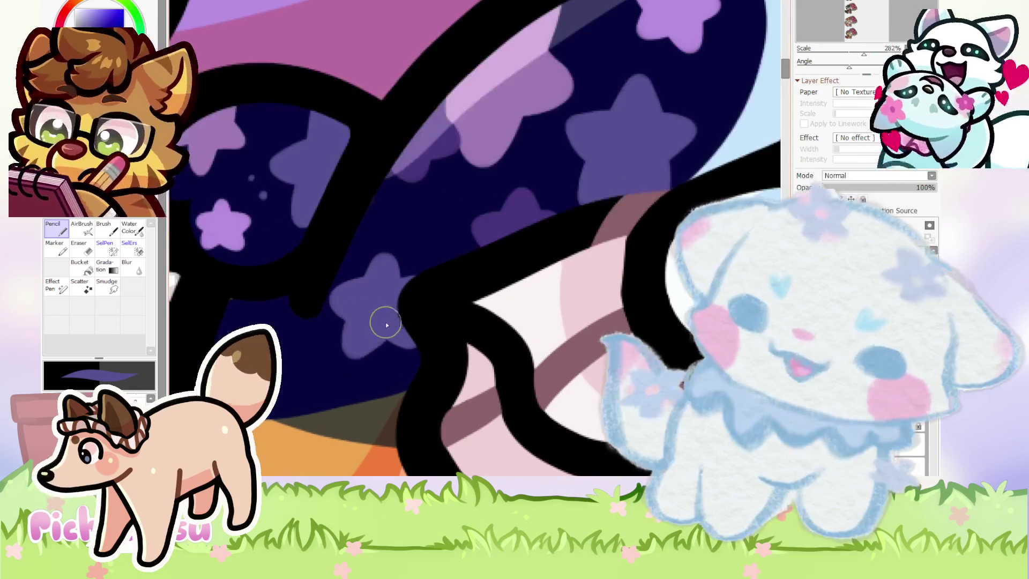
pyautogui.scroll(-2, 375, 314)
pyautogui.scroll(-3, 374, 314)
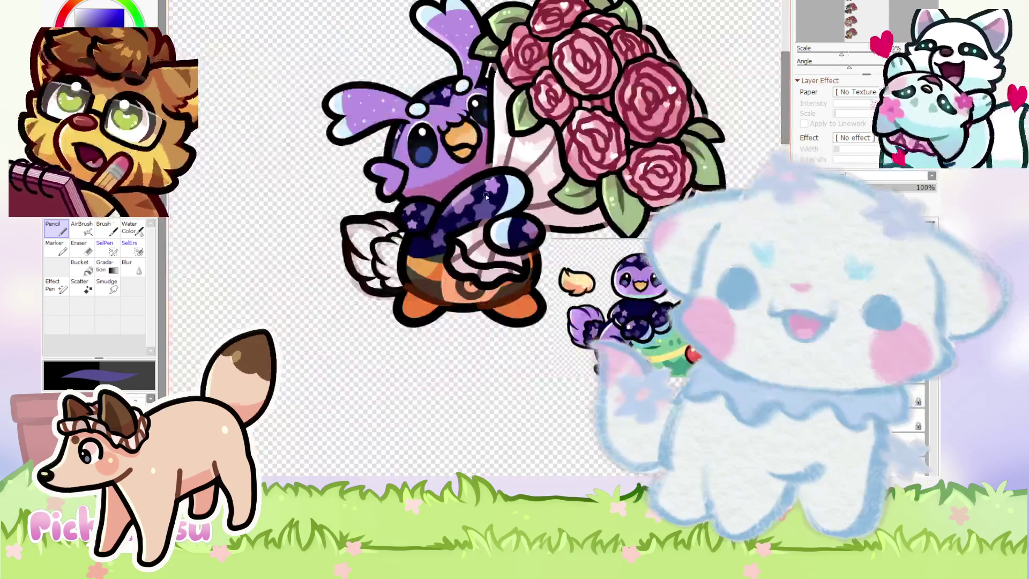
pyautogui.scroll(1, 487, 197)
pyautogui.scroll(1, 487, 196)
pyautogui.scroll(1, 468, 213)
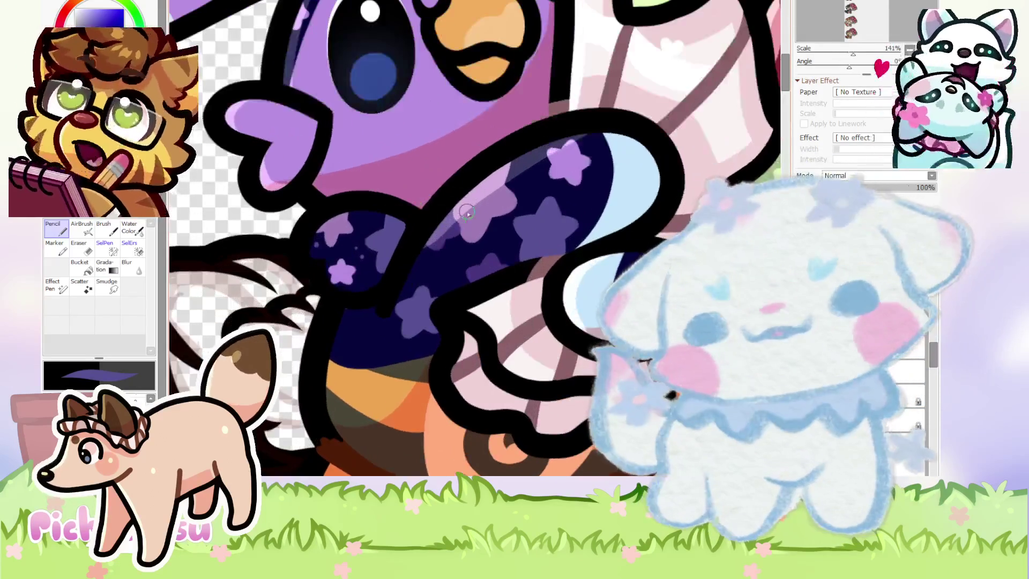
pyautogui.scroll(-1, 338, 317)
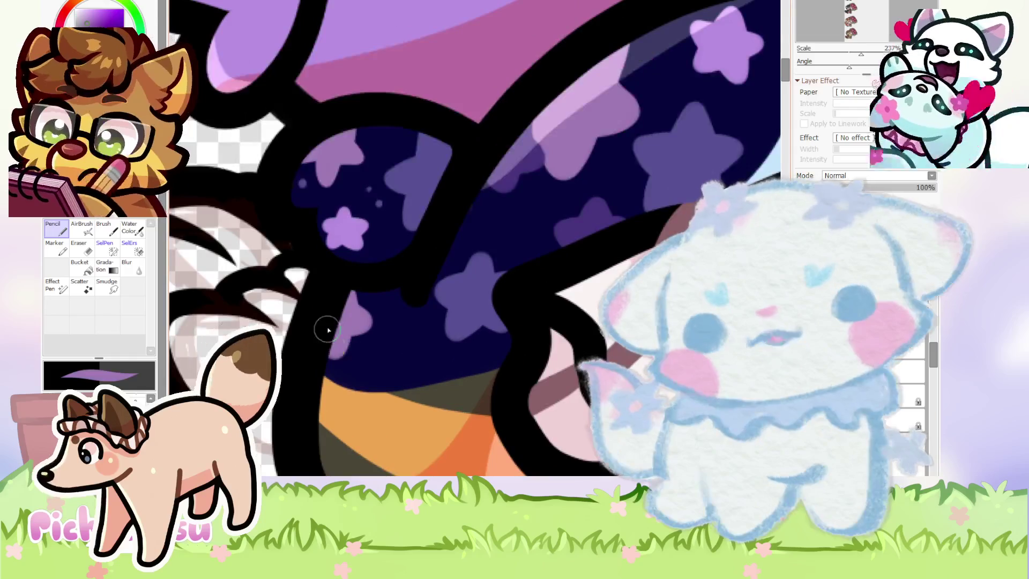
pyautogui.scroll(-1, 368, 239)
pyautogui.scroll(1, 368, 239)
pyautogui.scroll(1, 369, 239)
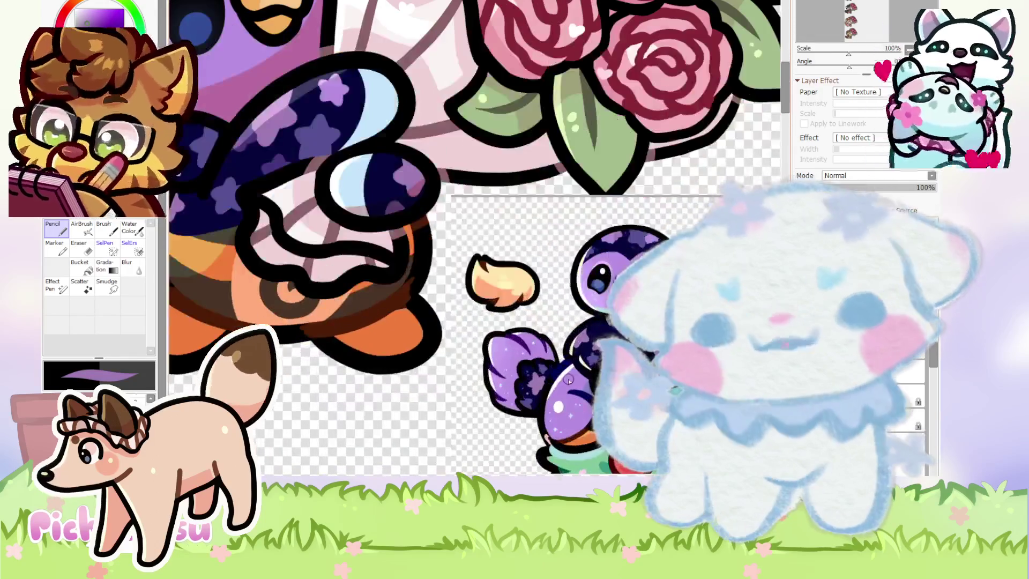
pyautogui.scroll(-3, 369, 239)
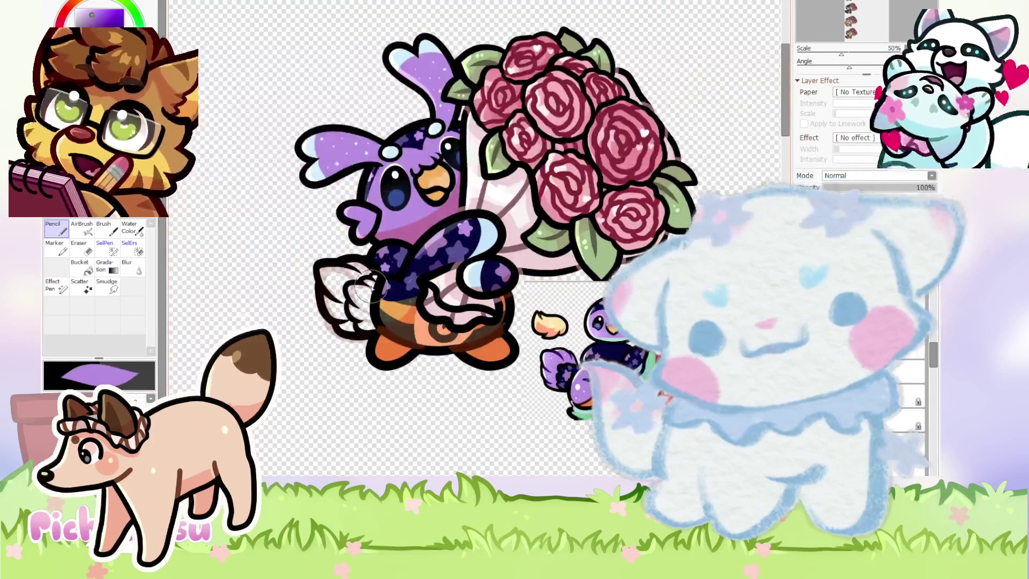
pyautogui.scroll(2, 415, 303)
pyautogui.scroll(1, 370, 319)
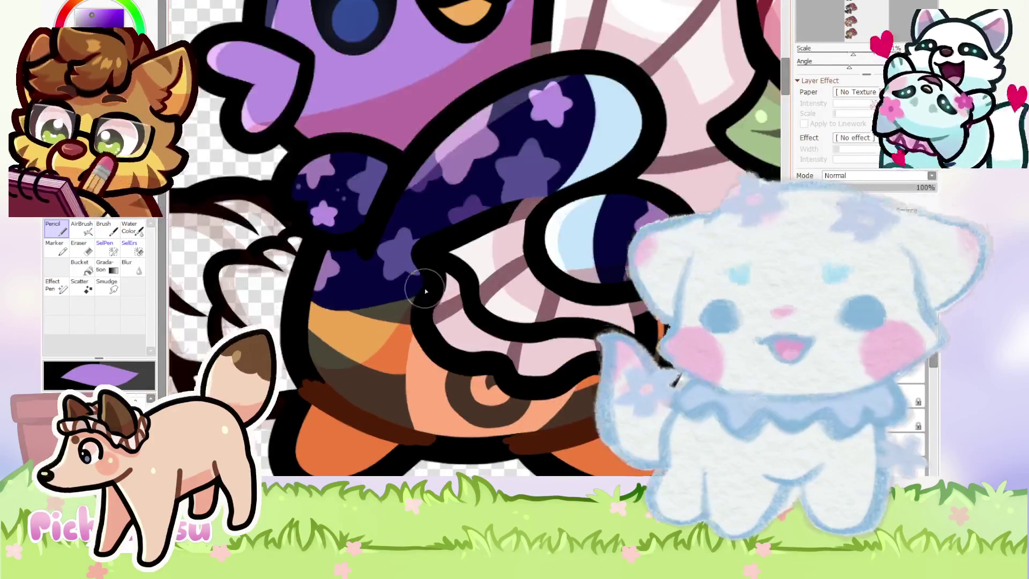
pyautogui.moveTo(364, 321)
pyautogui.mouseDown()
pyautogui.moveTo(361, 356)
pyautogui.moveTo(328, 350)
pyautogui.moveTo(536, 407)
pyautogui.mouseUp()
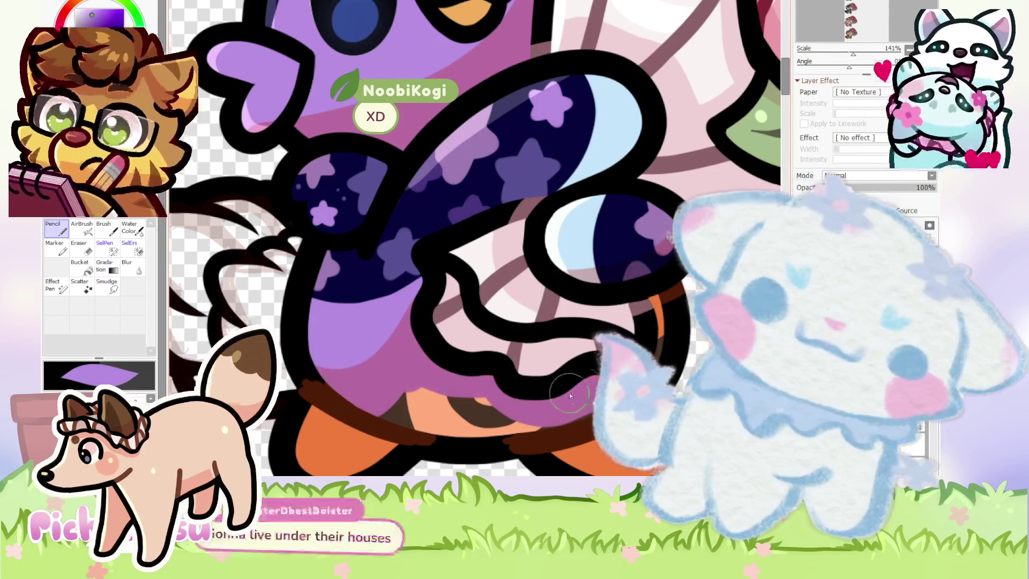
# Cover the orange strip by the outline and the lower belly in purple.
pyautogui.moveTo(657, 300); pyautogui.dragTo(661, 332)
pyautogui.moveTo(386, 421); pyautogui.dragTo(486, 403)
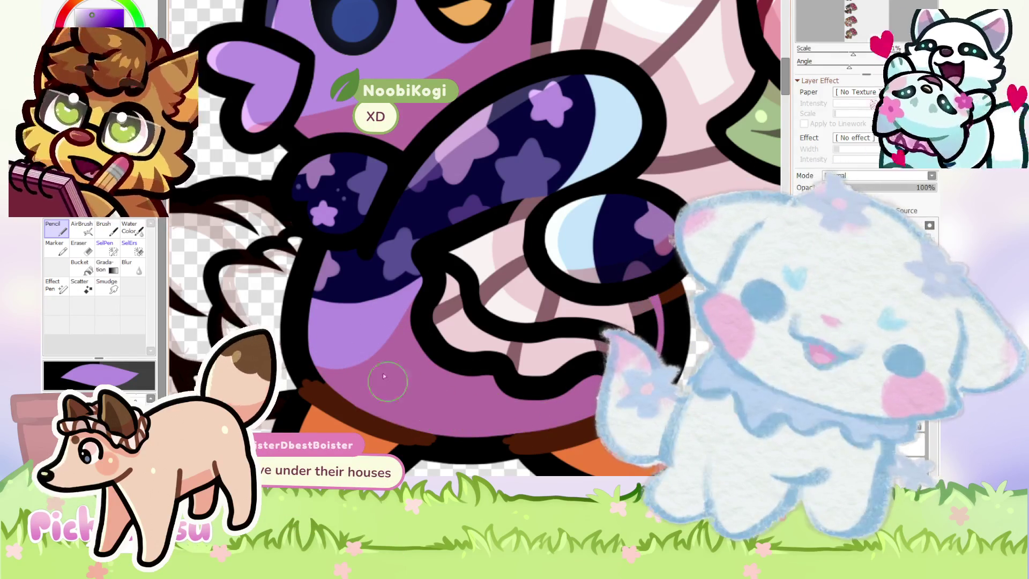
pyautogui.scroll(-3, 353, 289)
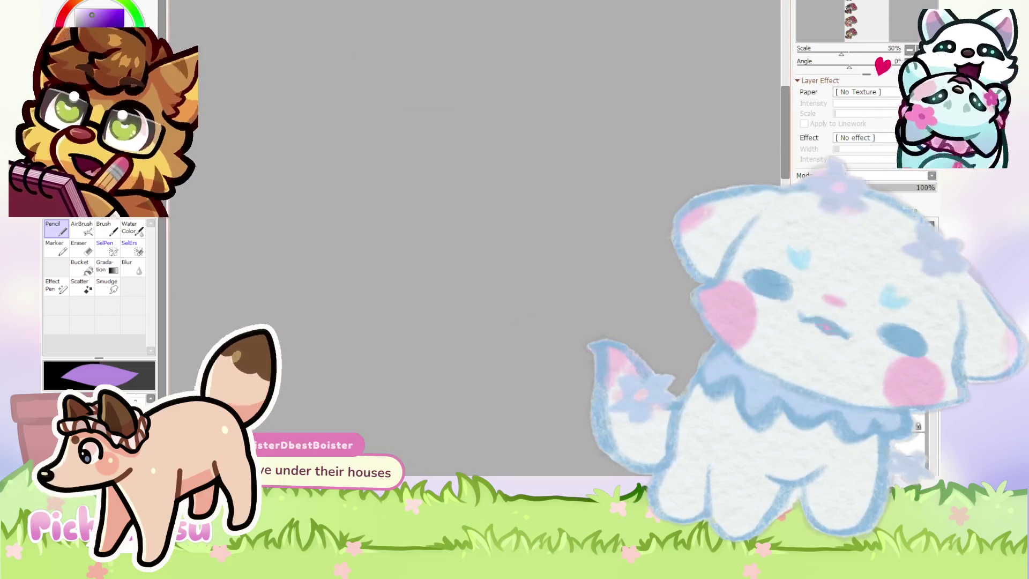
pyautogui.scroll(2, 401, 323)
pyautogui.scroll(2, 401, 323)
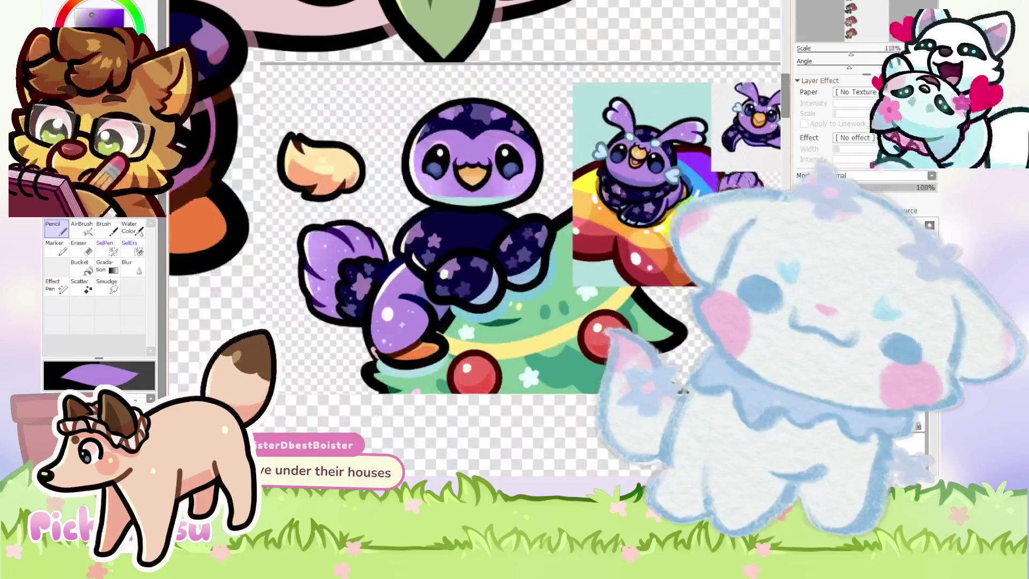
pyautogui.scroll(2, 401, 323)
# Sample light blue, then add a light-blue heart, a dot and a pale pink flower spot to the body.
pyautogui.keyDown('alt'); pyautogui.click(403, 322); pyautogui.keyUp('alt')
pyautogui.scroll(-5, 471, 238)
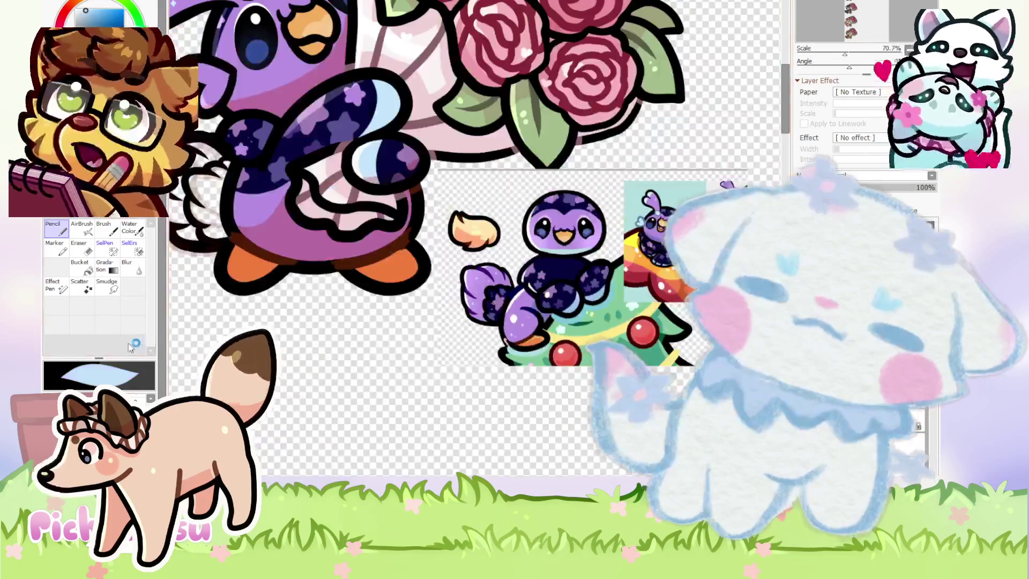
pyautogui.scroll(2, 322, 220)
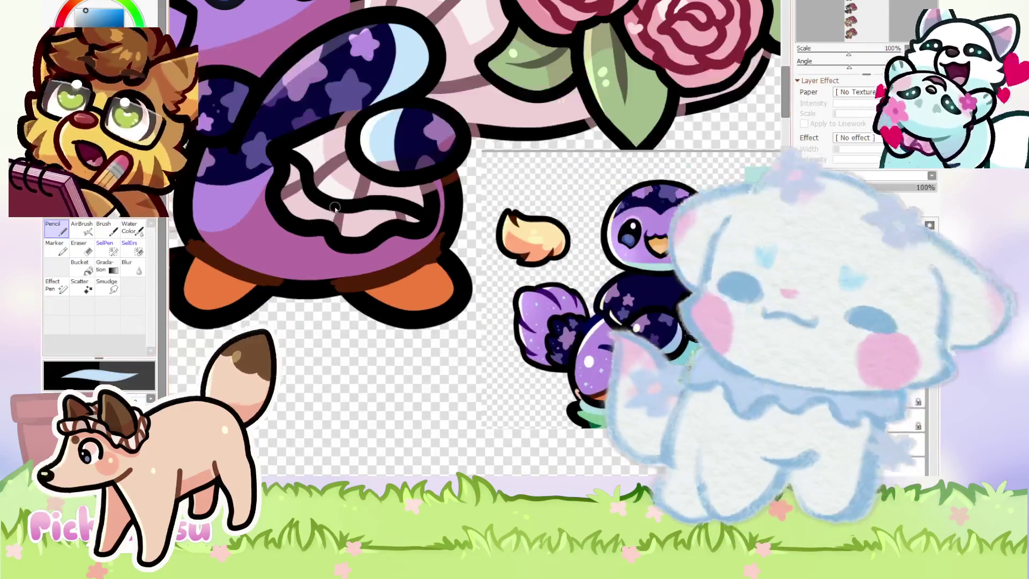
pyautogui.scroll(2, 208, 215)
pyautogui.moveTo(215, 217); pyautogui.dragTo(224, 231)
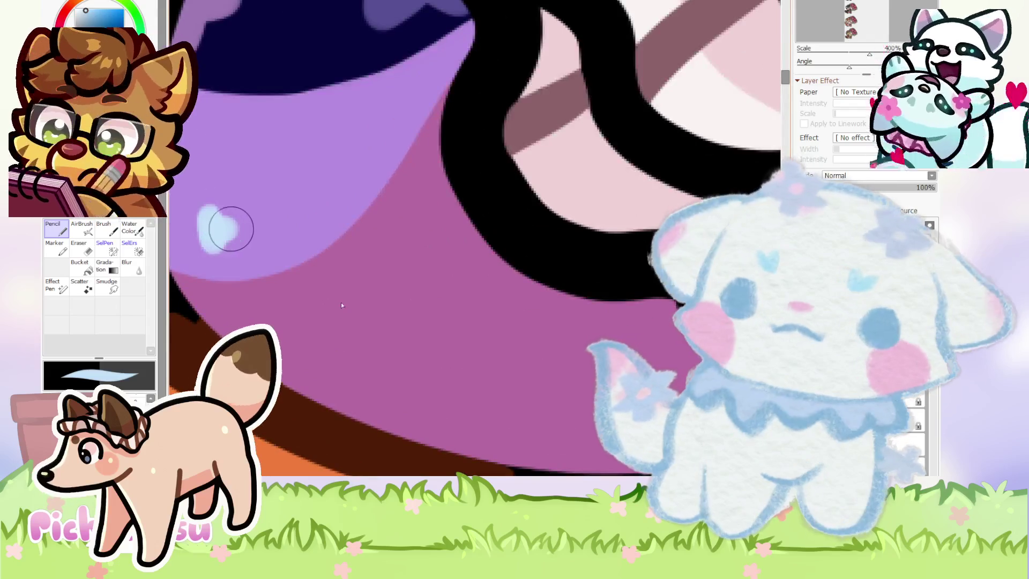
pyautogui.scroll(1, 297, 253)
pyautogui.scroll(1, 246, 251)
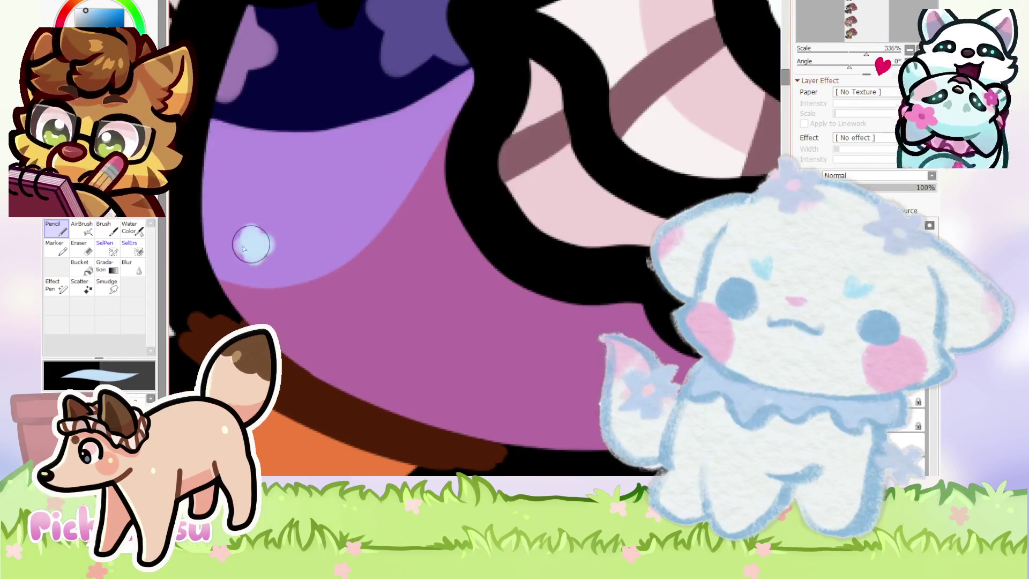
pyautogui.click(359, 199)
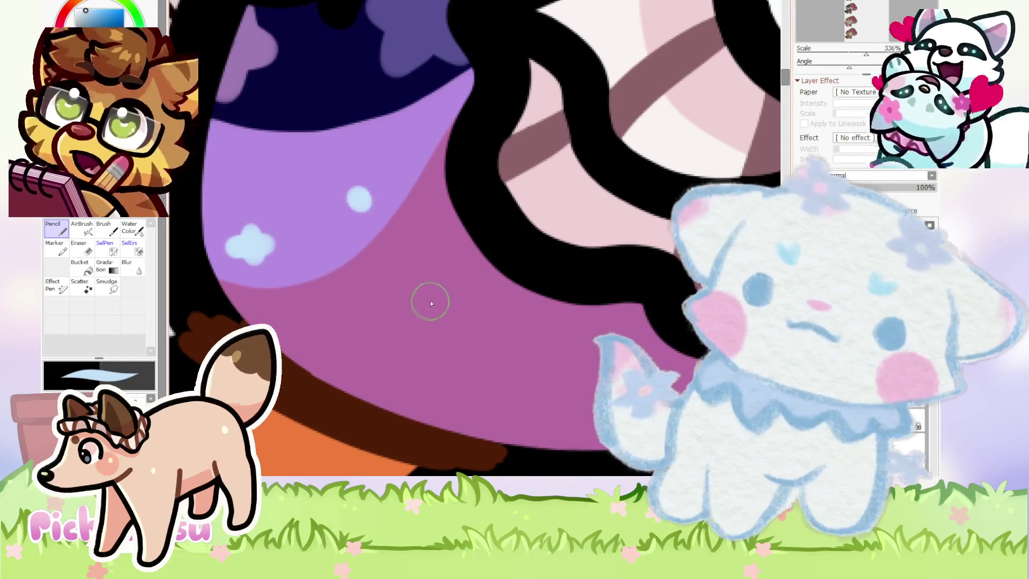
pyautogui.click(395, 343)
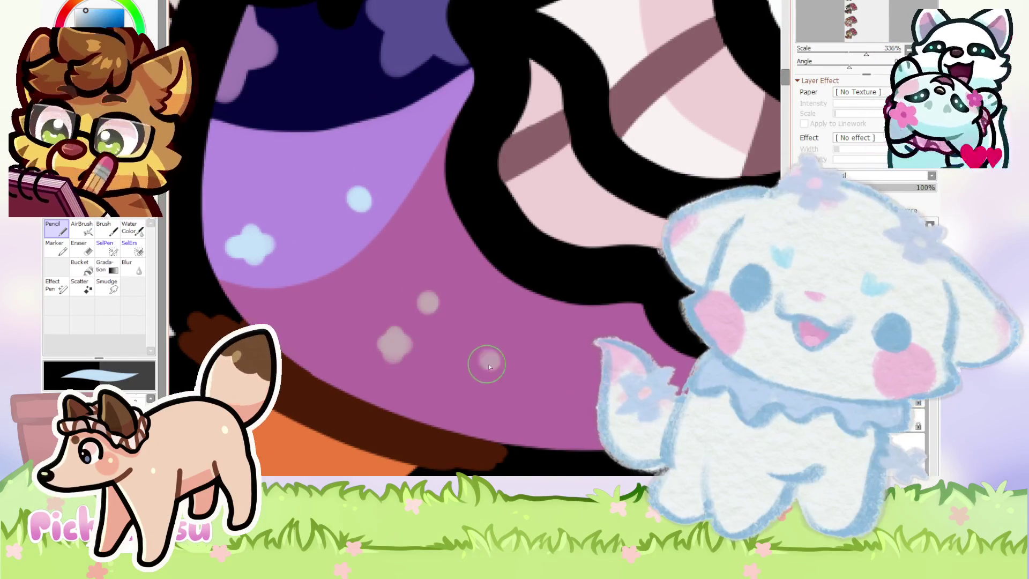
# Zoom around the bird's body and pick up its purple colour.
pyautogui.scroll(-2, 440, 287)
pyautogui.scroll(2, 408, 315)
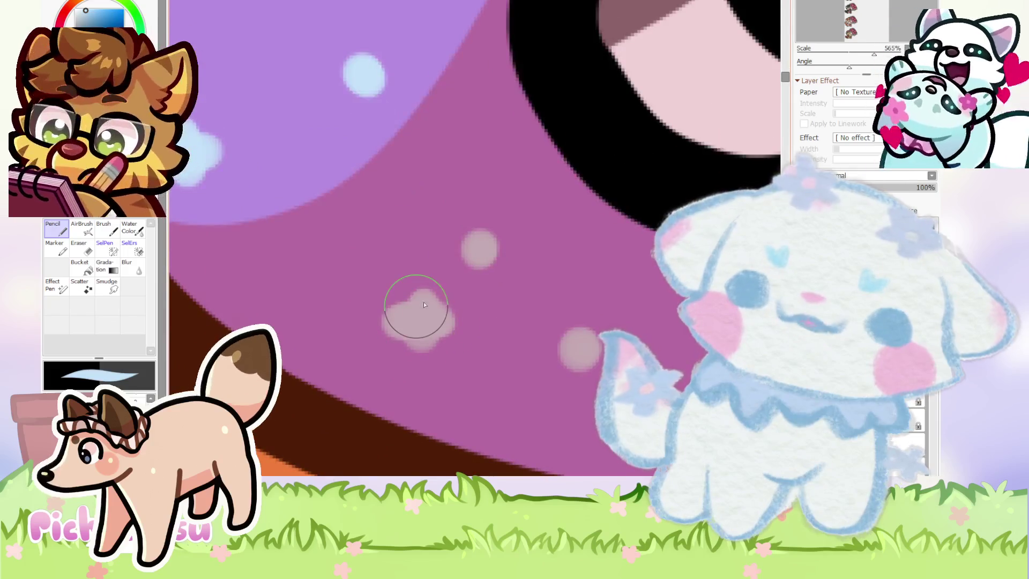
pyautogui.scroll(-2, 386, 283)
pyautogui.scroll(-3, 386, 283)
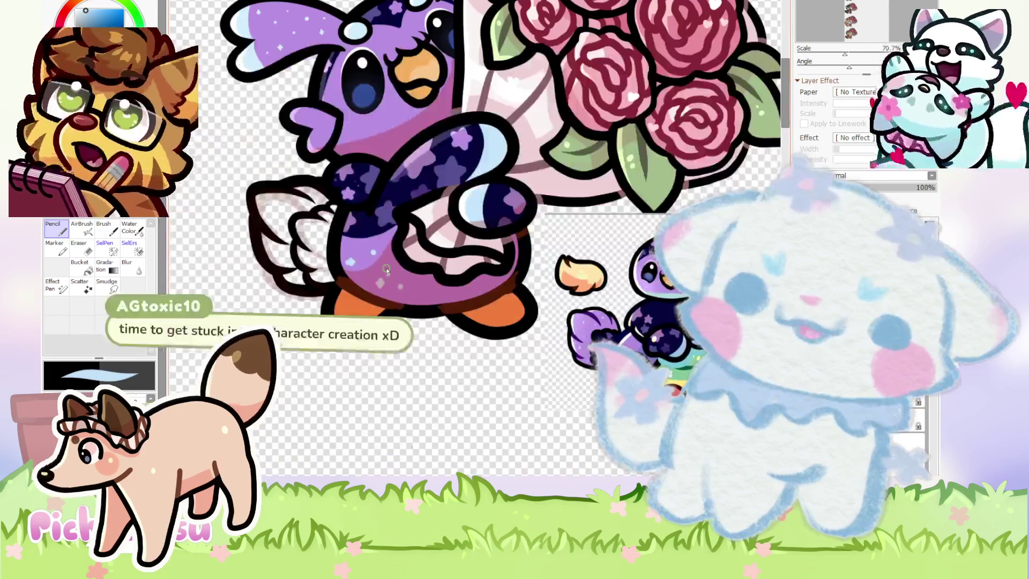
pyautogui.scroll(2, 318, 286)
pyautogui.scroll(1, 319, 286)
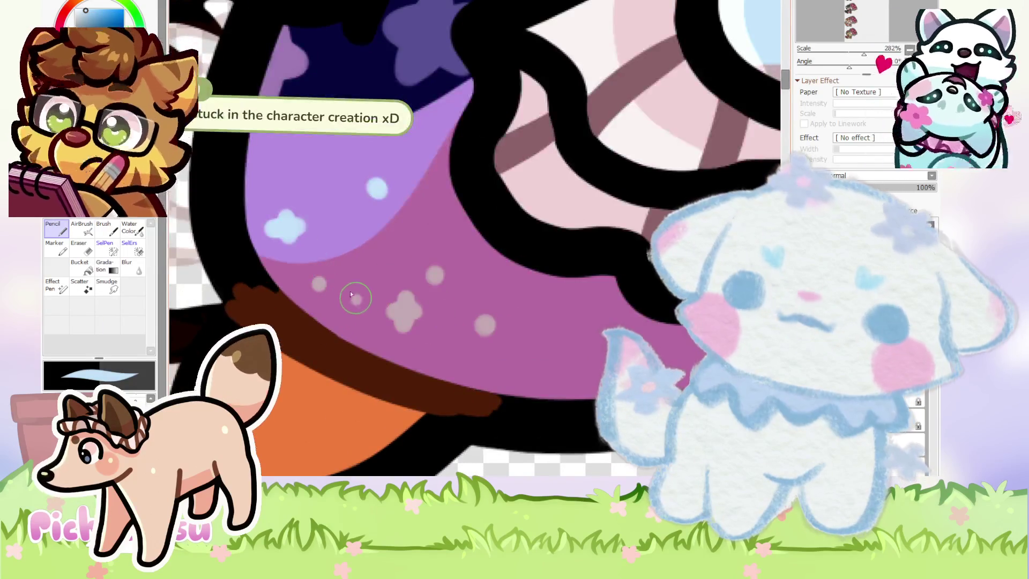
pyautogui.scroll(-2, 343, 292)
pyautogui.scroll(2, 316, 237)
pyautogui.scroll(-2, 316, 238)
pyautogui.scroll(2, 317, 252)
pyautogui.scroll(2, 318, 264)
pyautogui.scroll(-2, 324, 269)
pyautogui.scroll(-2, 323, 269)
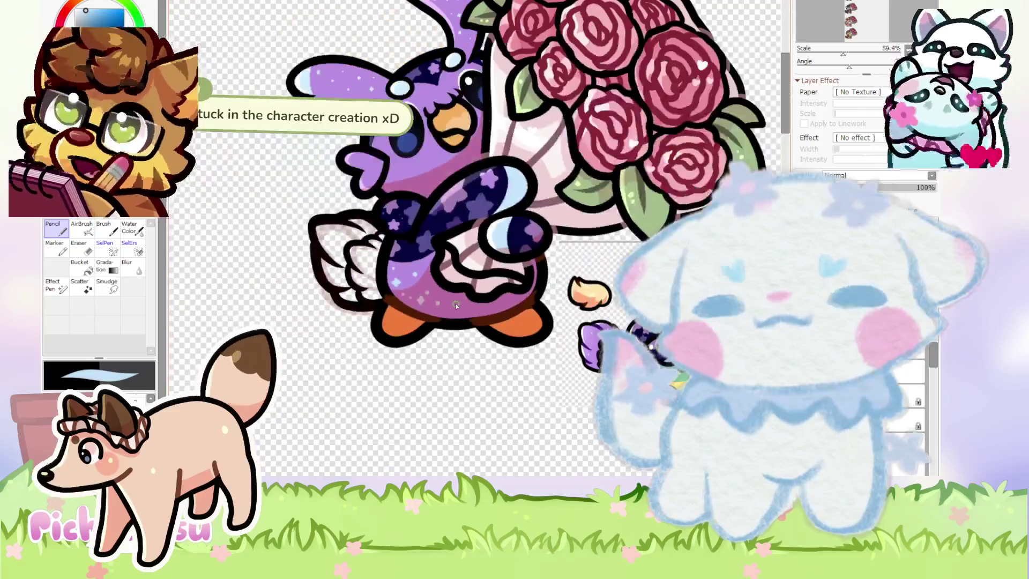
pyautogui.scroll(2, 432, 328)
pyautogui.scroll(1, 432, 328)
pyautogui.scroll(2, 471, 298)
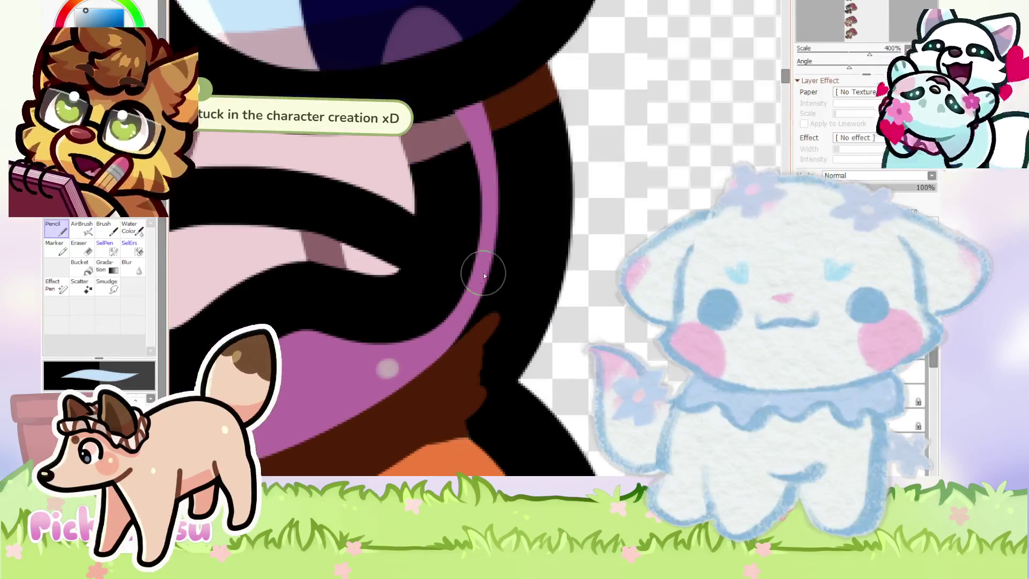
pyautogui.scroll(-2, 487, 231)
pyautogui.scroll(2, 481, 274)
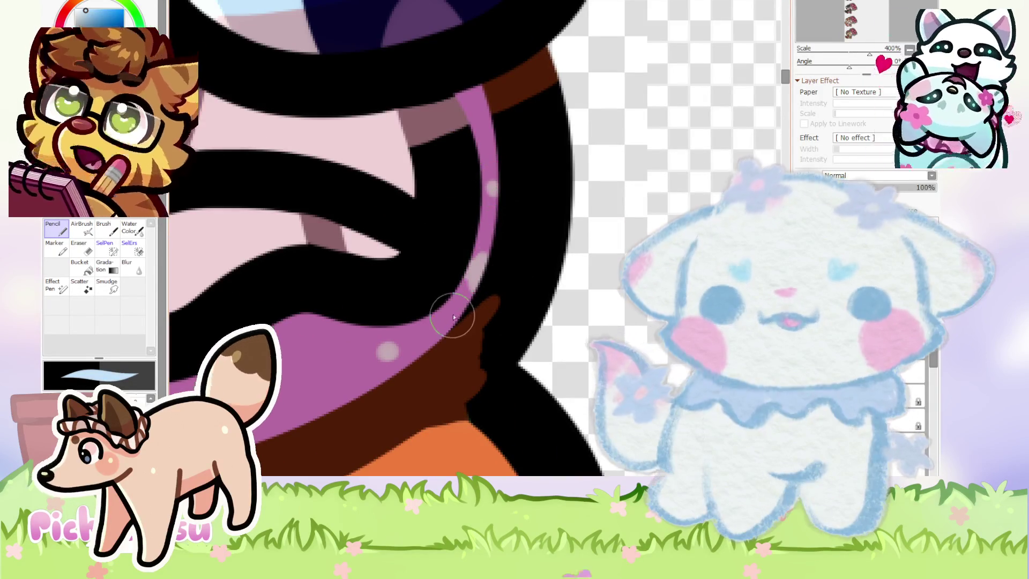
pyautogui.scroll(-2, 451, 319)
pyautogui.scroll(-2, 558, 291)
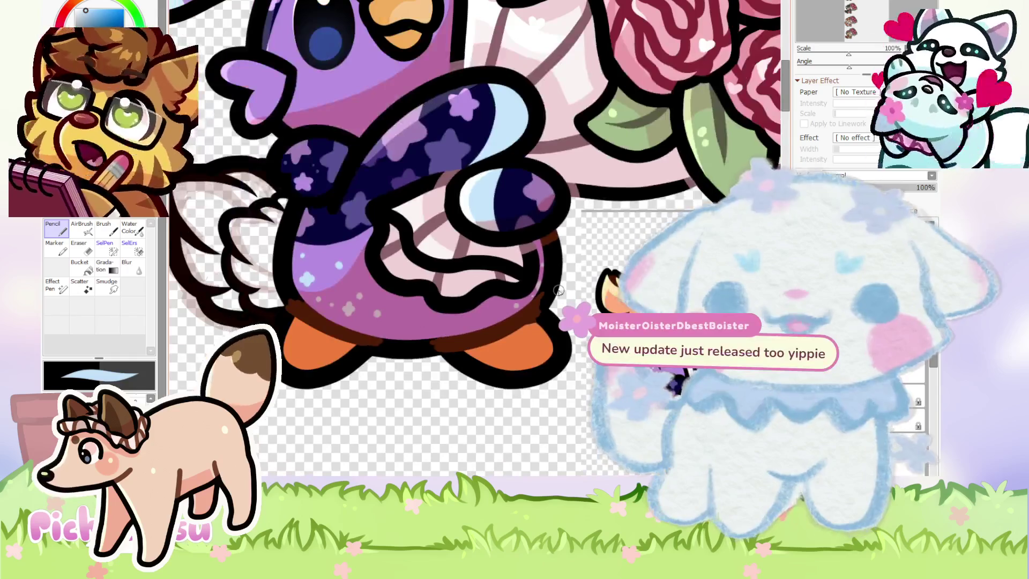
pyautogui.scroll(3, 558, 290)
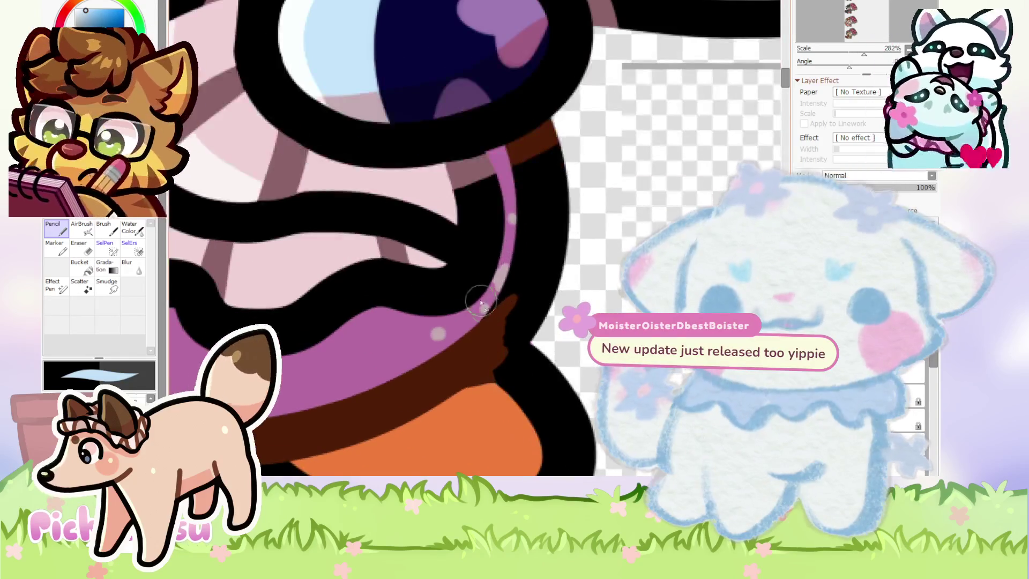
pyautogui.scroll(-4, 484, 309)
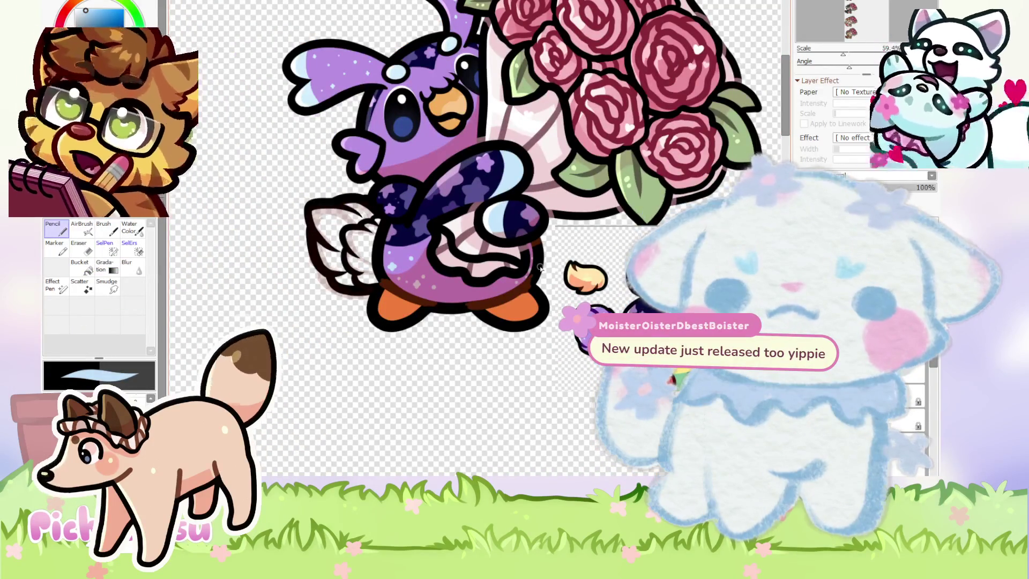
pyautogui.scroll(5, 615, 339)
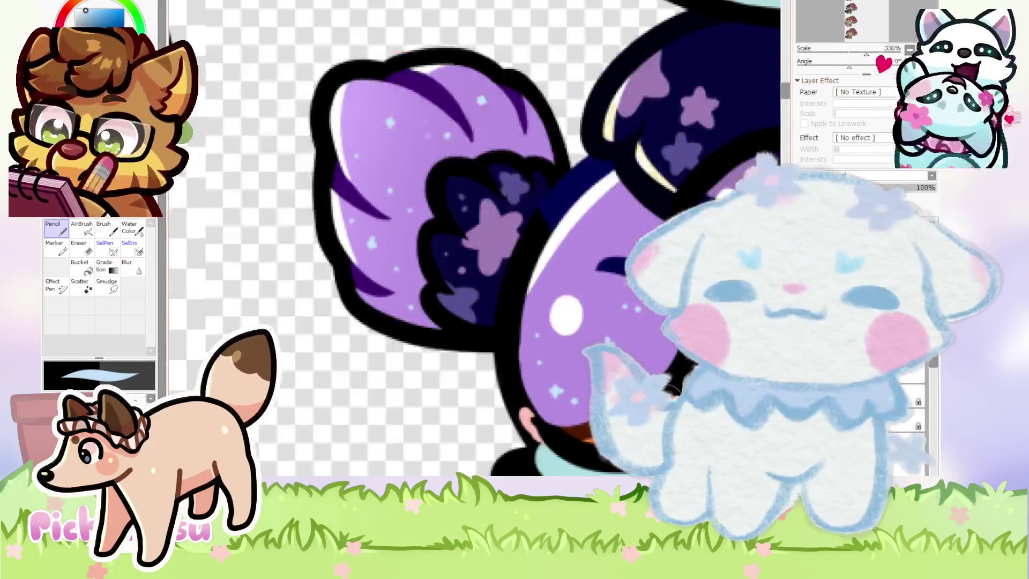
pyautogui.scroll(-4, 370, 363)
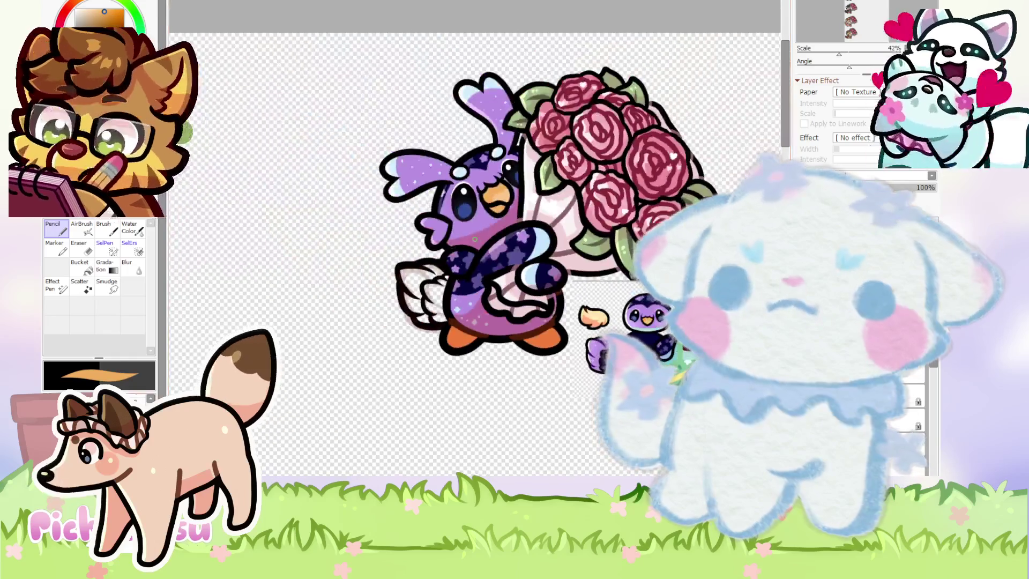
pyautogui.scroll(-2, 474, 239)
pyautogui.scroll(-2, 474, 239)
pyautogui.scroll(3, 518, 289)
pyautogui.scroll(3, 517, 289)
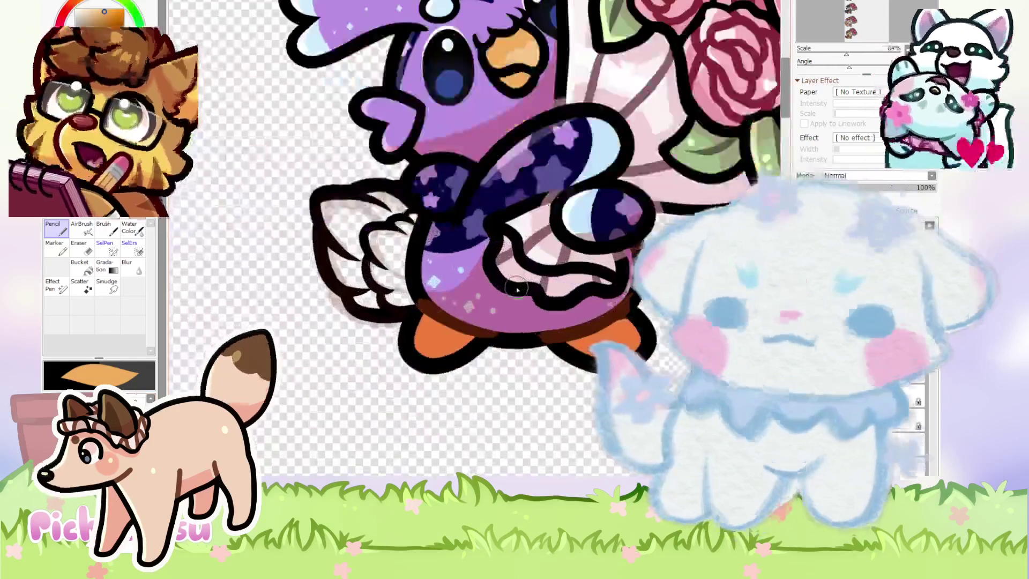
pyautogui.scroll(3, 441, 355)
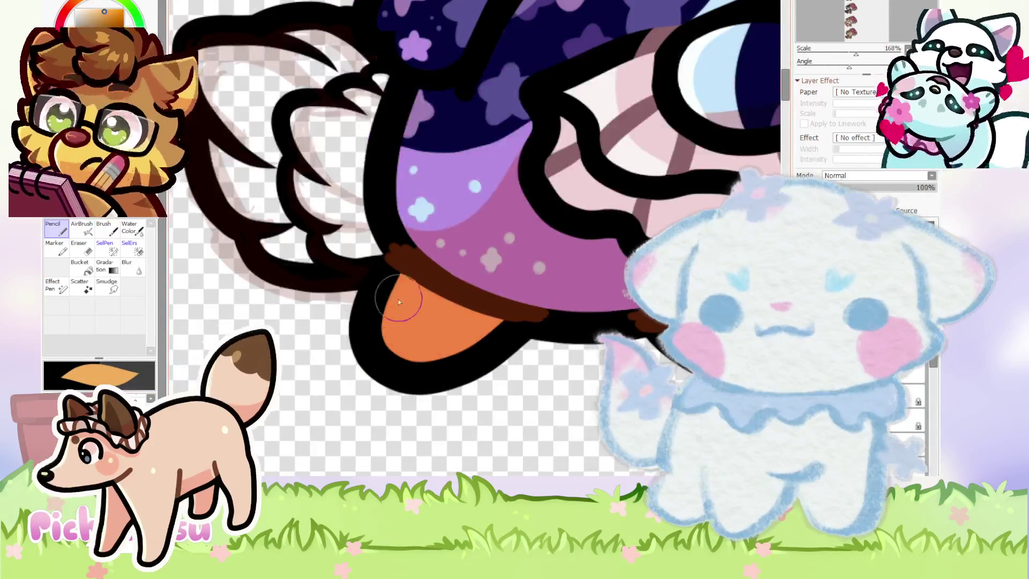
pyautogui.scroll(-3, 404, 297)
pyautogui.scroll(2, 482, 343)
pyautogui.scroll(1, 489, 350)
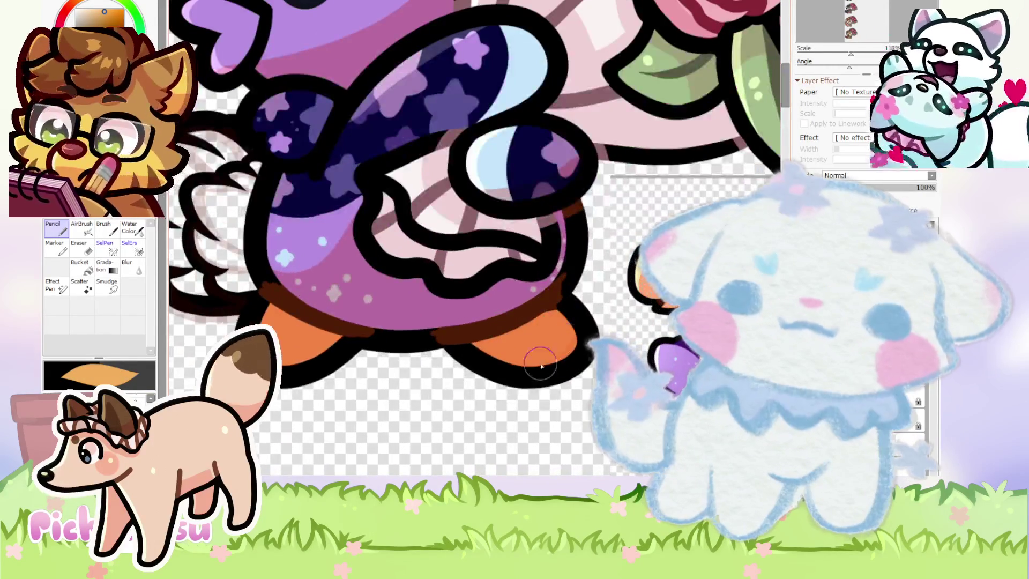
pyautogui.scroll(-3, 571, 341)
pyautogui.scroll(2, 600, 332)
pyautogui.scroll(2, 627, 324)
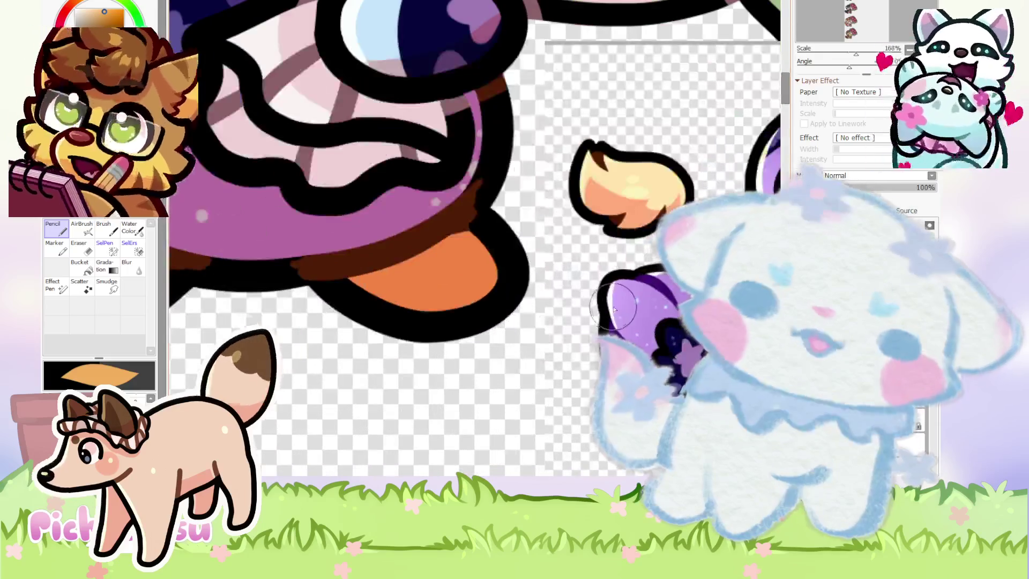
pyautogui.keyDown('alt'); pyautogui.click(631, 323); pyautogui.keyUp('alt')
pyautogui.scroll(-5, 631, 323)
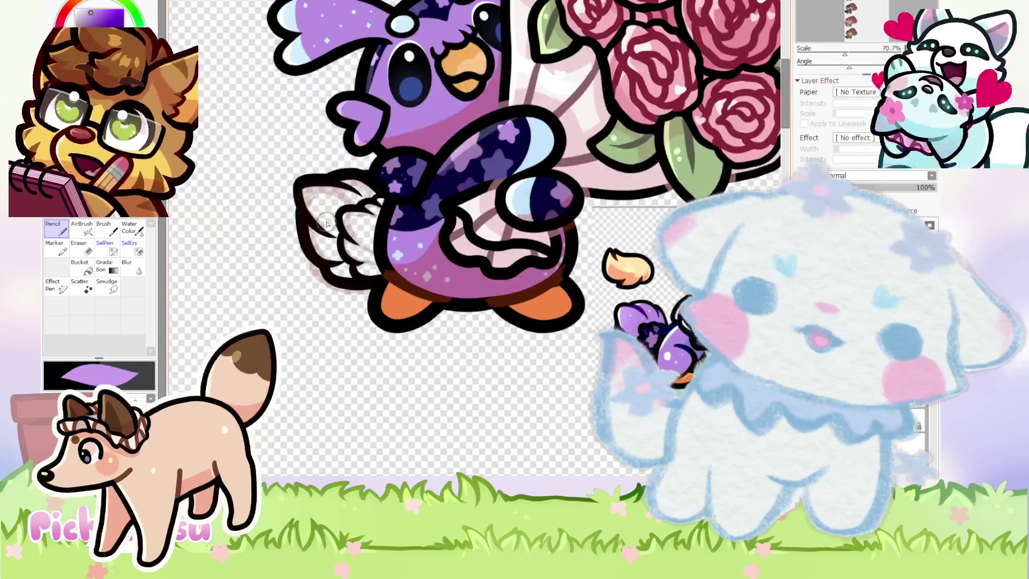
# Undo the pale peach fill behind the bird's wing.
pyautogui.scroll(1, 324, 225)
pyautogui.scroll(2, 311, 230)
pyautogui.scroll(1, 295, 235)
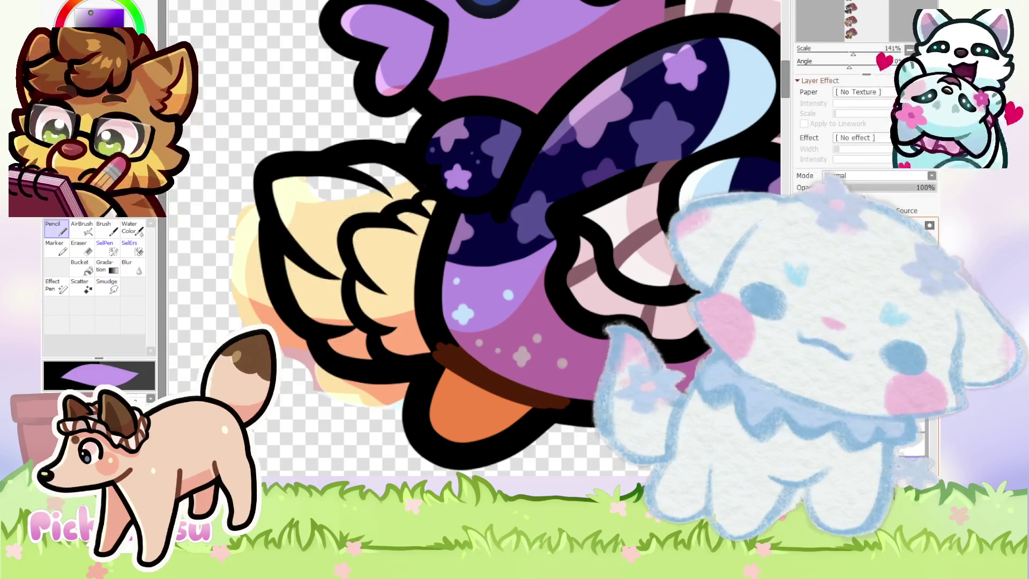
pyautogui.hotkey('ctrl', 'z')
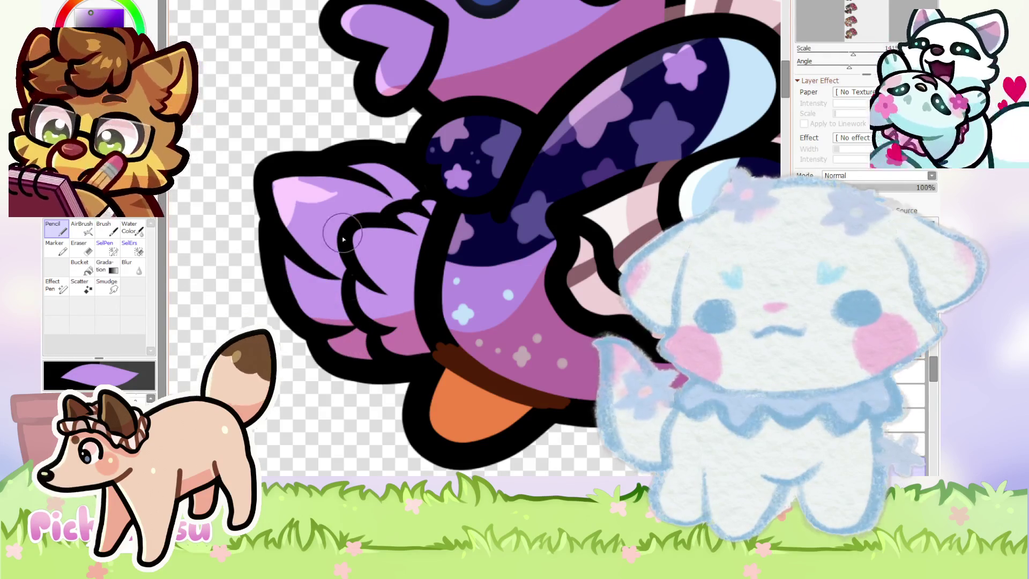
pyautogui.scroll(-3, 380, 258)
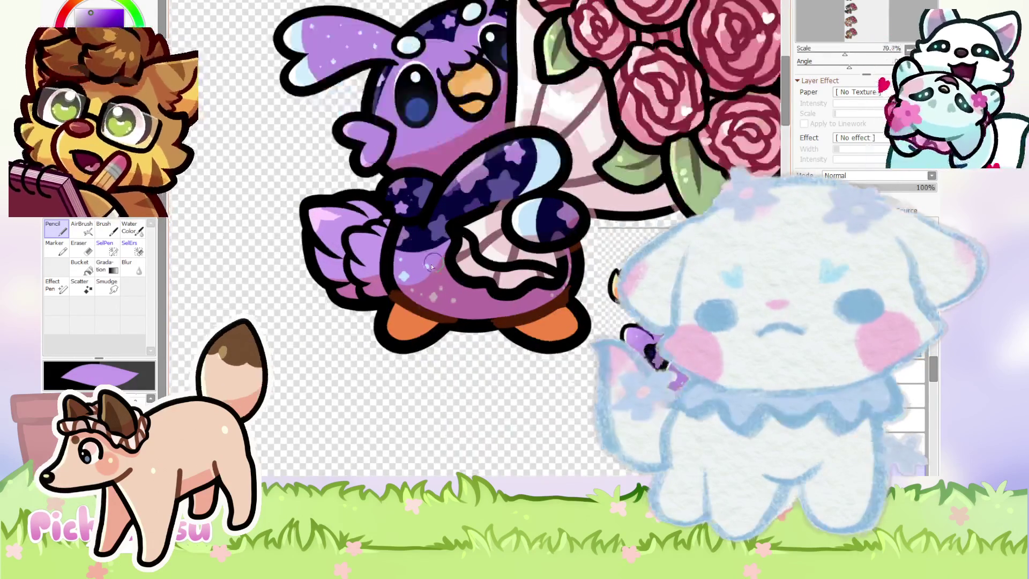
pyautogui.scroll(2, 539, 316)
pyautogui.scroll(-3, 386, 287)
# Pick light blue for the sparkle dots and zoom across the wing feathers.
pyautogui.keyDown('alt'); pyautogui.click(386, 287); pyautogui.keyUp('alt')
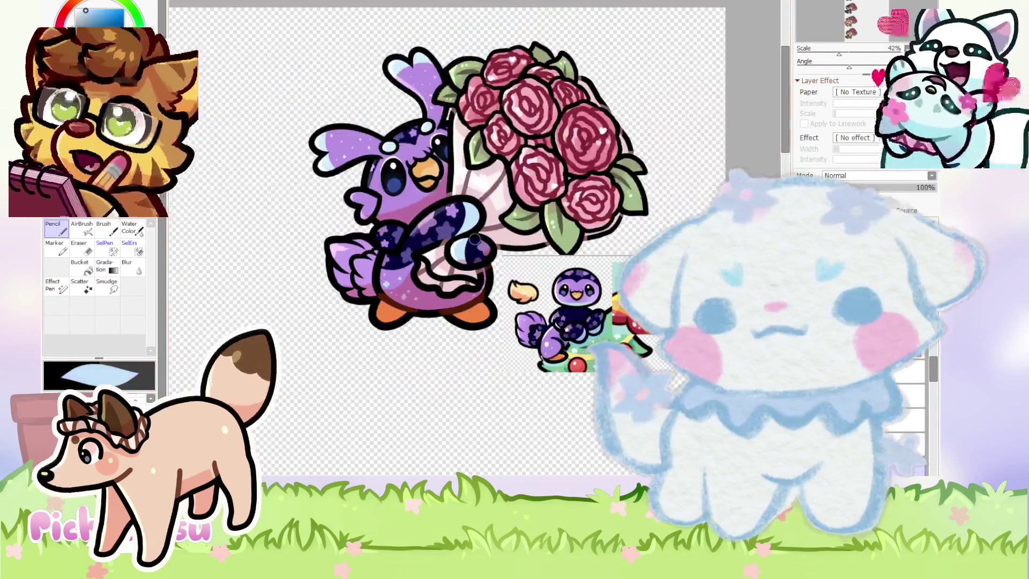
pyautogui.scroll(4, 343, 256)
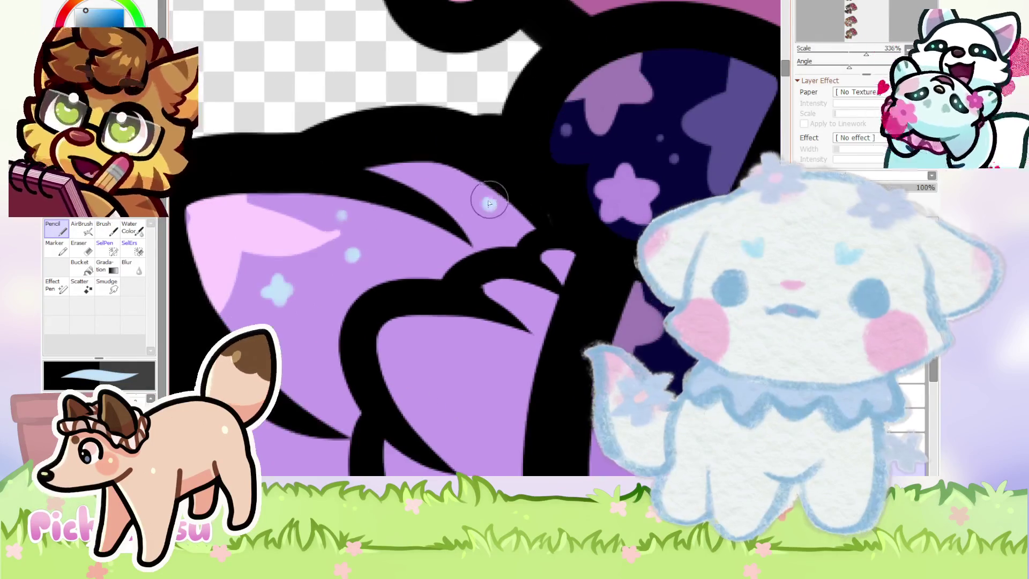
pyautogui.scroll(-2, 490, 202)
pyautogui.scroll(2, 395, 248)
pyautogui.scroll(2, 378, 226)
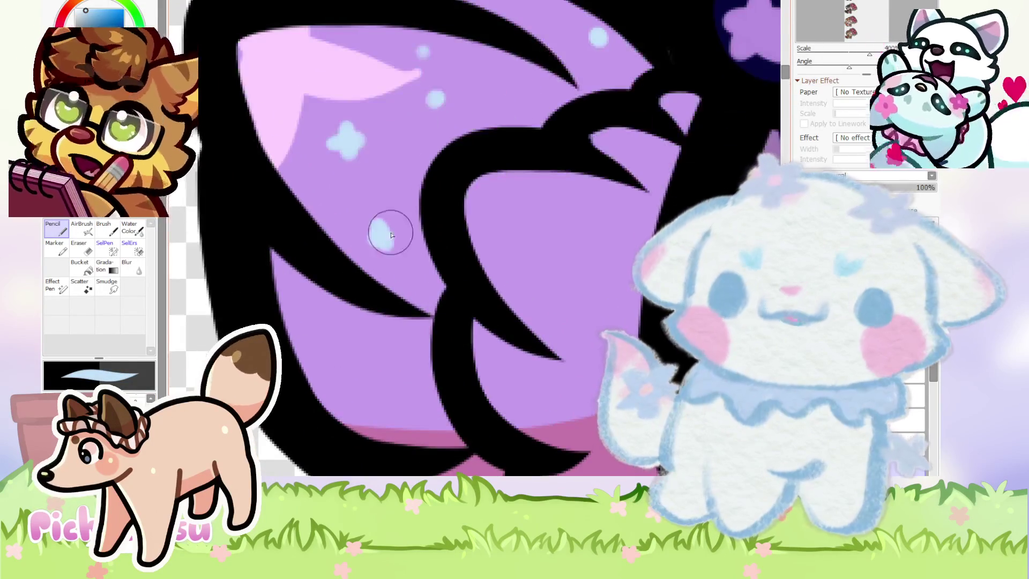
pyautogui.scroll(-2, 389, 237)
pyautogui.scroll(2, 391, 260)
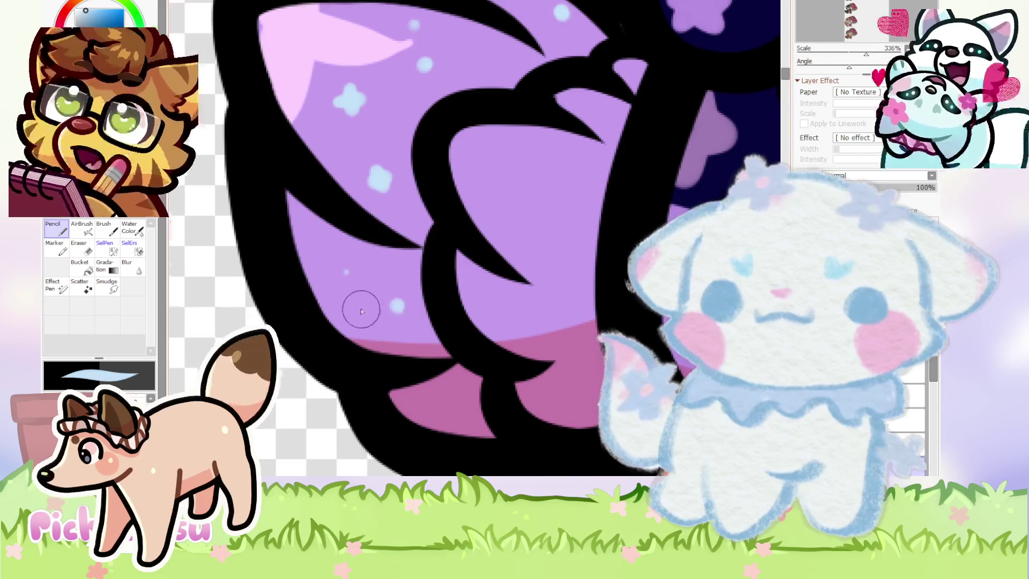
pyautogui.scroll(1, 367, 313)
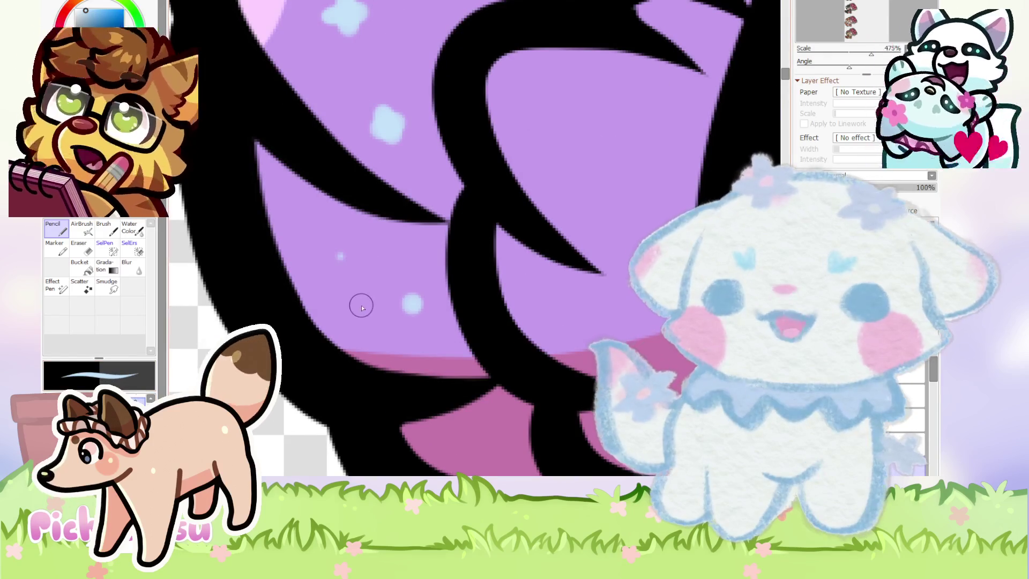
pyautogui.scroll(-1, 384, 322)
pyautogui.scroll(-5, 470, 417)
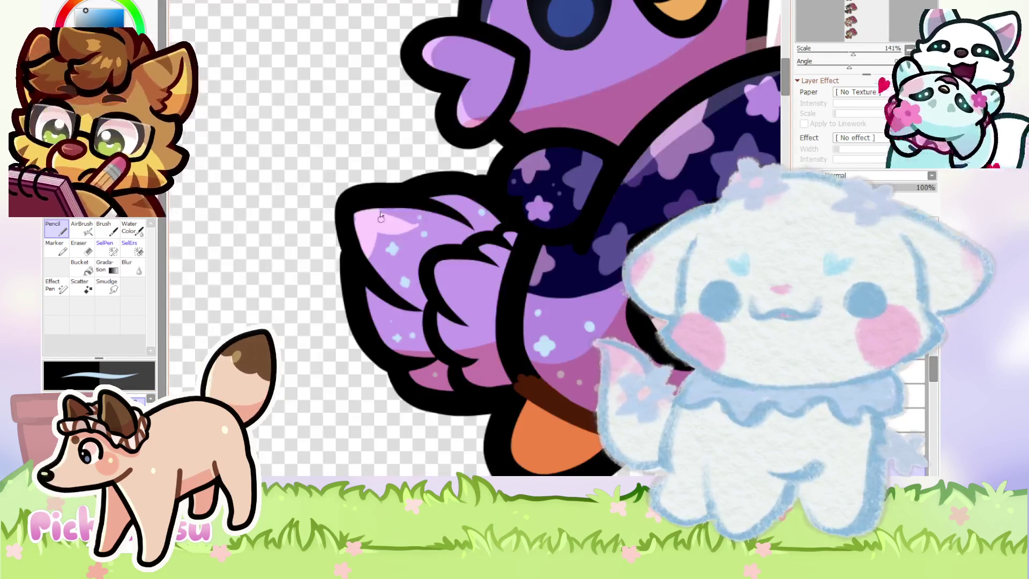
pyautogui.scroll(4, 370, 261)
pyautogui.scroll(4, 358, 192)
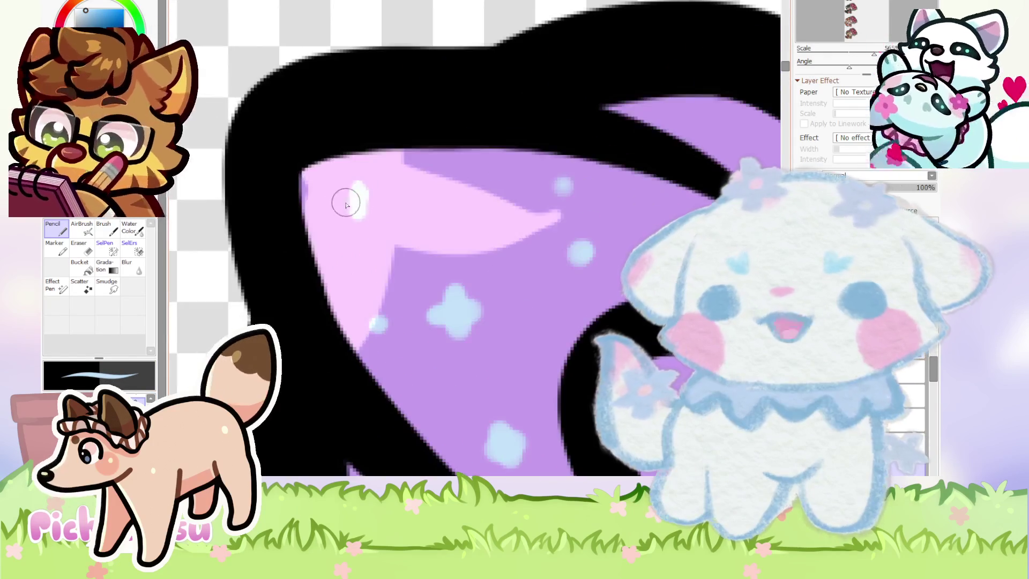
pyautogui.scroll(-10, 357, 179)
pyautogui.scroll(2, 378, 156)
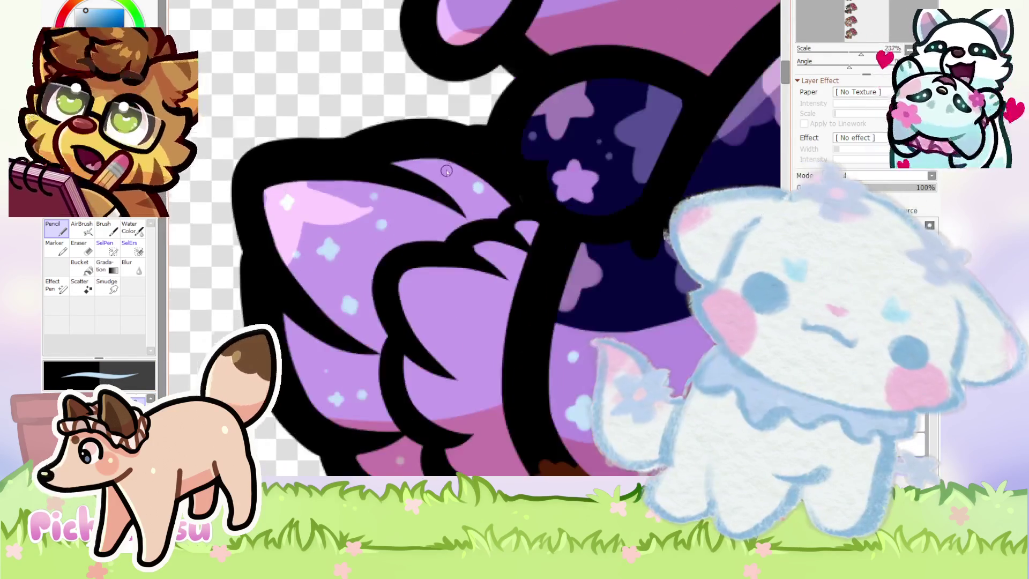
pyautogui.scroll(2, 400, 163)
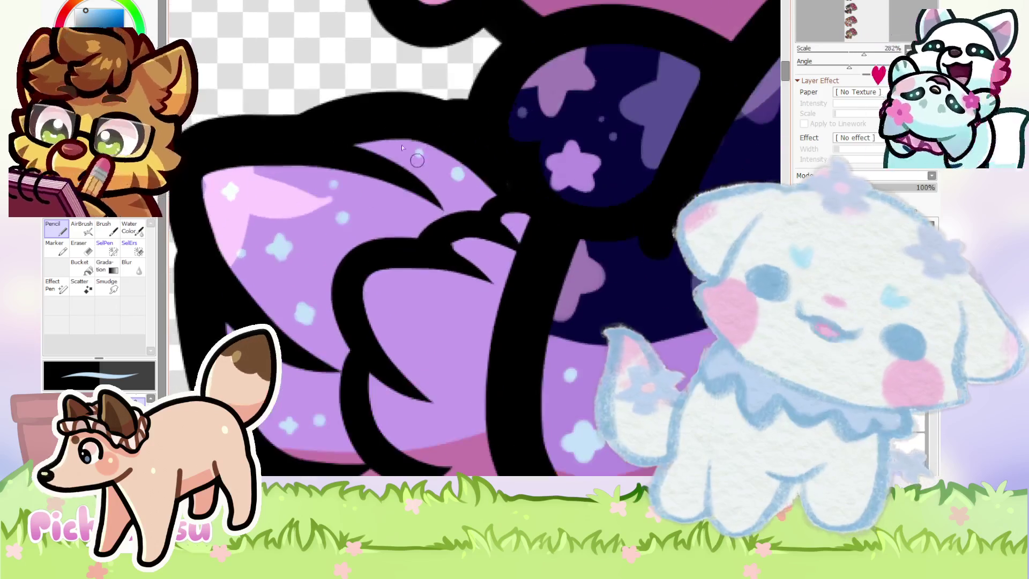
pyautogui.scroll(1, 381, 186)
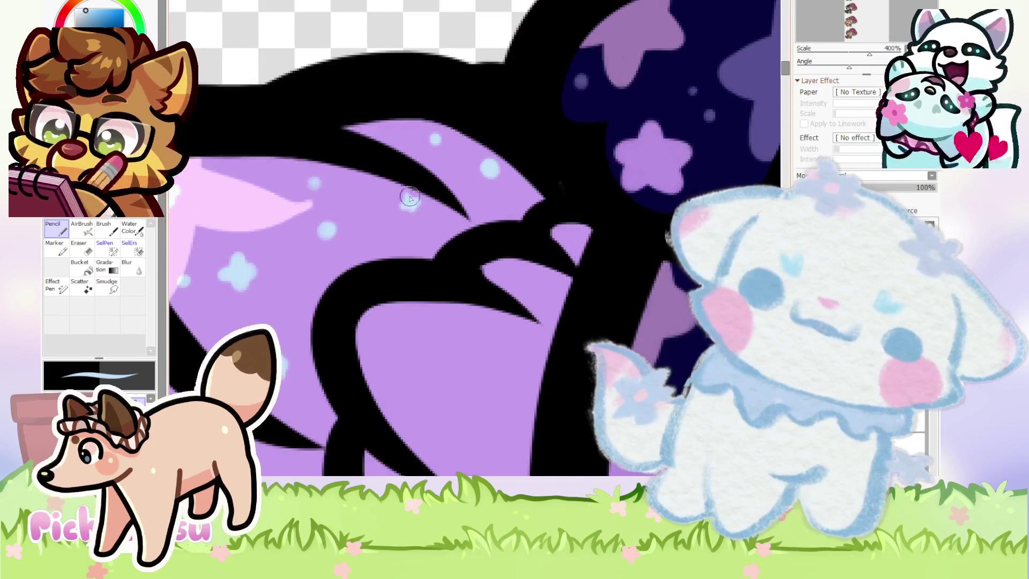
pyautogui.scroll(-5, 413, 201)
# Airbrush a soft light purple glow onto the bird's wing tip.
pyautogui.press('a')
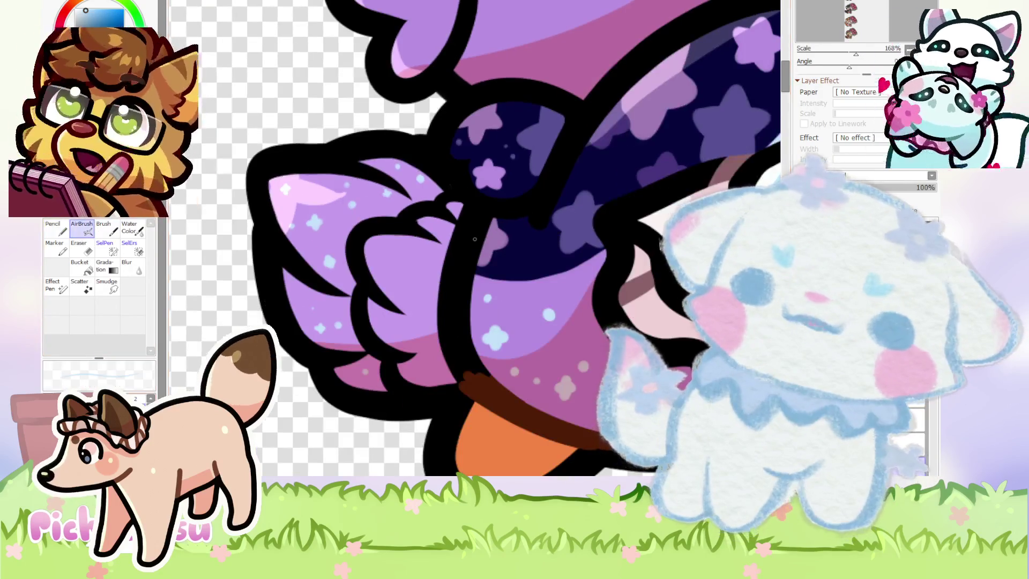
pyautogui.click(86, 9)
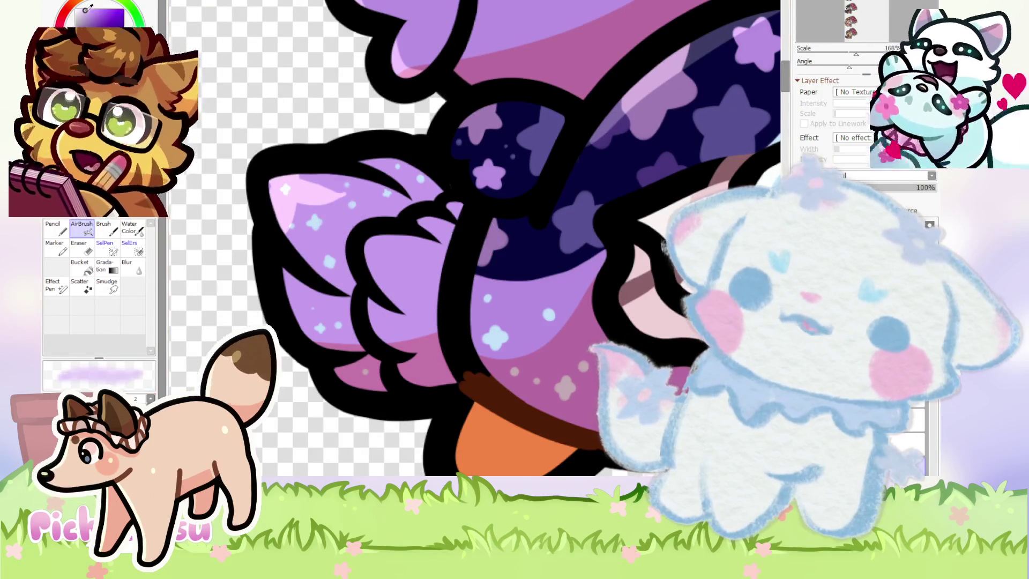
pyautogui.moveTo(349, 191); pyautogui.dragTo(303, 231)
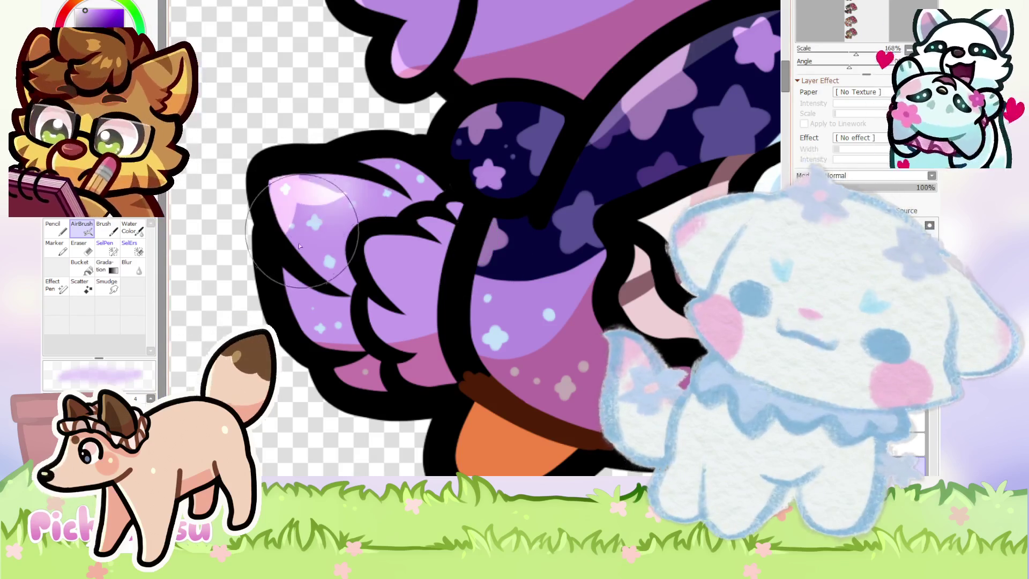
pyautogui.scroll(-2, 303, 231)
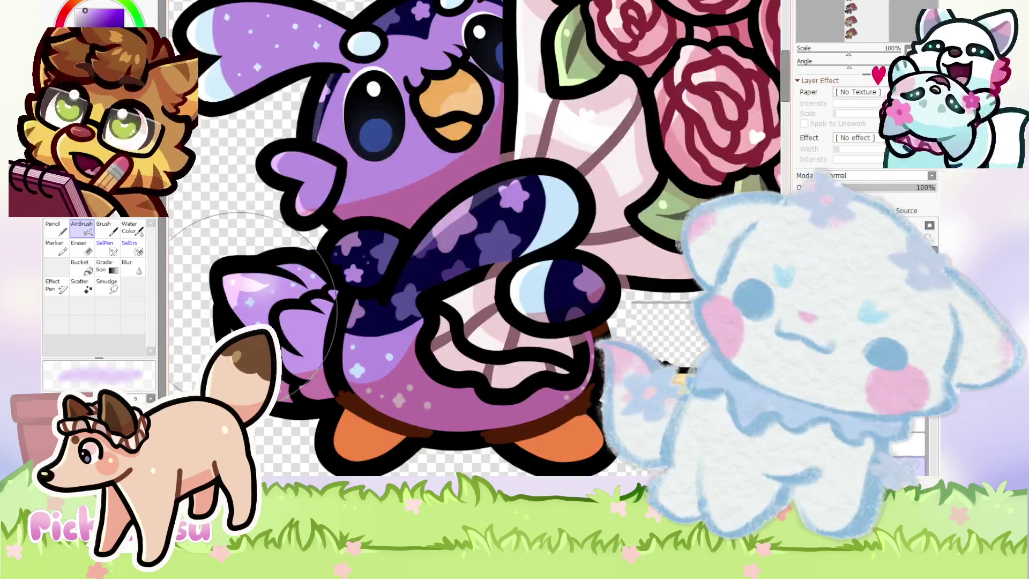
pyautogui.scroll(-1, 322, 321)
pyautogui.scroll(2, 382, 313)
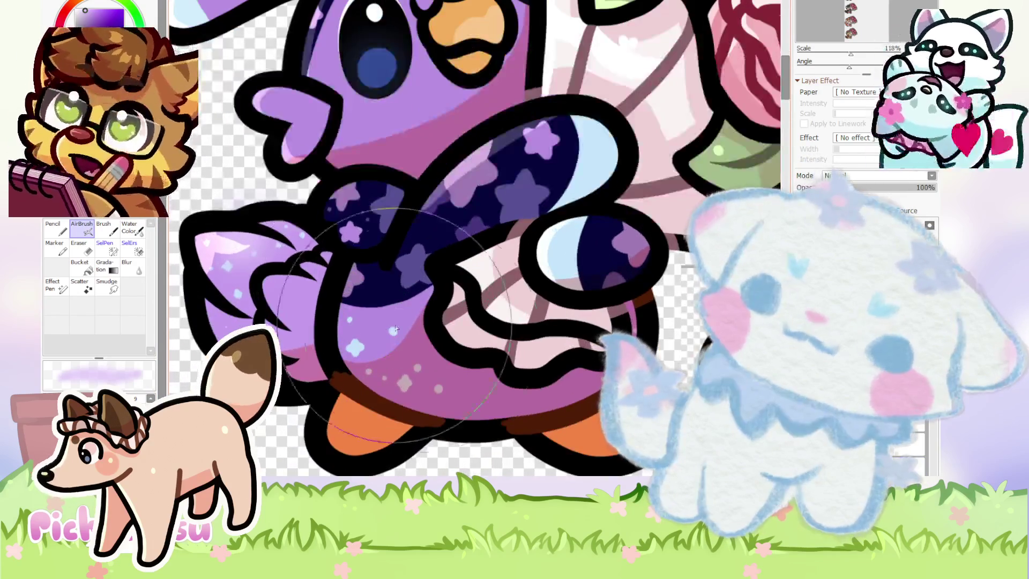
pyautogui.scroll(-2, 323, 266)
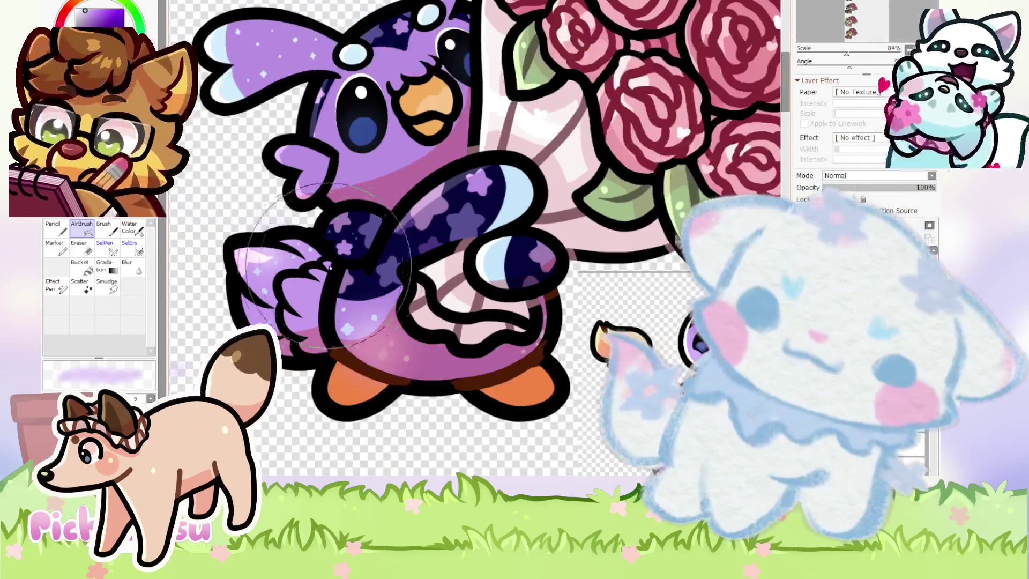
pyautogui.scroll(-2, 323, 268)
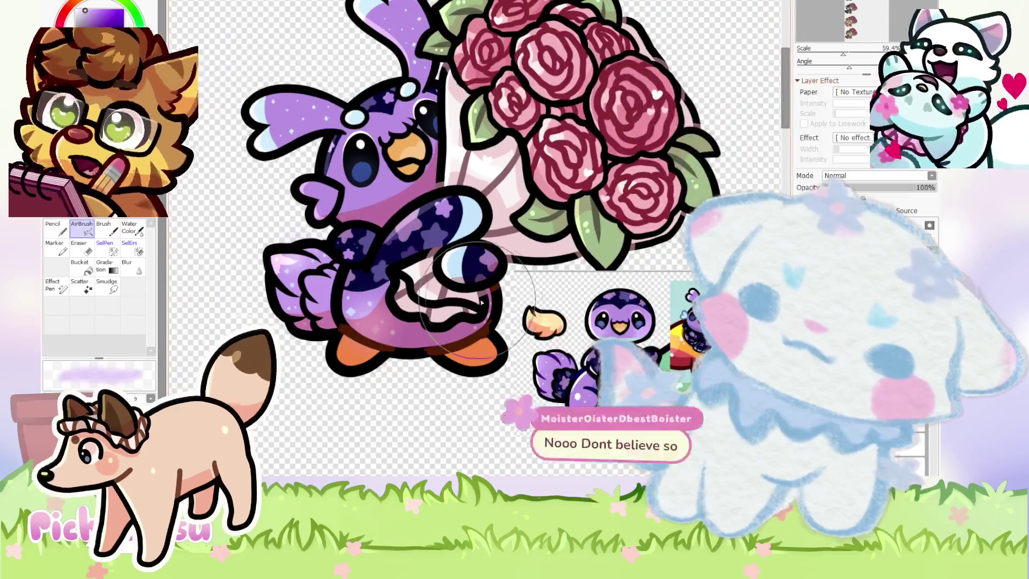
pyautogui.scroll(2, 608, 399)
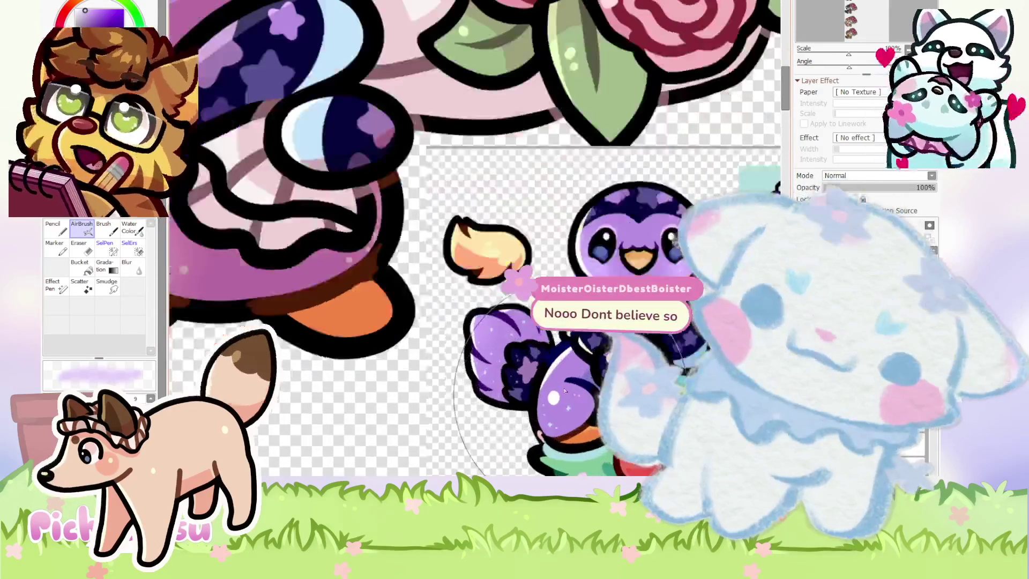
pyautogui.scroll(-1, 313, 298)
pyautogui.scroll(2, 429, 322)
pyautogui.scroll(3, 549, 363)
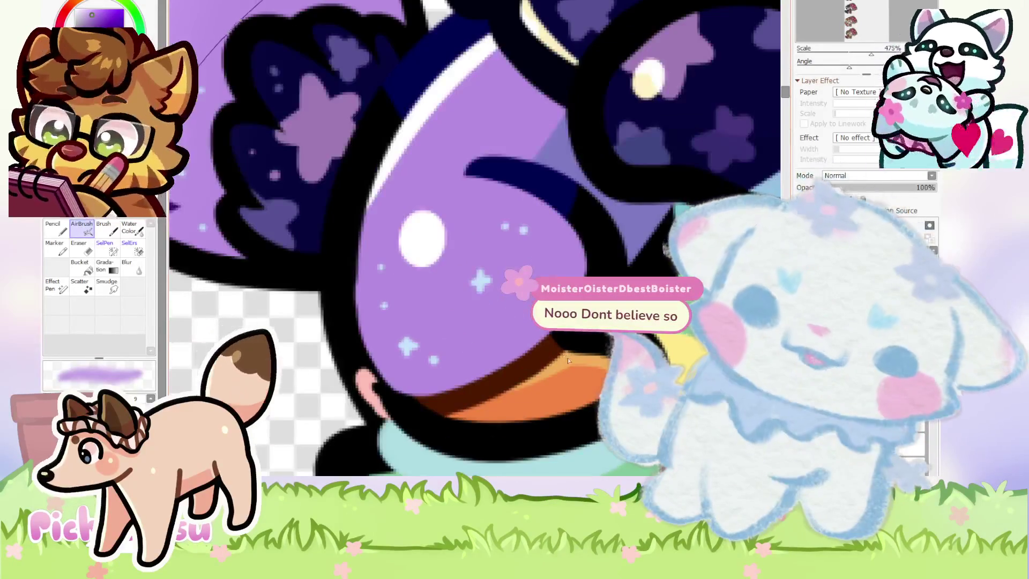
pyautogui.scroll(-4, 550, 363)
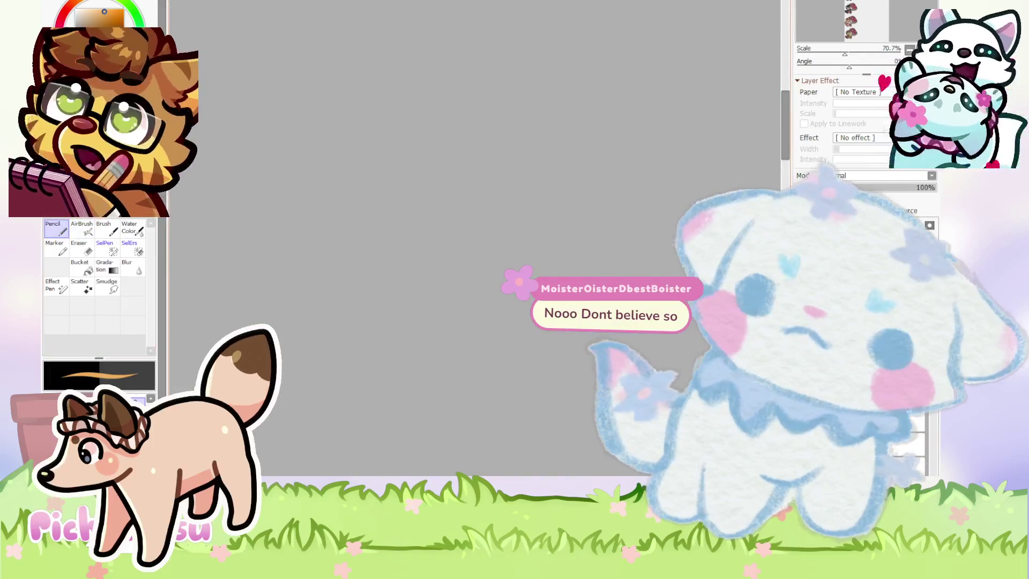
pyautogui.scroll(1, 459, 393)
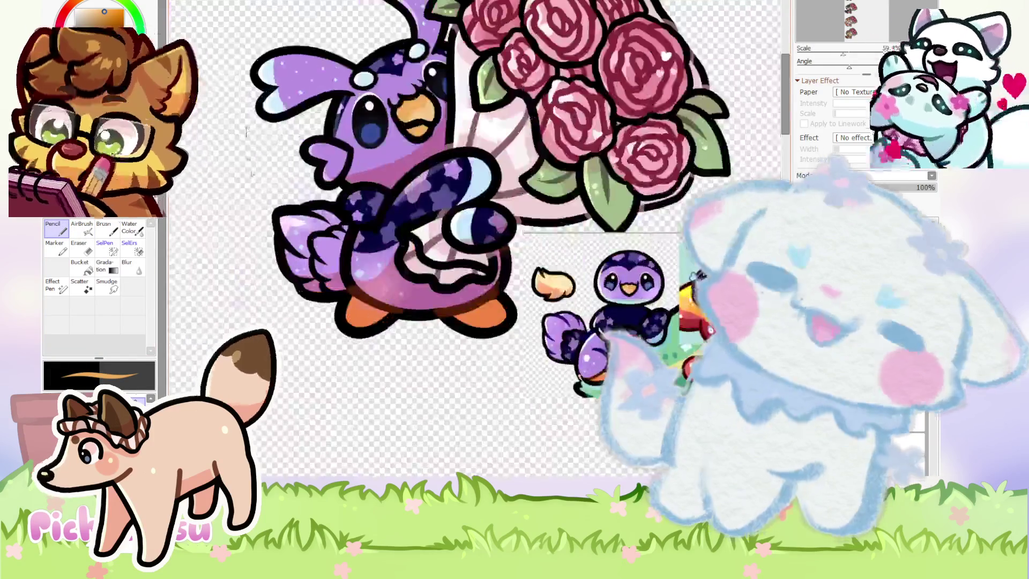
pyautogui.scroll(2, 475, 239)
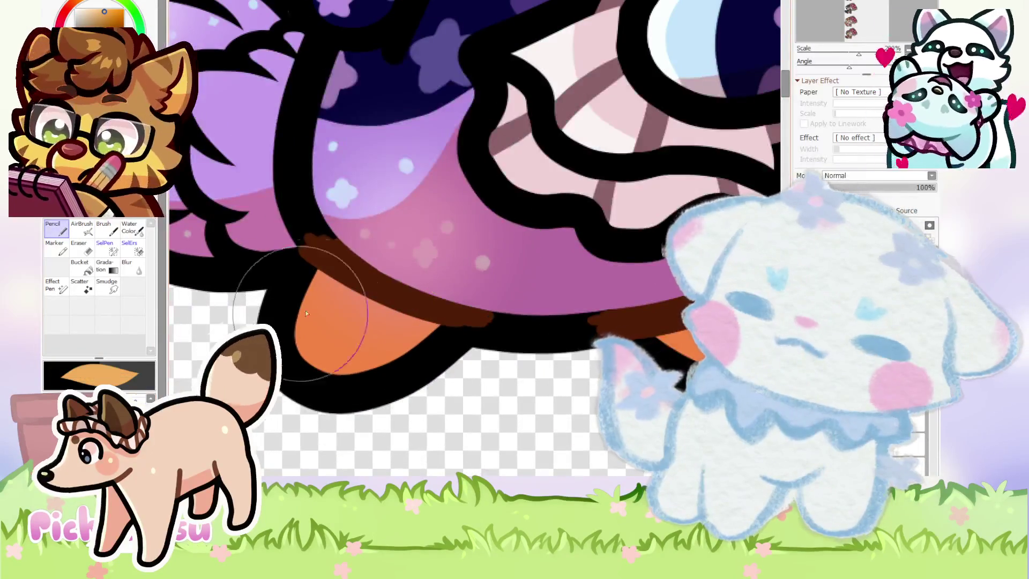
# Enlarge the brush and paint dark navy shading into the inner wing feathers.
pyautogui.press(']')
pyautogui.press(']')
pyautogui.press(']')
pyautogui.press(']')
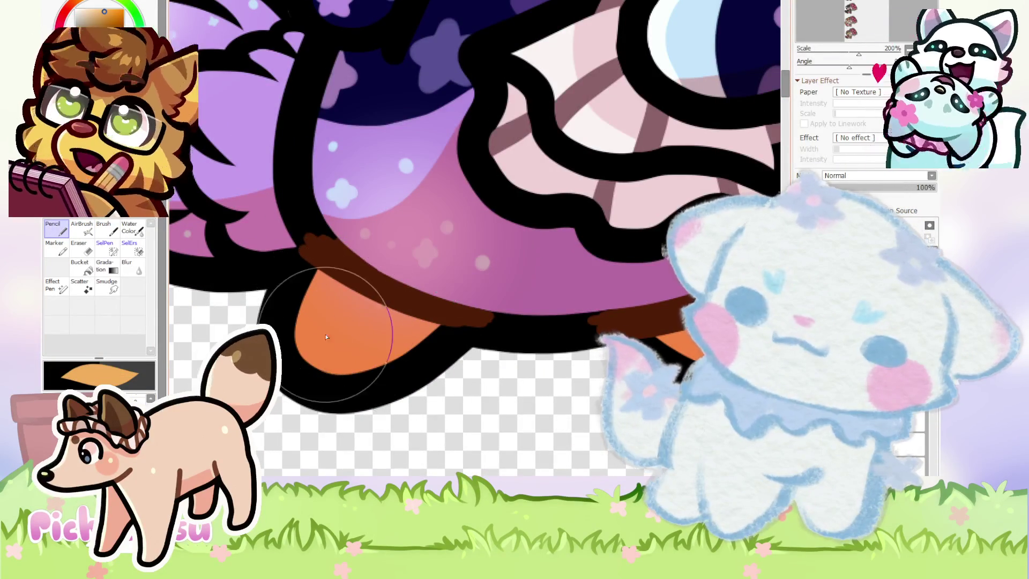
pyautogui.scroll(-2, 354, 322)
pyautogui.scroll(2, 375, 321)
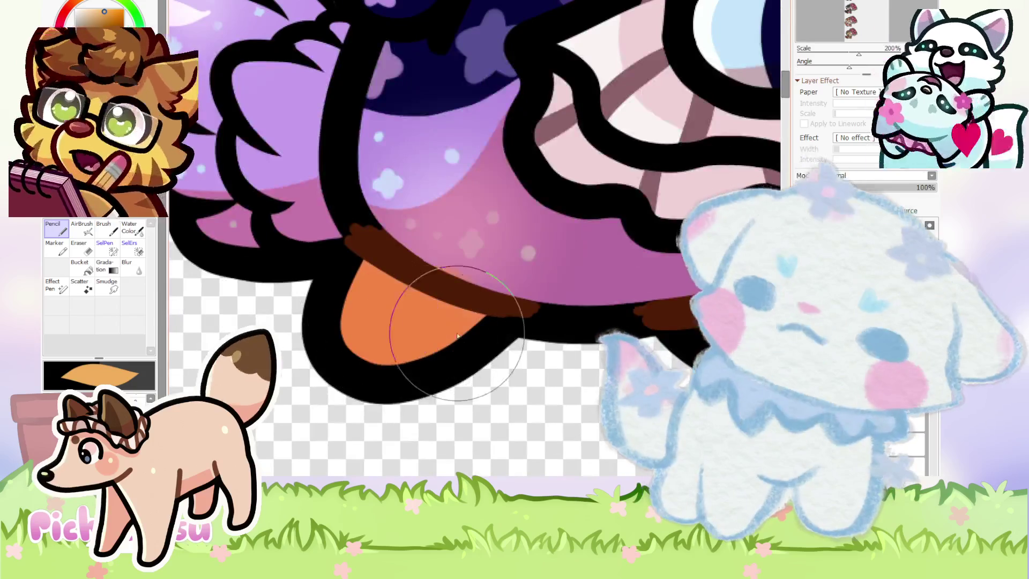
pyautogui.scroll(-1, 408, 328)
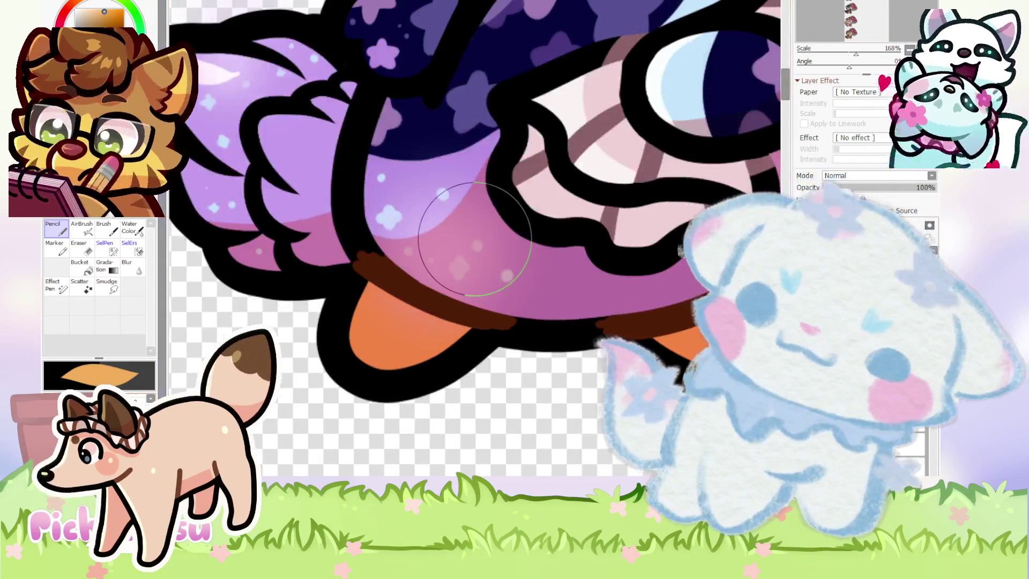
pyautogui.scroll(1, 395, 299)
pyautogui.scroll(1, 340, 276)
pyautogui.scroll(1, 487, 332)
pyautogui.scroll(-6, 487, 333)
pyautogui.scroll(-3, 375, 300)
pyautogui.scroll(3, 307, 266)
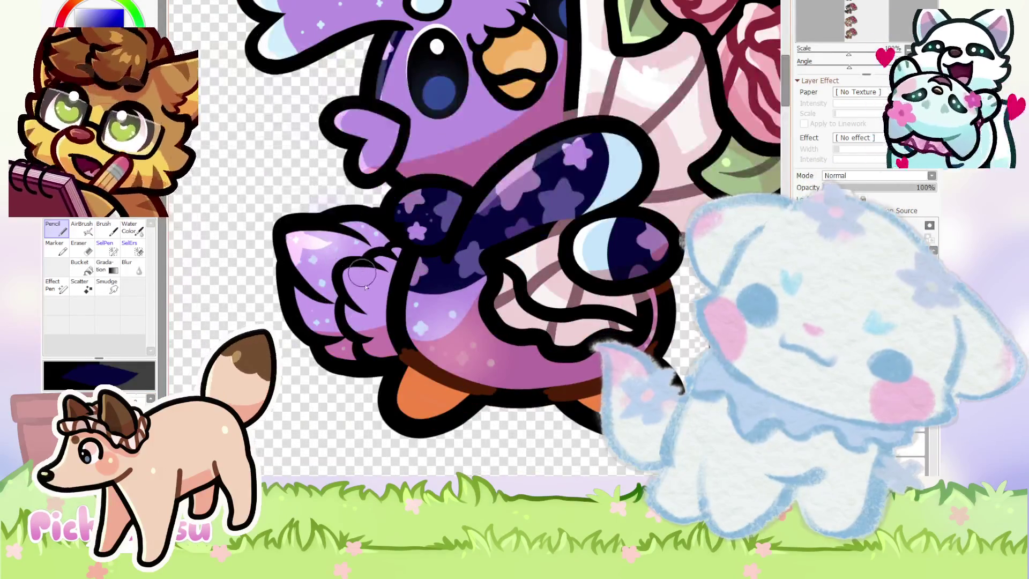
pyautogui.scroll(3, 363, 316)
pyautogui.moveTo(384, 279)
pyautogui.mouseDown()
pyautogui.moveTo(420, 202)
pyautogui.moveTo(352, 287)
pyautogui.moveTo(360, 328)
pyautogui.moveTo(384, 353)
pyautogui.moveTo(395, 345)
pyautogui.mouseUp()
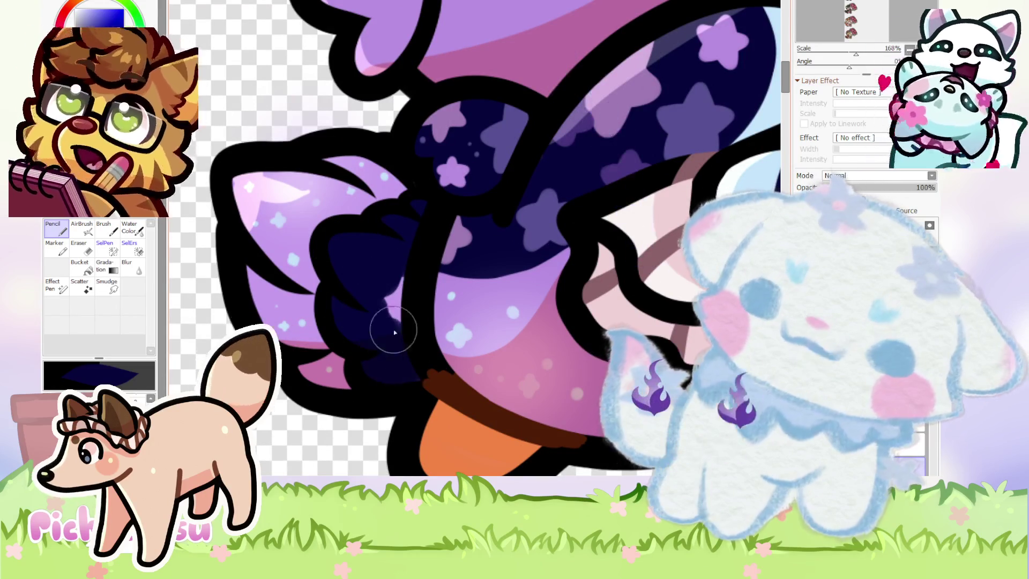
pyautogui.scroll(-4, 475, 239)
pyautogui.scroll(2, 289, 296)
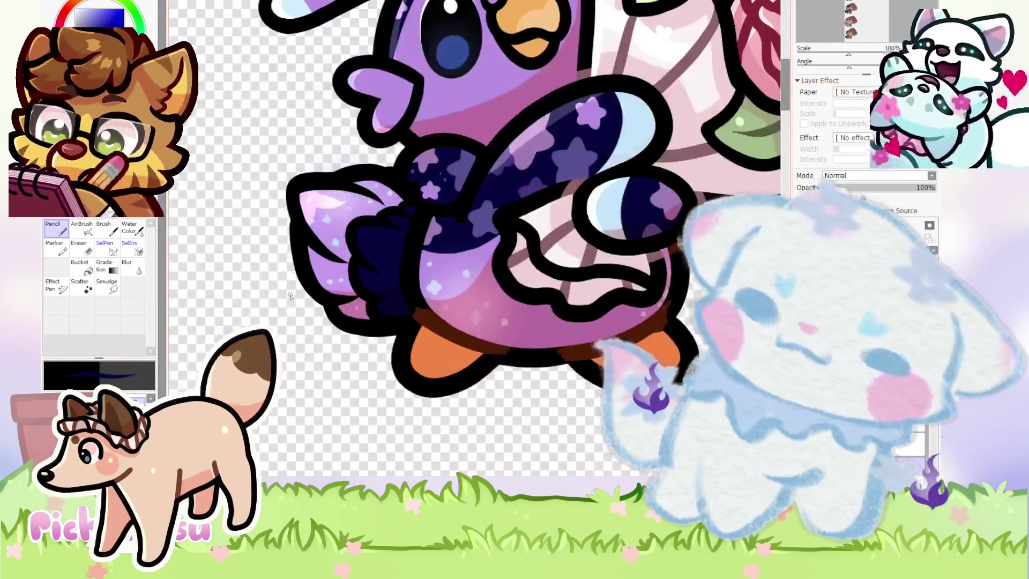
# Fill a lavender star shape on the bird's dark wing, undoing one stroke to restore it.
pyautogui.scroll(1, 434, 232)
pyautogui.scroll(2, 408, 253)
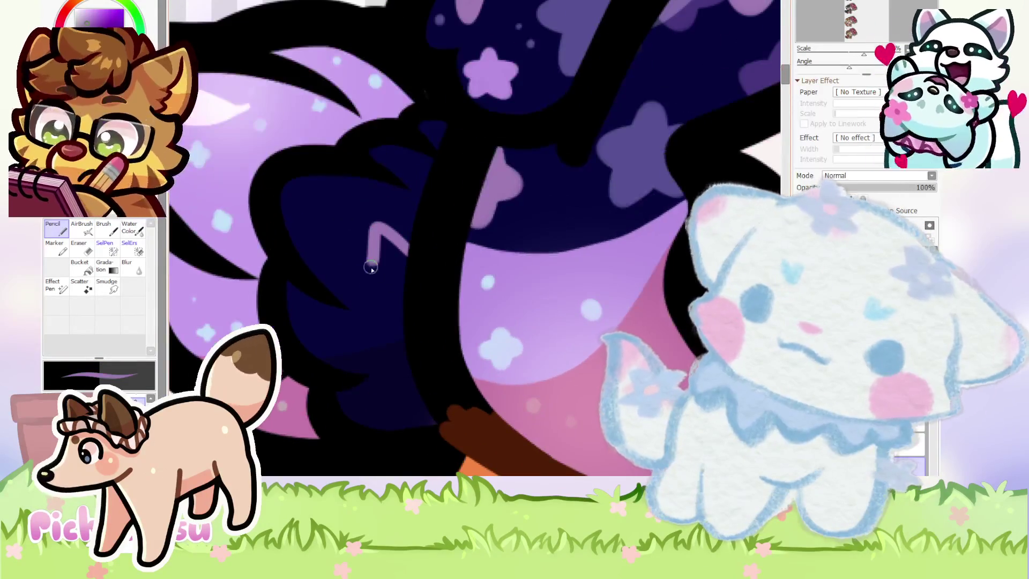
pyautogui.moveTo(402, 260); pyautogui.dragTo(383, 236)
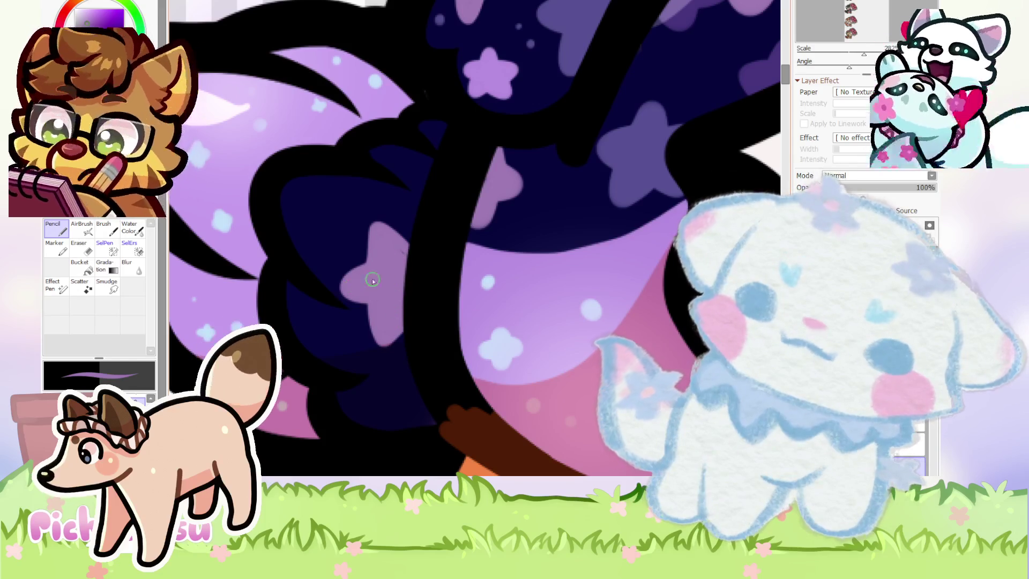
pyautogui.scroll(-3, 400, 248)
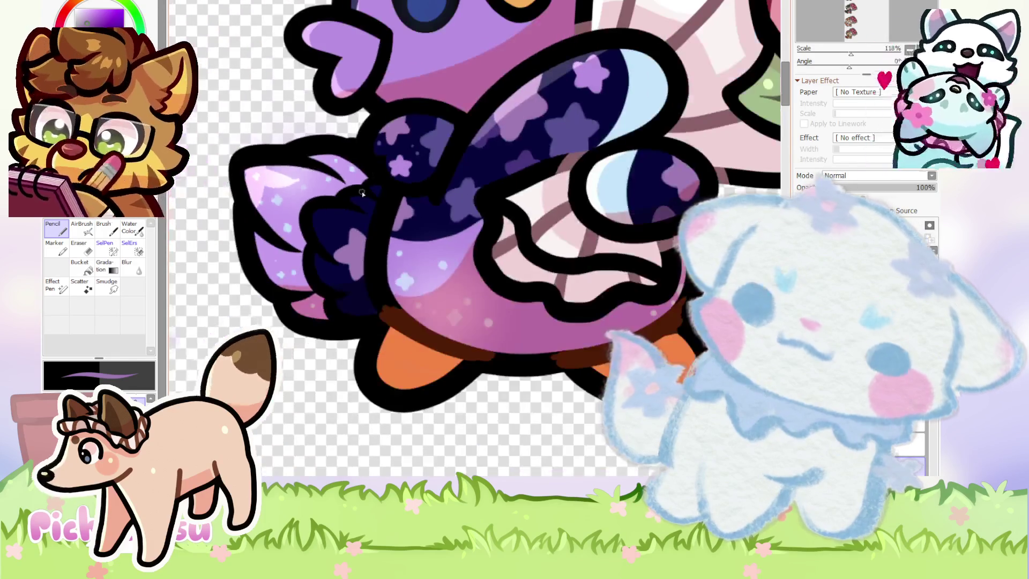
pyautogui.scroll(2, 397, 209)
pyautogui.scroll(1, 386, 214)
pyautogui.scroll(1, 375, 236)
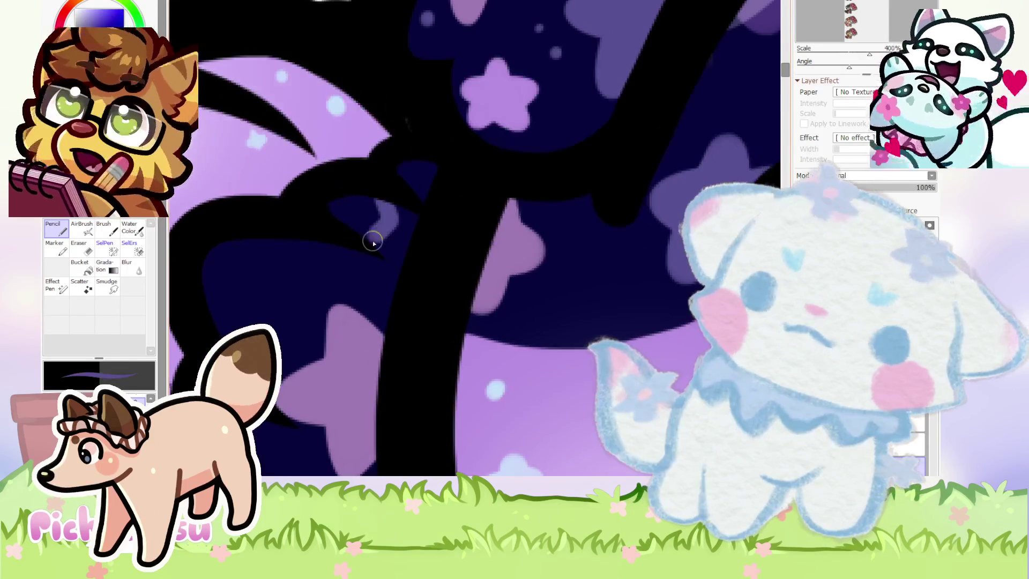
pyautogui.scroll(-3, 403, 206)
pyautogui.scroll(2, 391, 184)
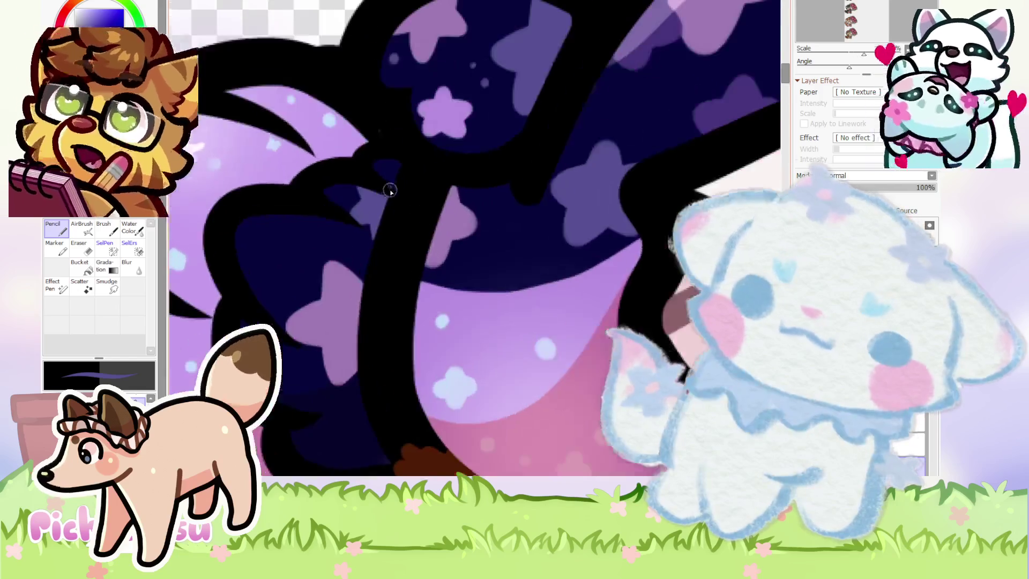
pyautogui.scroll(-1, 359, 181)
pyautogui.scroll(1, 356, 180)
pyautogui.scroll(1, 329, 177)
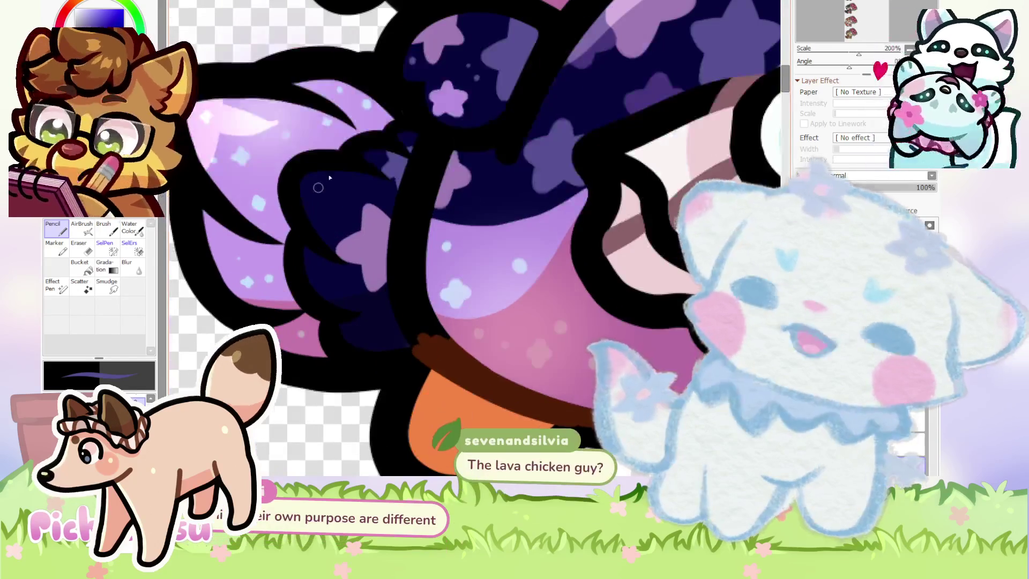
pyautogui.scroll(2, 354, 164)
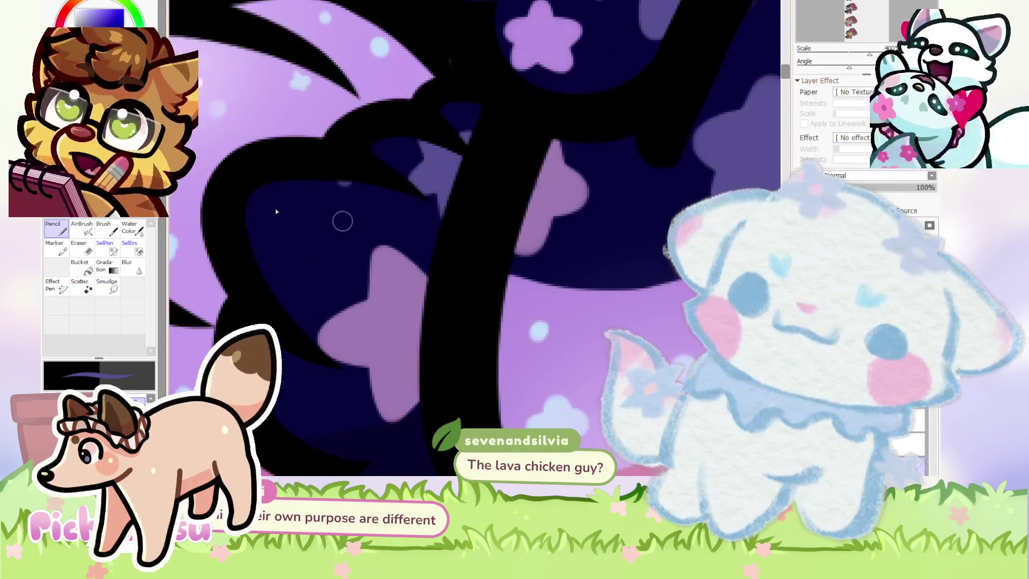
pyautogui.hotkey('ctrl', 'z')
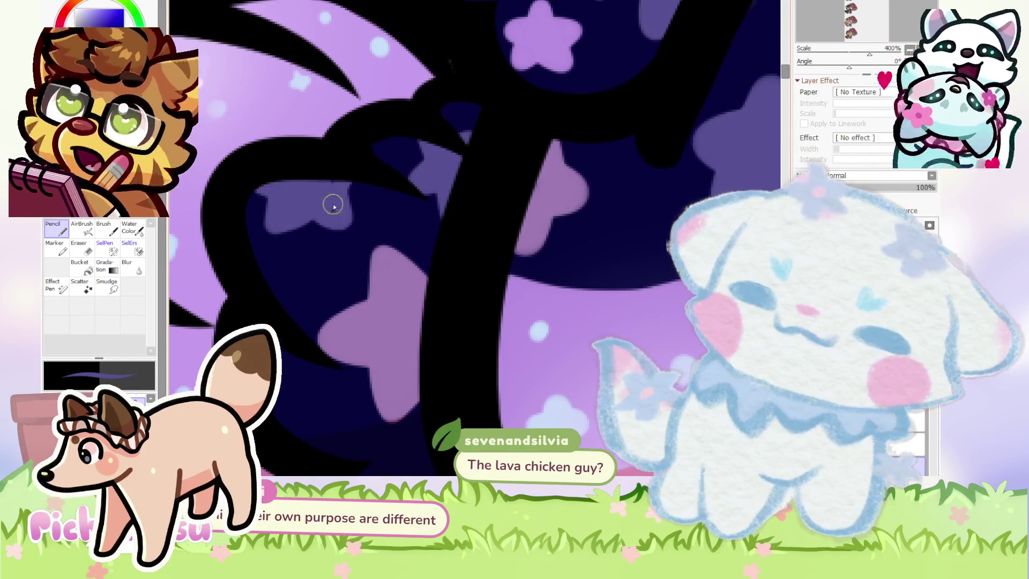
pyautogui.scroll(-4, 333, 178)
pyautogui.scroll(1, 353, 177)
pyautogui.scroll(2, 370, 176)
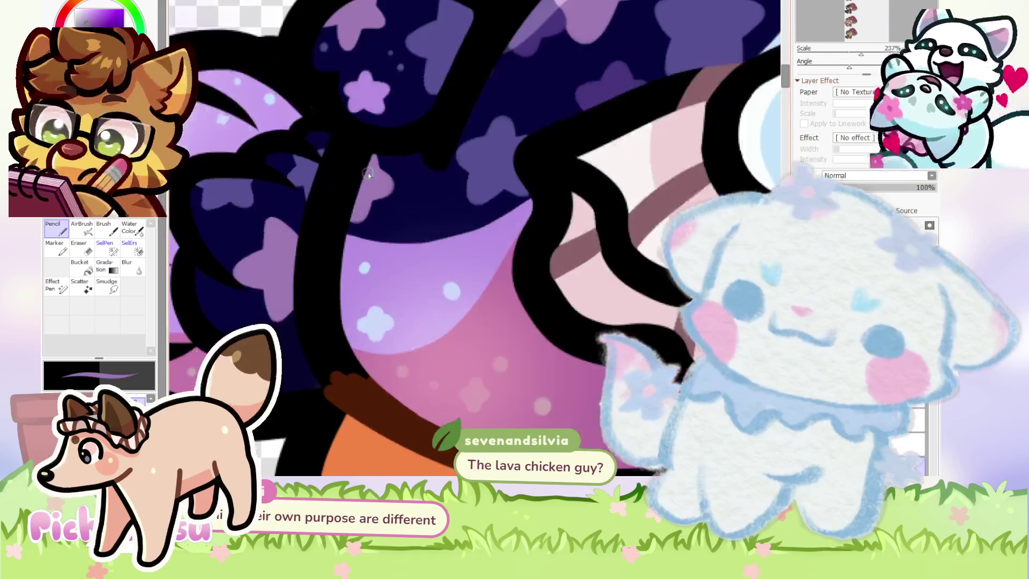
pyautogui.scroll(2, 384, 175)
pyautogui.scroll(-4, 391, 185)
pyautogui.scroll(-2, 381, 175)
pyautogui.scroll(3, 373, 166)
pyautogui.scroll(-1, 413, 182)
pyautogui.scroll(-1, 343, 164)
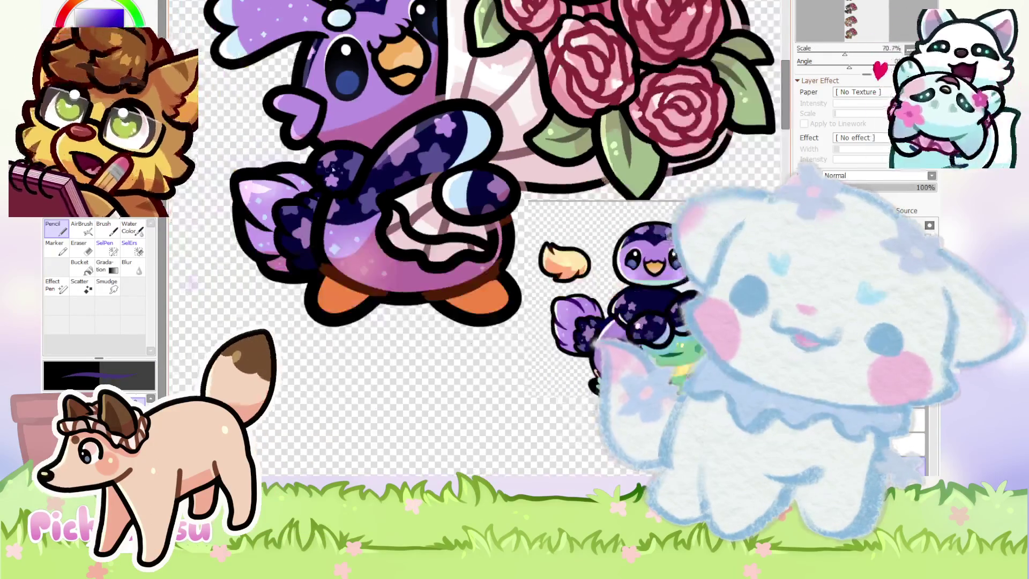
pyautogui.scroll(5, 283, 247)
pyautogui.scroll(-2, 329, 246)
pyautogui.scroll(2, 331, 230)
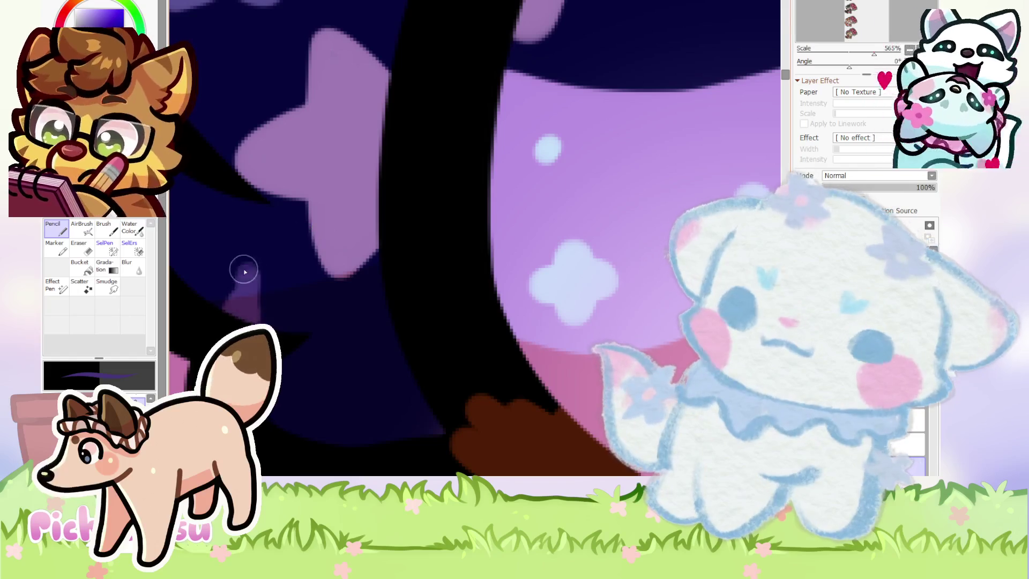
# Paint a lighter lavender patch on the dark wing and check it at different zooms.
pyautogui.moveTo(249, 270); pyautogui.dragTo(229, 289)
pyautogui.scroll(-1, 289, 264)
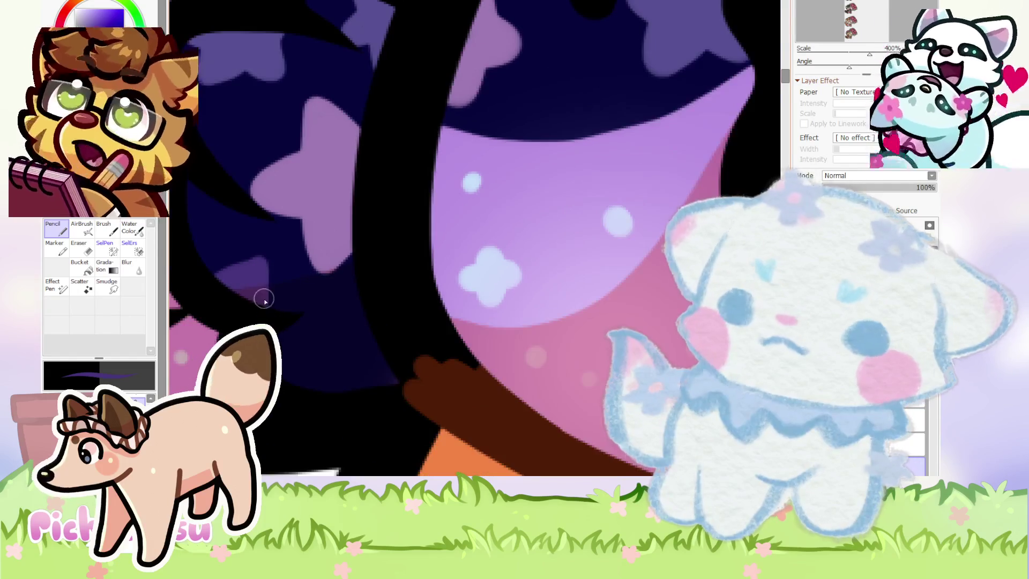
pyautogui.scroll(-2, 222, 269)
pyautogui.scroll(2, 222, 269)
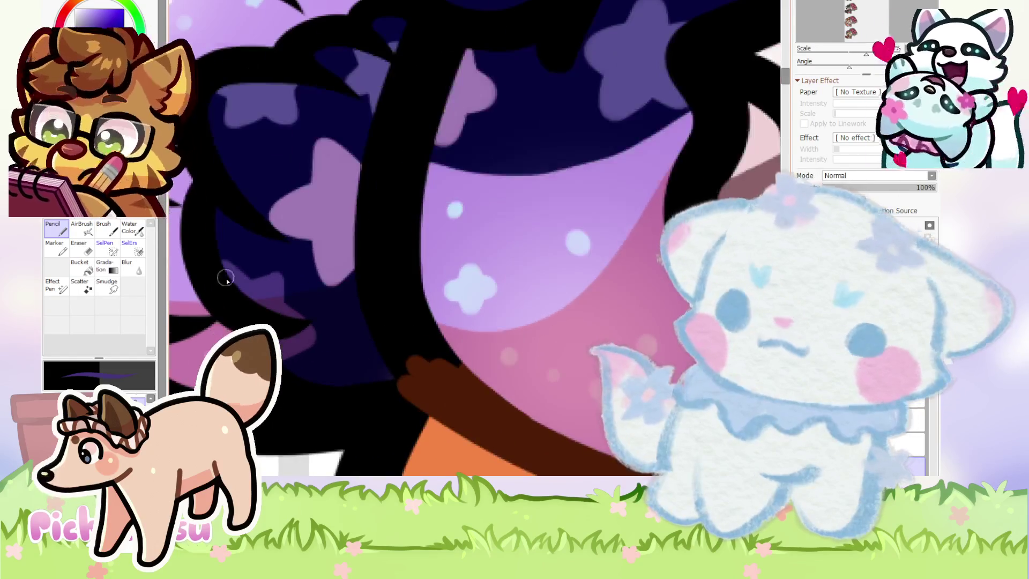
pyautogui.scroll(-3, 254, 266)
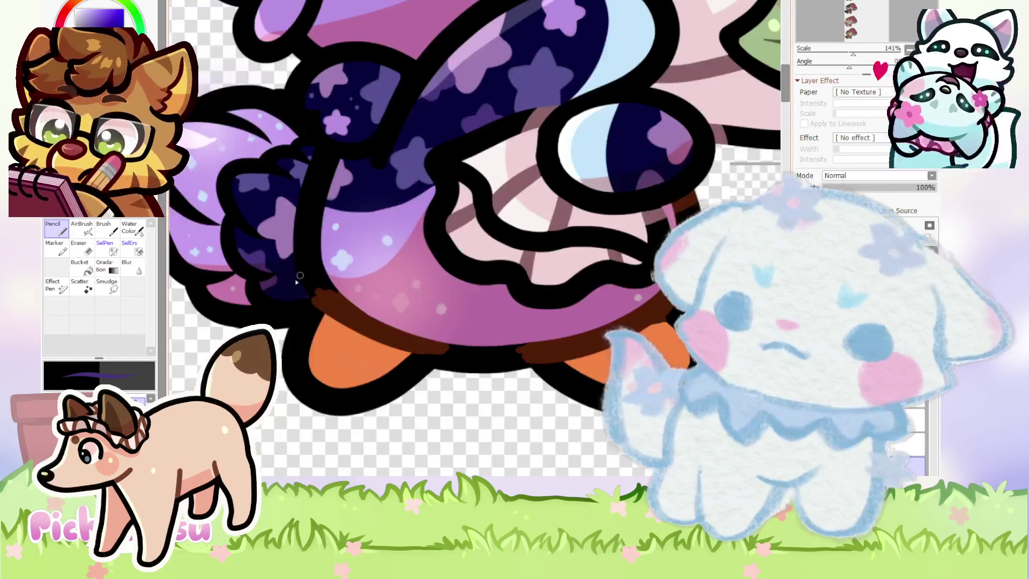
pyautogui.scroll(4, 300, 291)
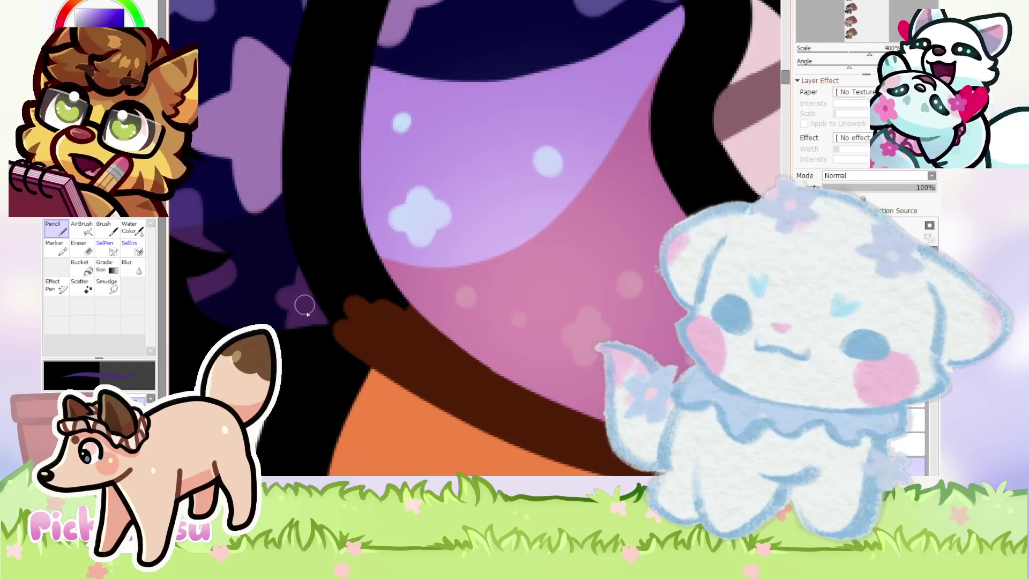
pyautogui.scroll(-6, 299, 299)
pyautogui.scroll(-2, 233, 240)
pyautogui.scroll(-1, 263, 245)
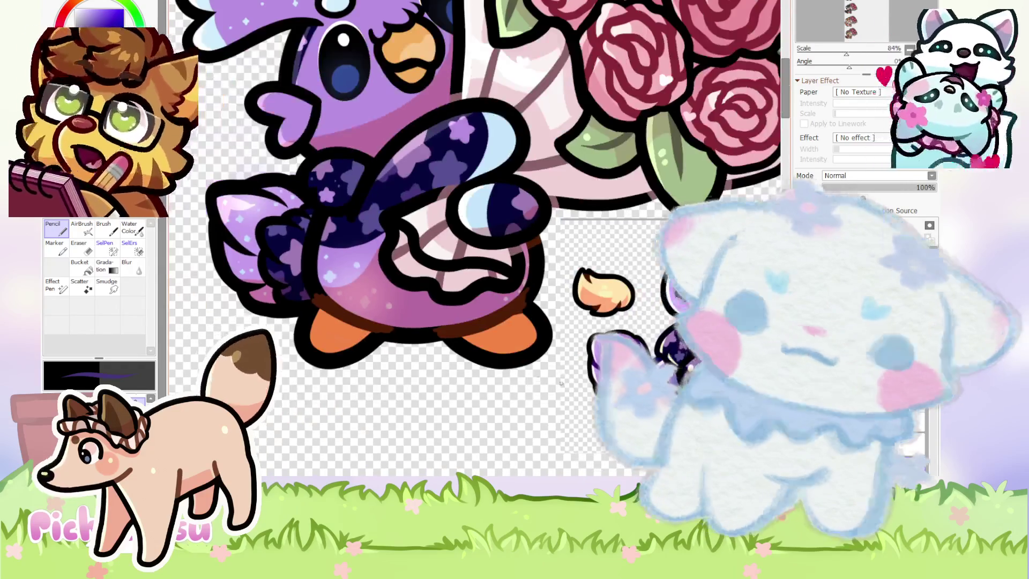
pyautogui.scroll(2, 262, 245)
pyautogui.scroll(-2, 263, 245)
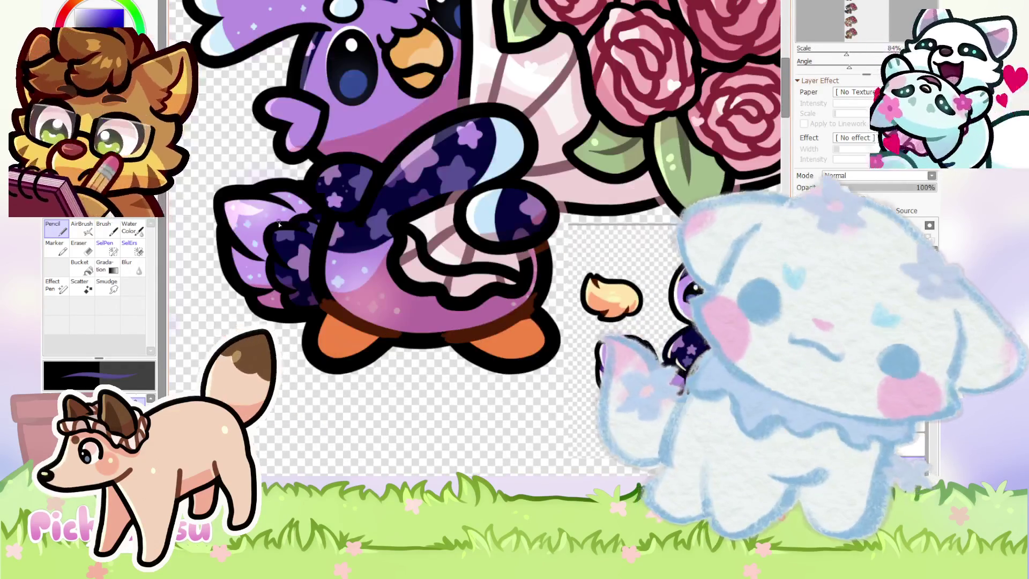
pyautogui.scroll(2, 280, 247)
pyautogui.scroll(-2, 280, 248)
pyautogui.scroll(1, 550, 354)
pyautogui.scroll(1, 550, 355)
pyautogui.scroll(2, 550, 354)
pyautogui.scroll(-1, 550, 354)
pyautogui.scroll(-3, 475, 238)
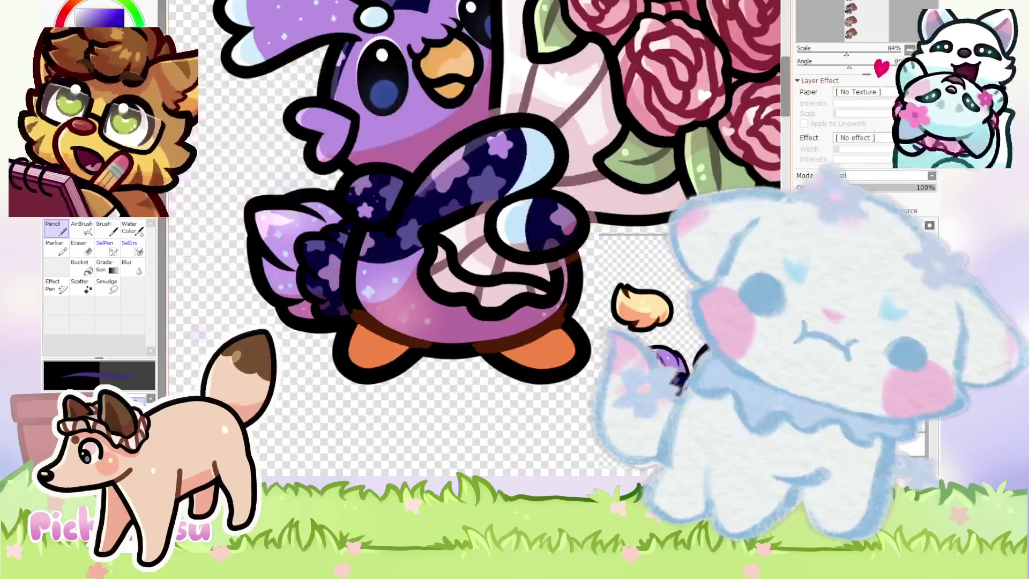
pyautogui.scroll(3, 358, 277)
pyautogui.scroll(1, 340, 216)
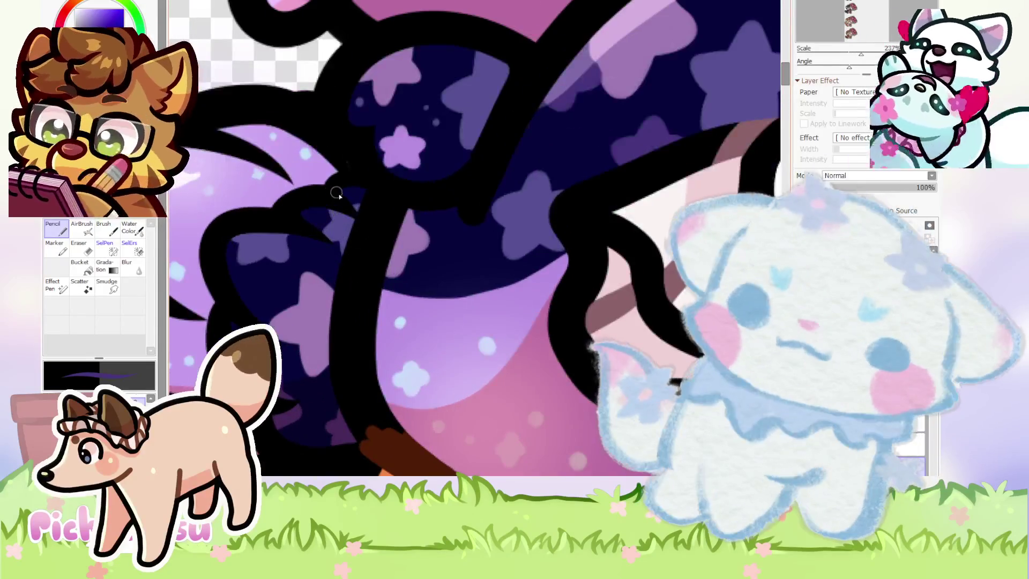
pyautogui.scroll(-1, 336, 193)
pyautogui.scroll(-1, 332, 204)
pyautogui.scroll(2, 287, 266)
pyautogui.scroll(1, 318, 236)
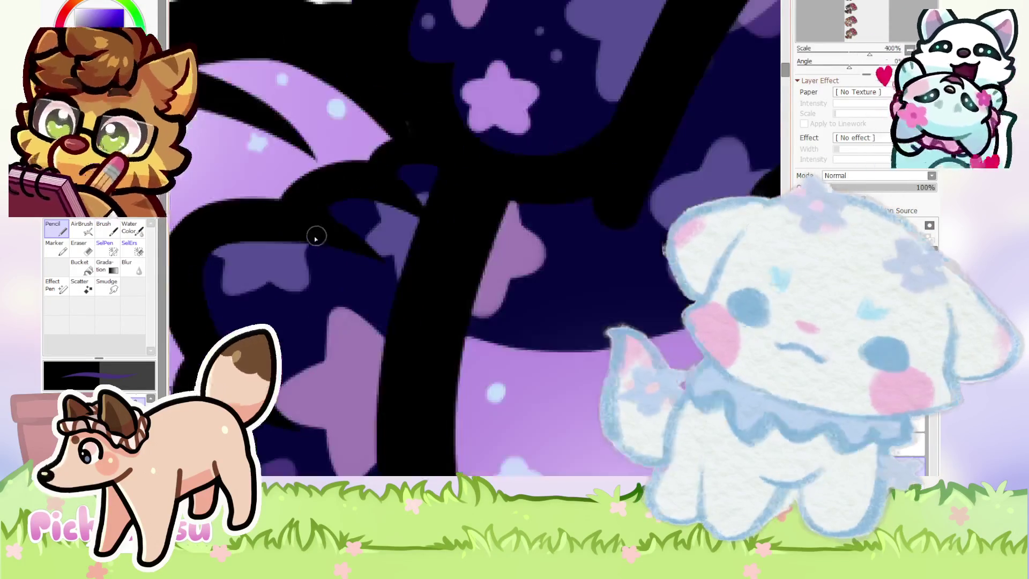
pyautogui.scroll(1, 300, 243)
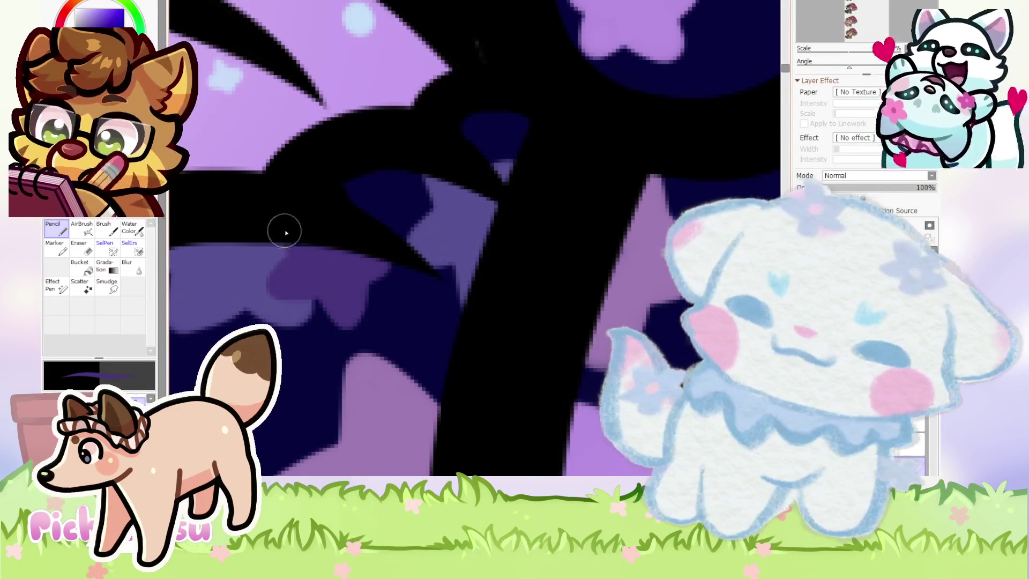
pyautogui.scroll(-2, 281, 236)
pyautogui.scroll(-1, 278, 241)
pyautogui.scroll(-1, 274, 248)
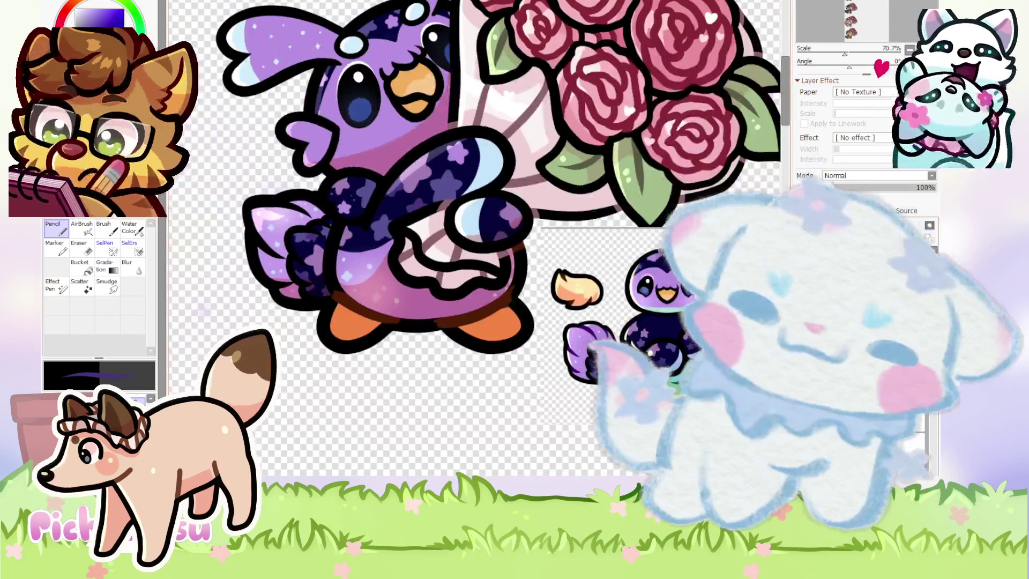
pyautogui.scroll(2, 616, 326)
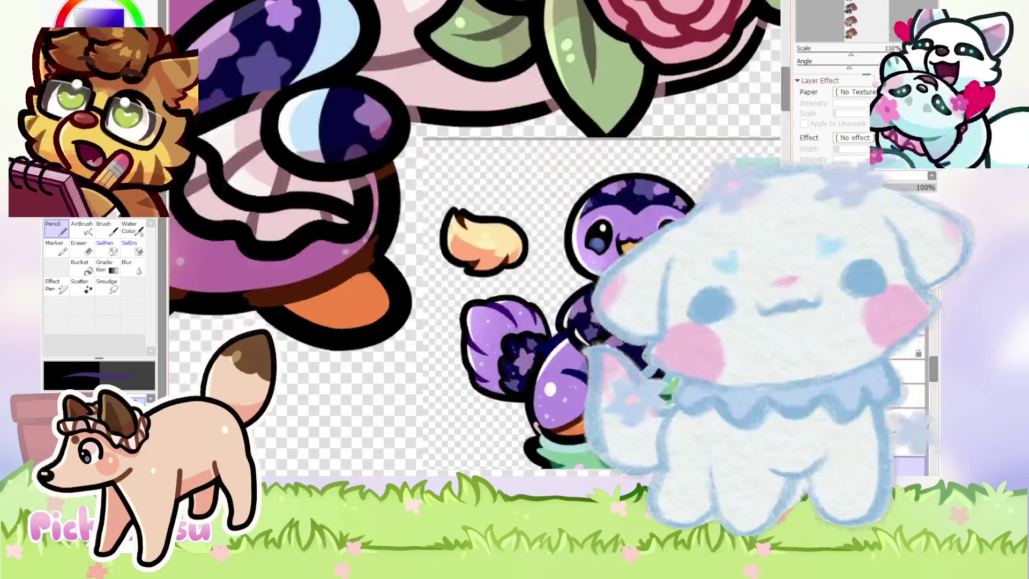
pyautogui.scroll(2, 633, 343)
pyautogui.rightClick(604, 216)
pyautogui.scroll(-2, 605, 215)
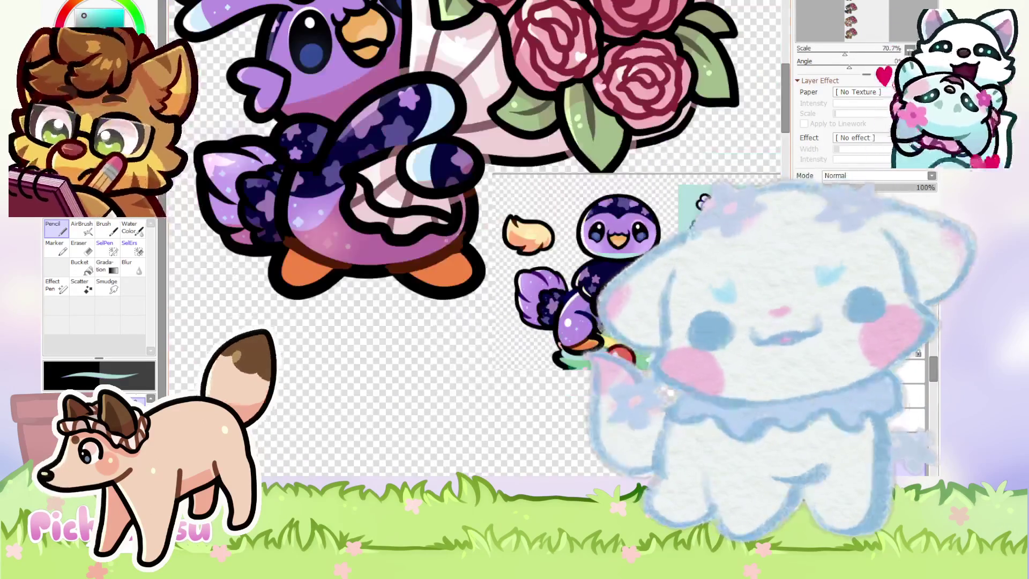
pyautogui.scroll(-1, 617, 257)
pyautogui.scroll(1, 617, 258)
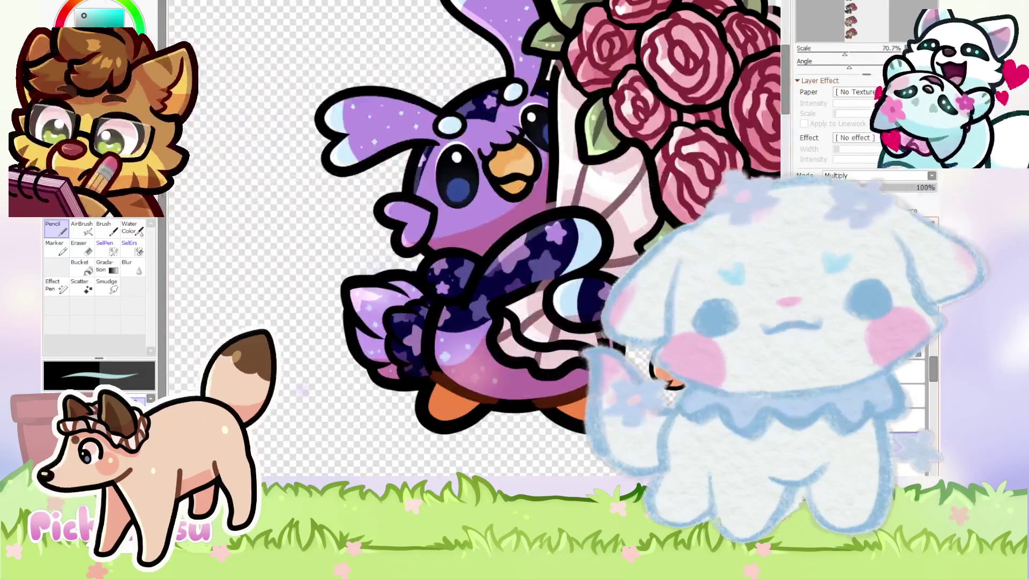
pyautogui.scroll(2, 421, 343)
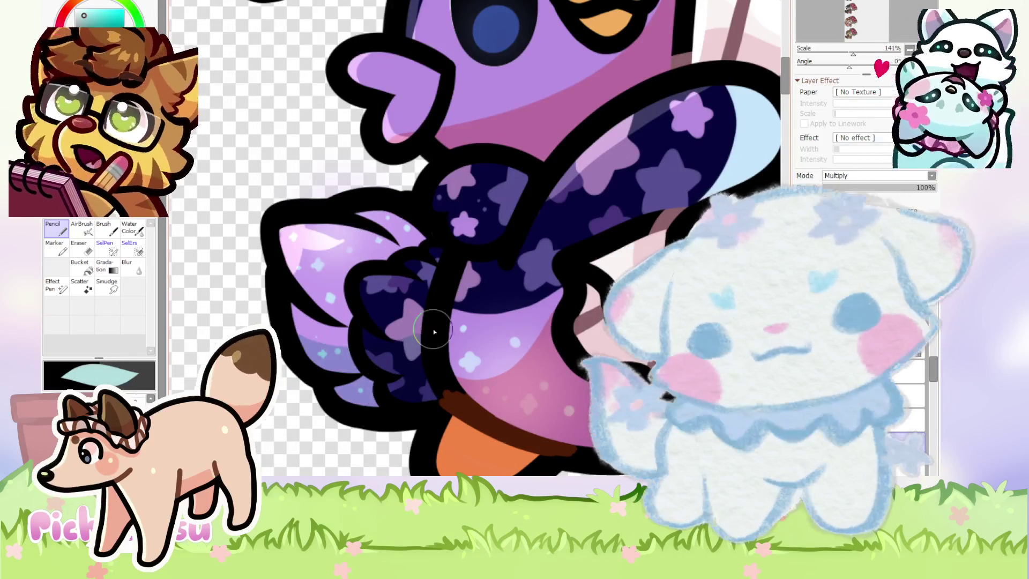
pyautogui.scroll(-3, 265, 307)
pyautogui.scroll(2, 403, 339)
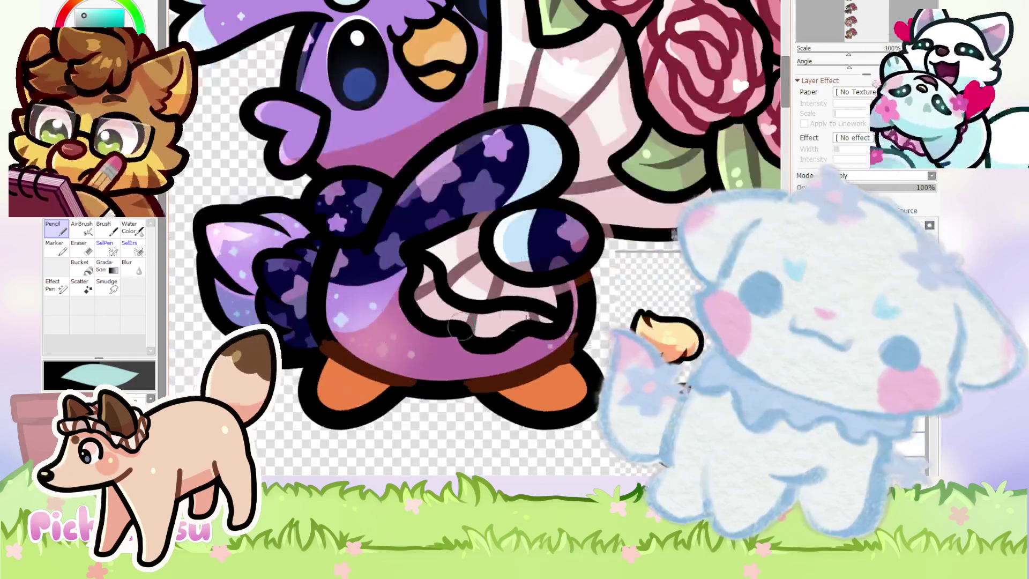
pyautogui.press(']')
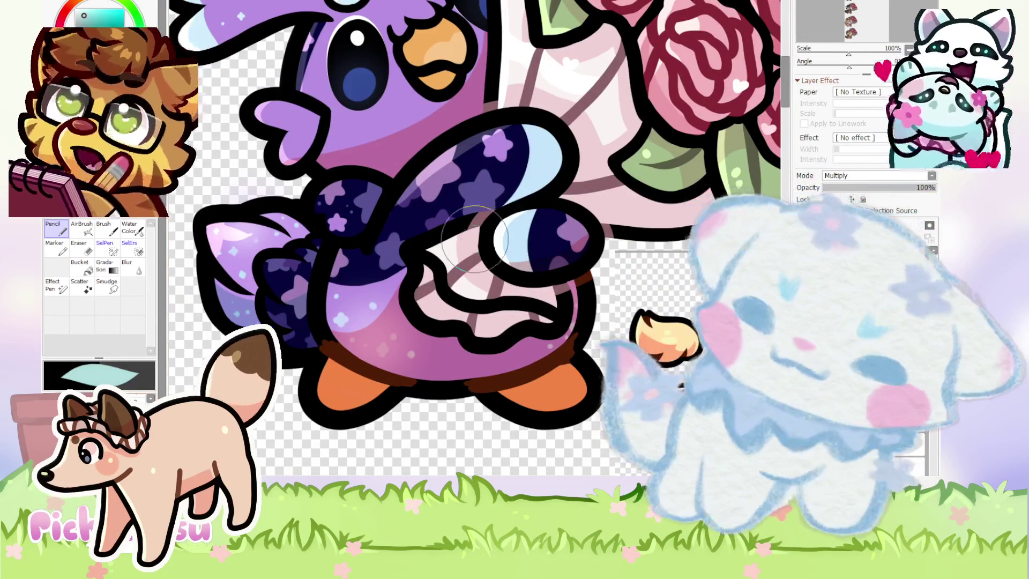
pyautogui.moveTo(384, 324); pyautogui.dragTo(411, 358)
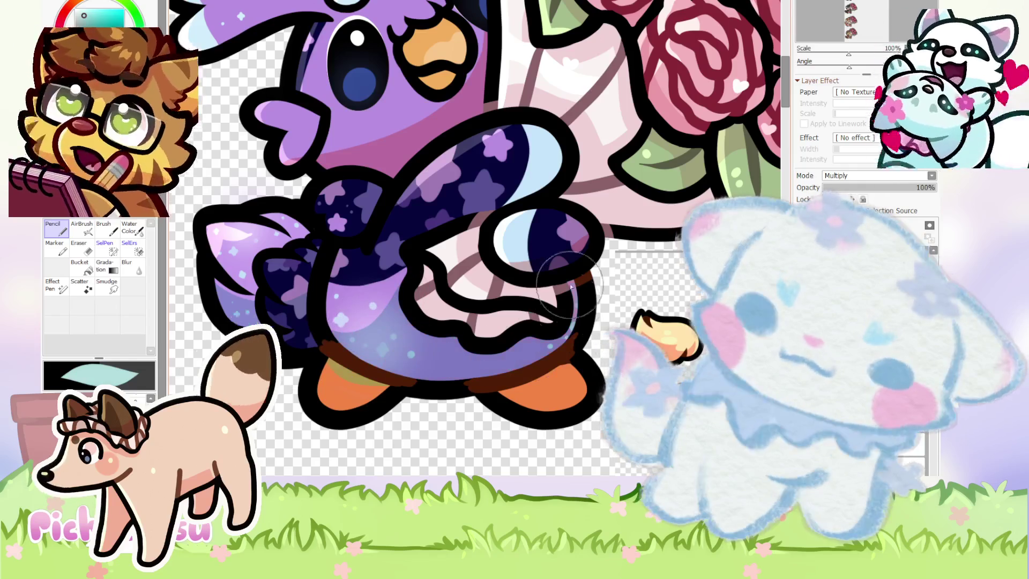
pyautogui.scroll(-5, 348, 323)
pyautogui.scroll(3, 347, 323)
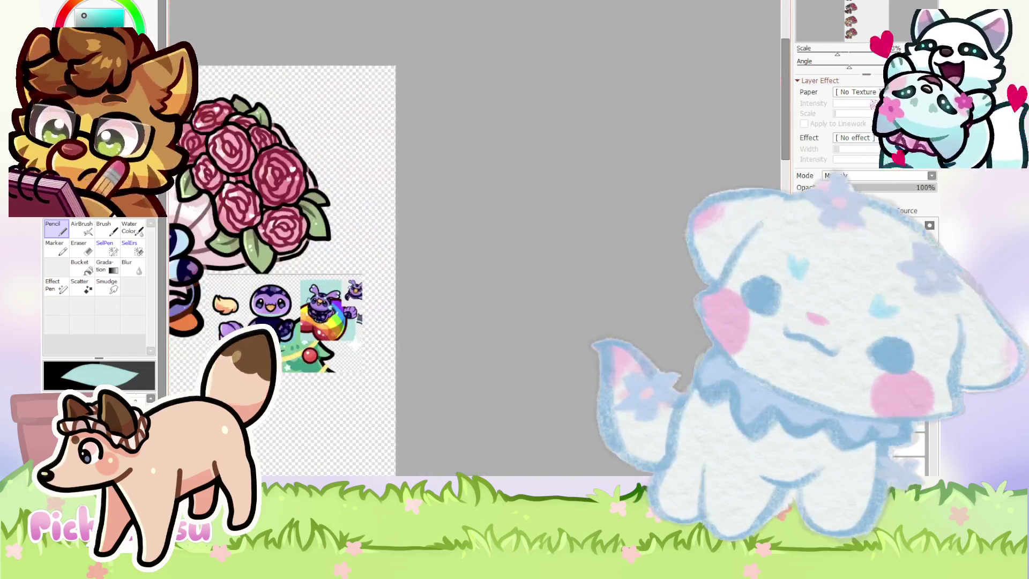
pyautogui.scroll(2, 395, 193)
pyautogui.scroll(1, 395, 193)
pyautogui.scroll(1, 395, 193)
pyautogui.scroll(-3, 321, 287)
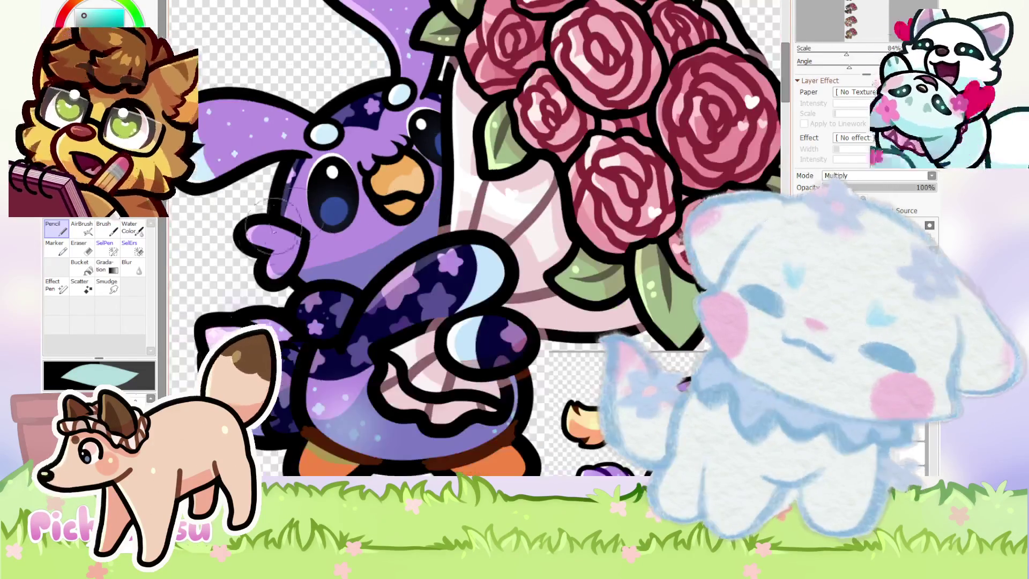
pyautogui.scroll(5, 321, 287)
pyautogui.click(80, 247)
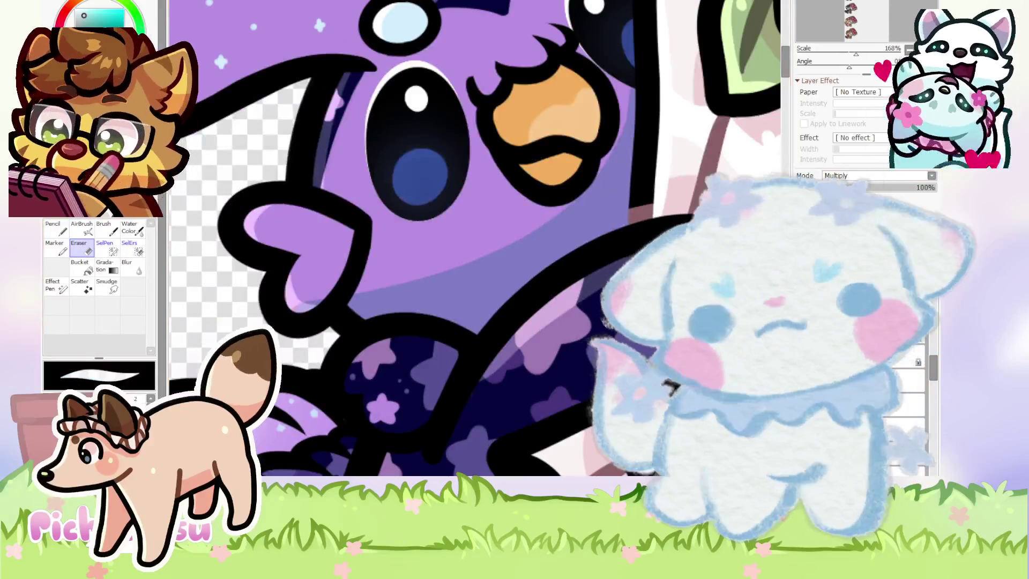
pyautogui.scroll(-1, 306, 300)
pyautogui.scroll(-3, 349, 247)
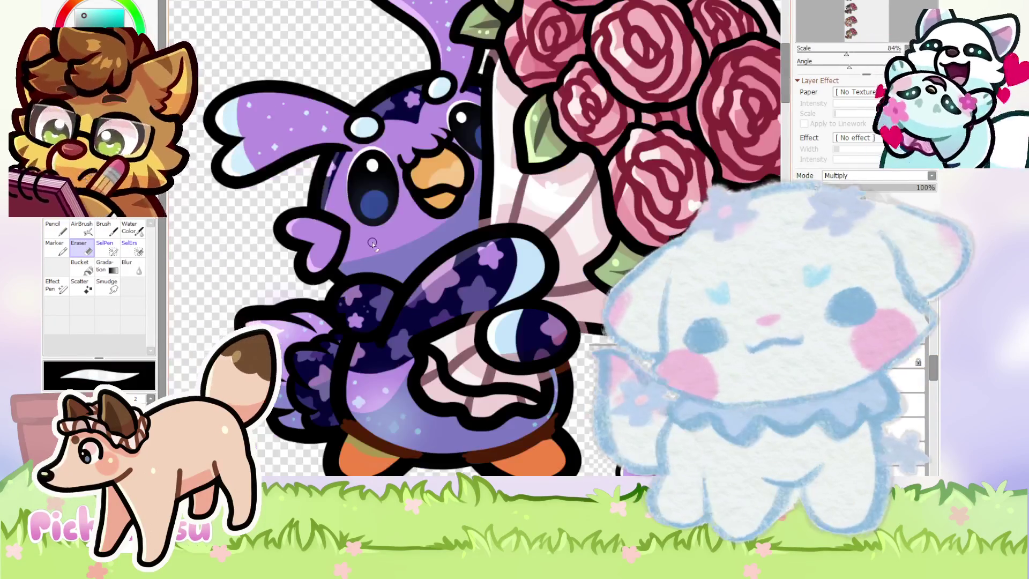
pyautogui.scroll(1, 372, 242)
pyautogui.scroll(5, 366, 276)
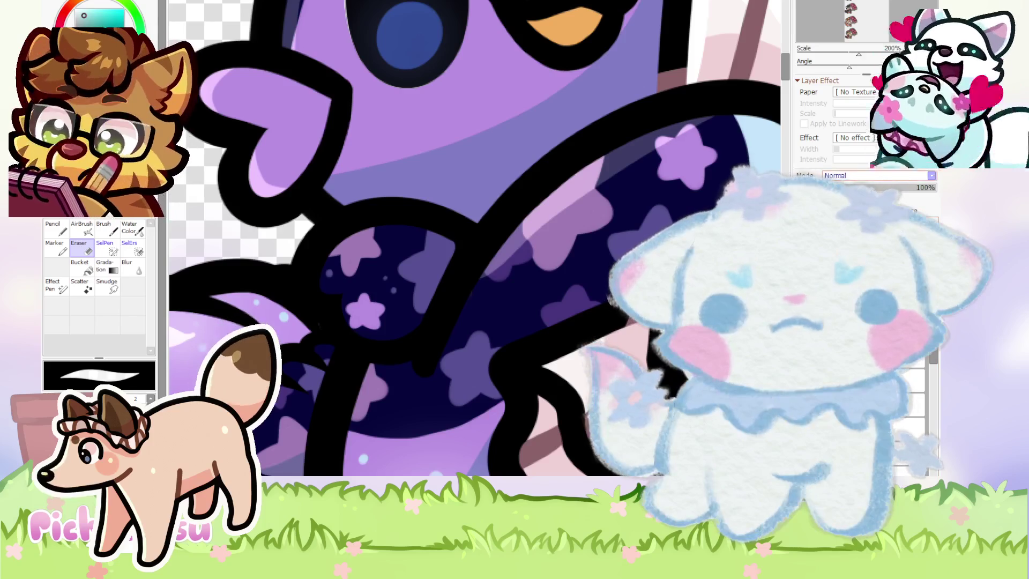
pyautogui.press('n')
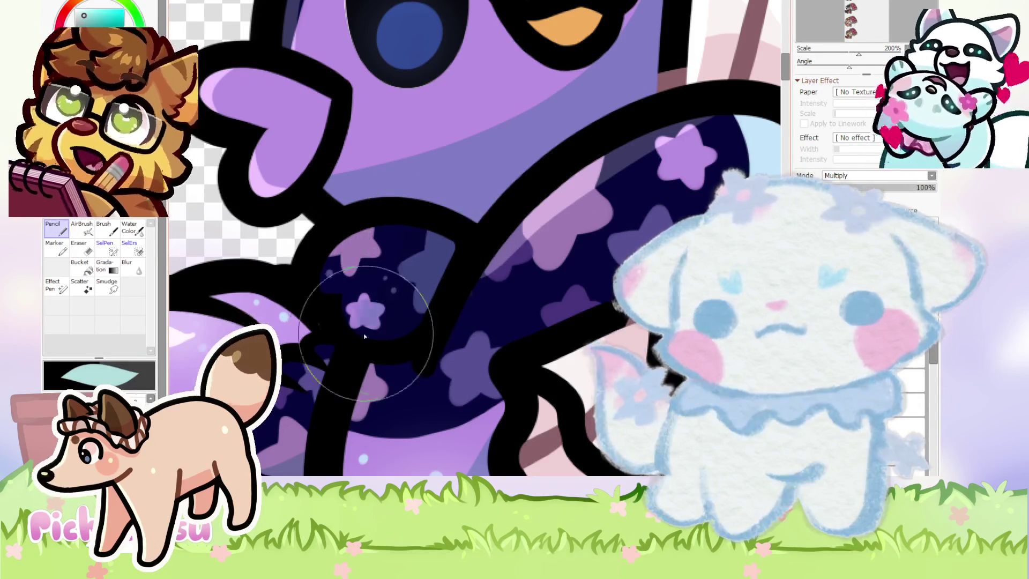
pyautogui.scroll(-3, 377, 304)
pyautogui.scroll(-2, 376, 305)
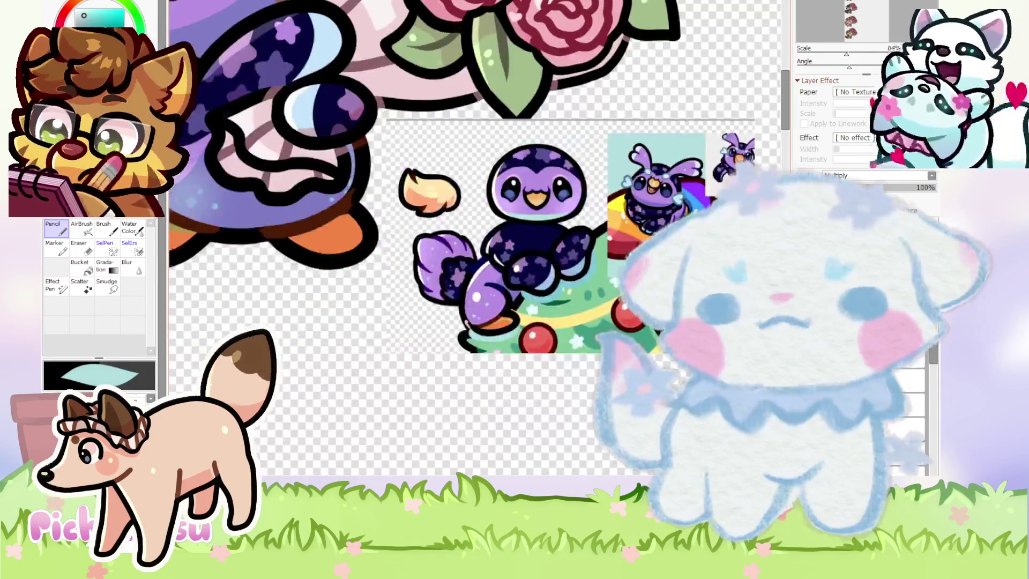
pyautogui.scroll(-2, 377, 305)
pyautogui.scroll(-1, 377, 305)
pyautogui.scroll(-1, 377, 305)
pyautogui.scroll(1, 377, 304)
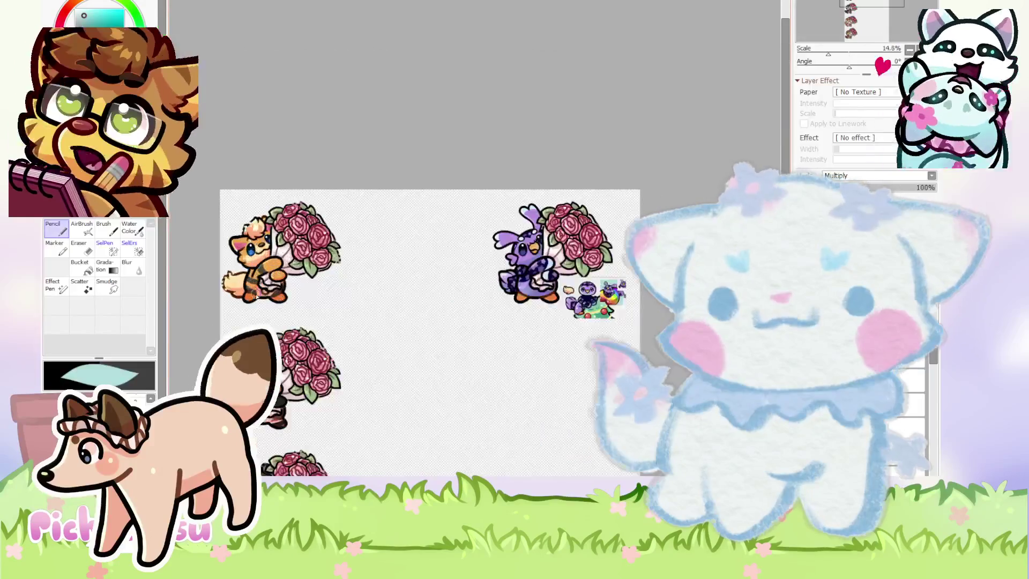
# Stroke a white crescent under the starry circle and fade it by lowering the layer opacity.
pyautogui.scroll(1, 377, 305)
pyautogui.scroll(-2, 409, 282)
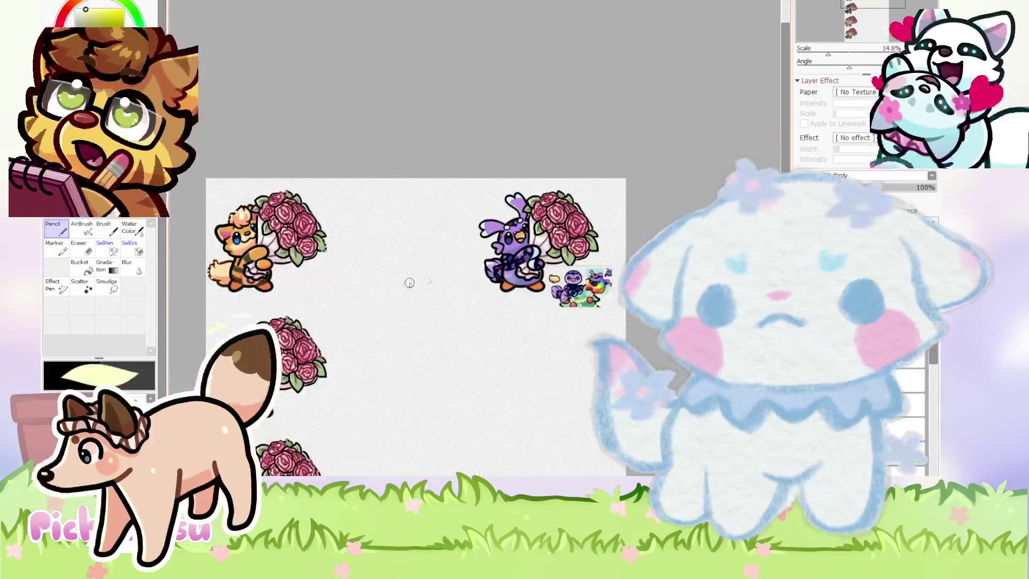
pyautogui.scroll(2, 519, 234)
pyautogui.scroll(3, 519, 235)
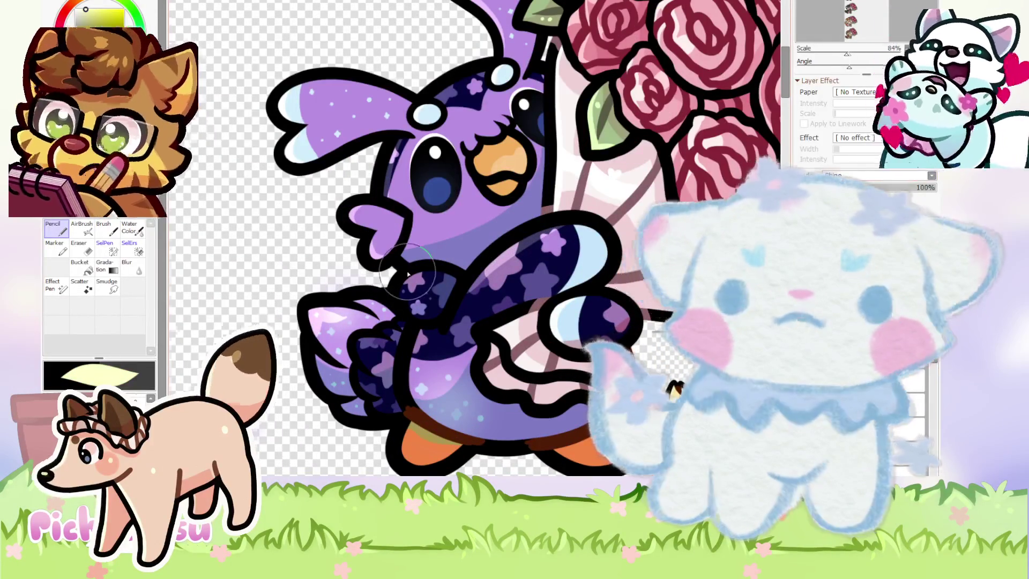
pyautogui.hotkey('ctrl', '+')
pyautogui.hotkey('ctrl', '+')
pyautogui.hotkey('ctrl', '+')
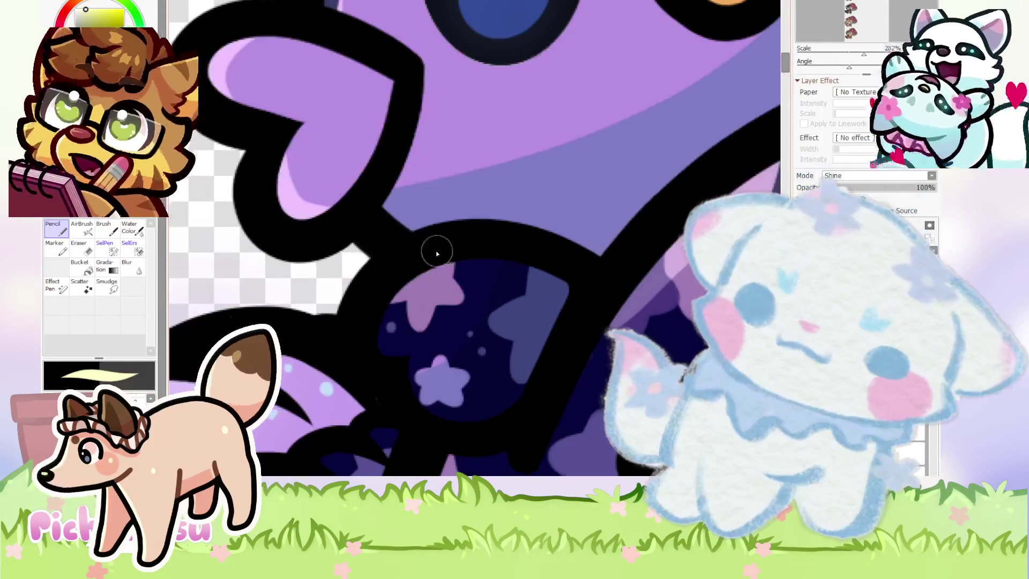
pyautogui.hotkey('ctrl', '-')
pyautogui.moveTo(402, 367); pyautogui.dragTo(456, 391)
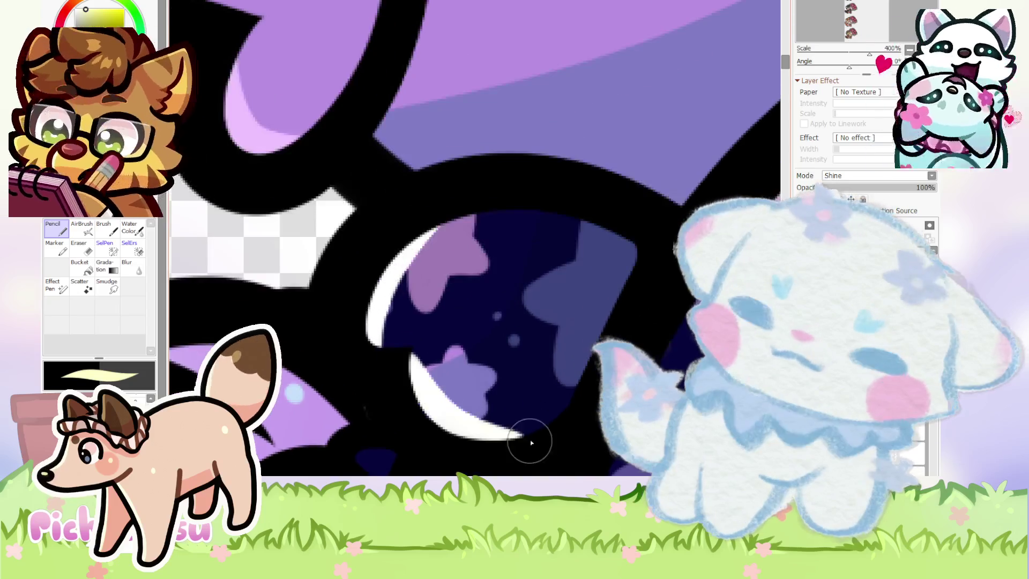
pyautogui.hotkey('ctrl', '-')
pyautogui.hotkey('ctrl', '-')
pyautogui.click(840, 188)
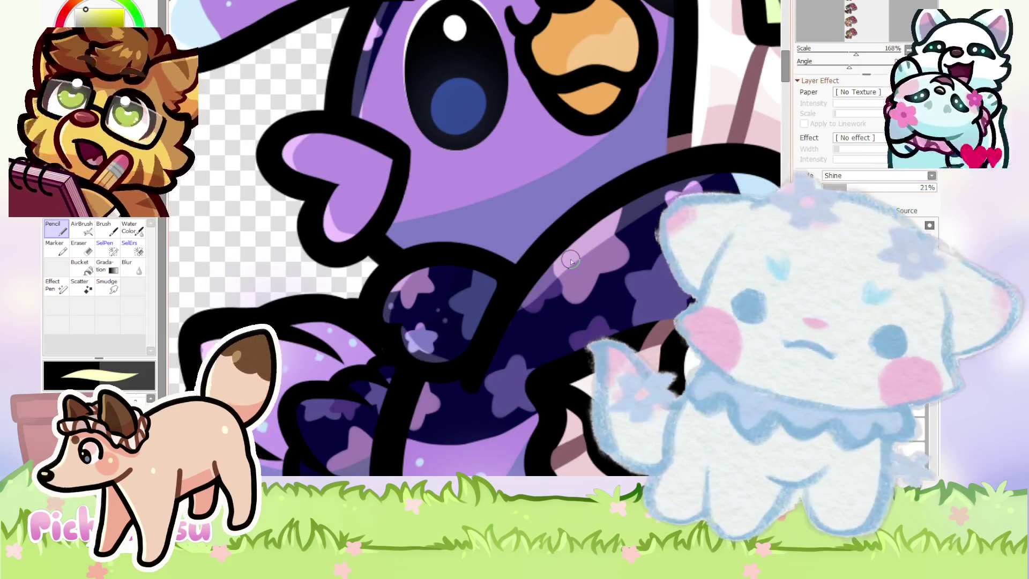
pyautogui.scroll(2, 401, 288)
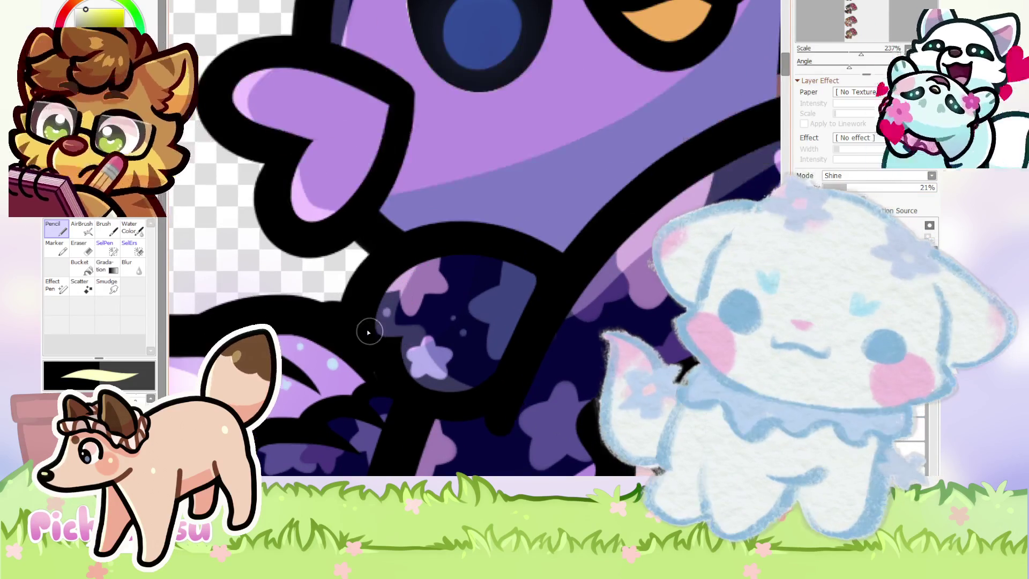
# Trim the highlight with the Eraser and cover the stray pink edge with dark colour.
pyautogui.press('e')
pyautogui.scroll(2, 426, 263)
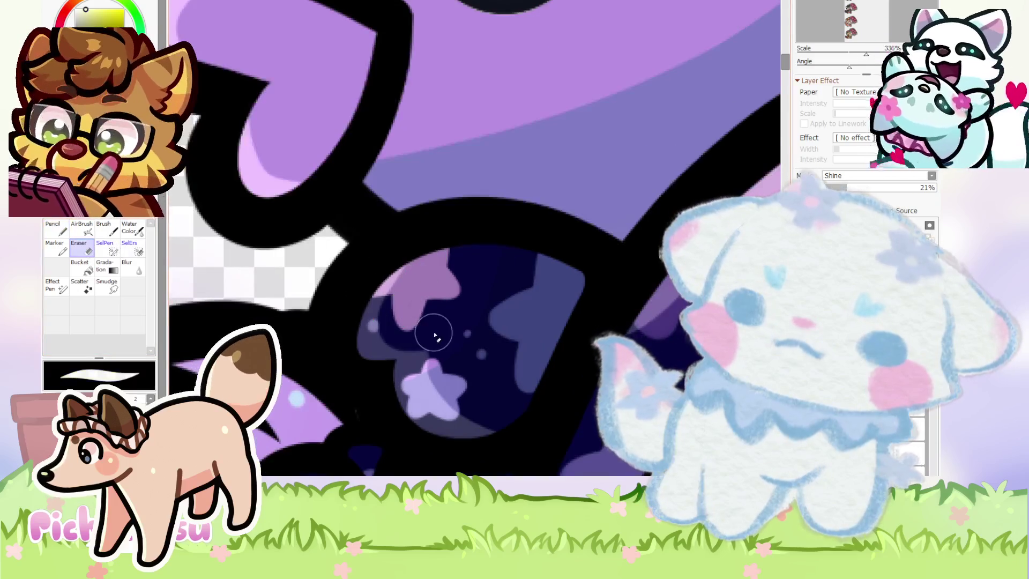
pyautogui.press('n')
pyautogui.scroll(-1, 427, 300)
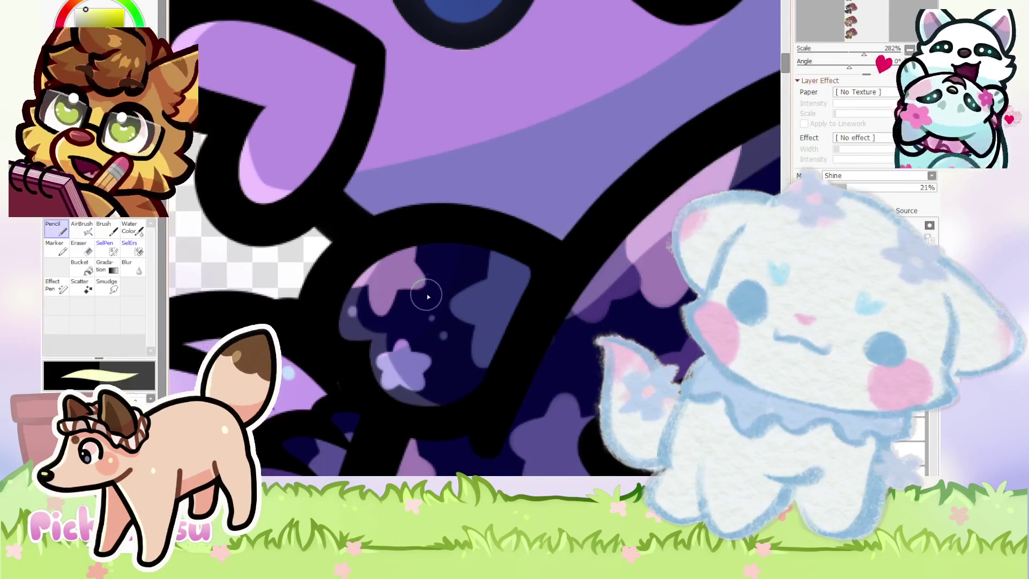
pyautogui.click(428, 295)
pyautogui.scroll(-5, 434, 294)
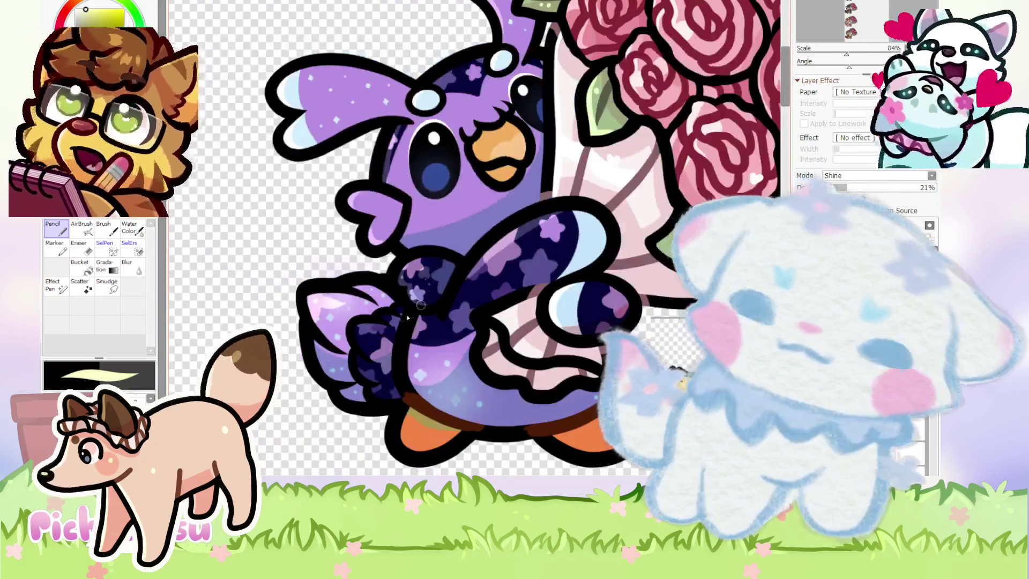
pyautogui.scroll(1, 425, 294)
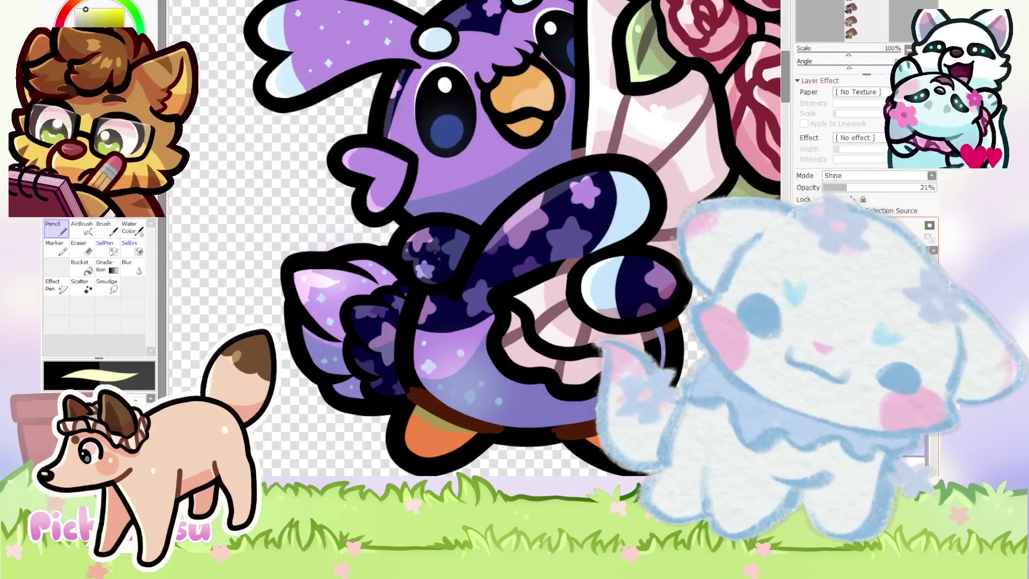
pyautogui.scroll(2, 293, 284)
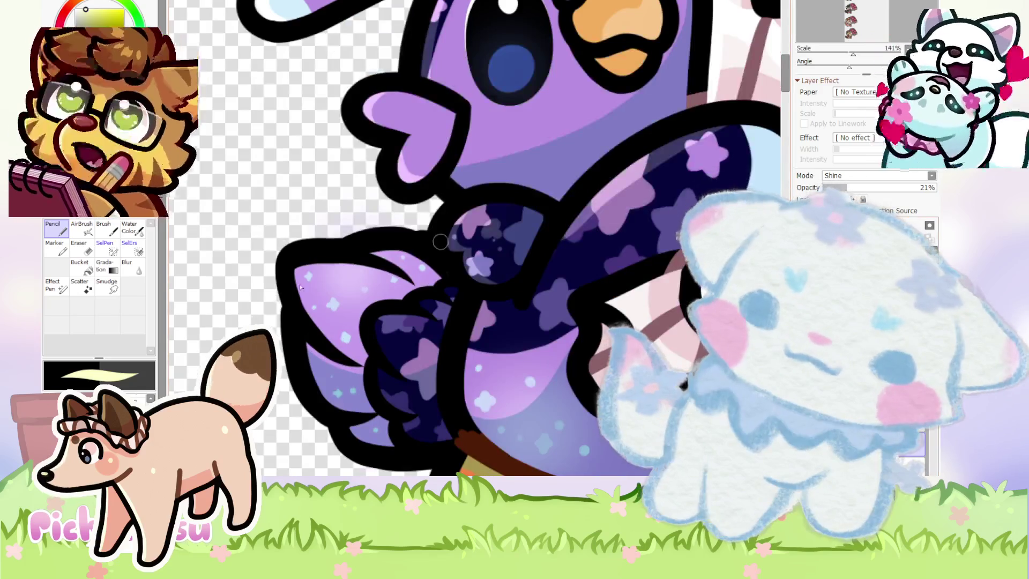
pyautogui.scroll(3, 298, 279)
pyautogui.scroll(-3, 301, 270)
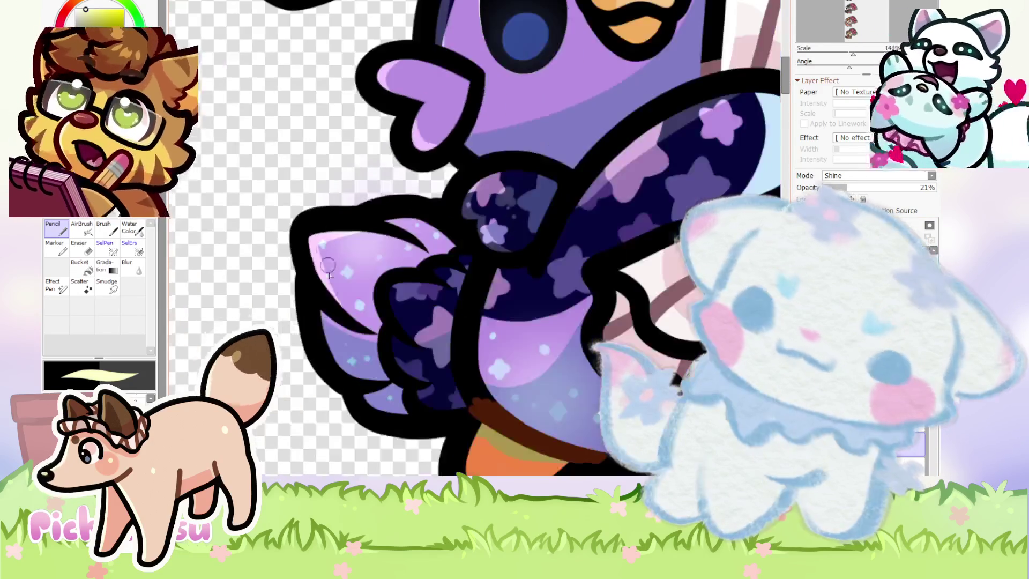
pyautogui.scroll(3, 317, 223)
pyautogui.scroll(-1, 301, 235)
pyautogui.scroll(1, 321, 318)
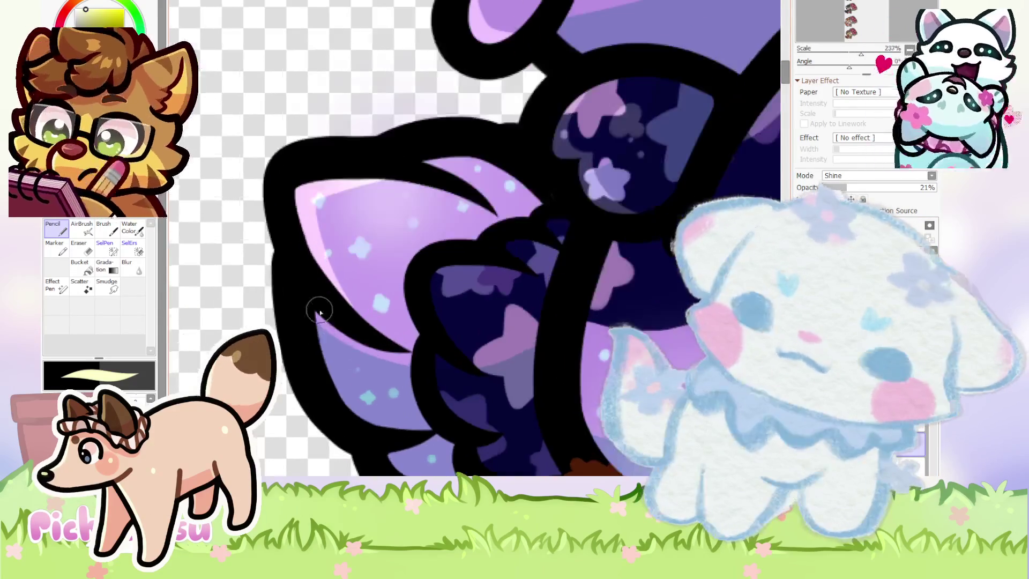
pyautogui.scroll(-1, 343, 386)
pyautogui.scroll(1, 354, 412)
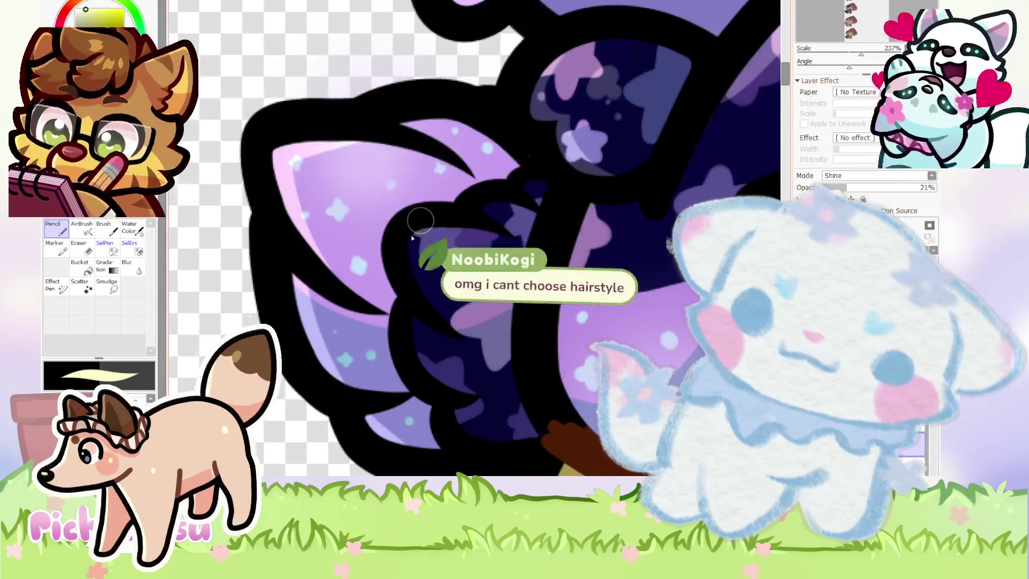
pyautogui.scroll(1, 410, 220)
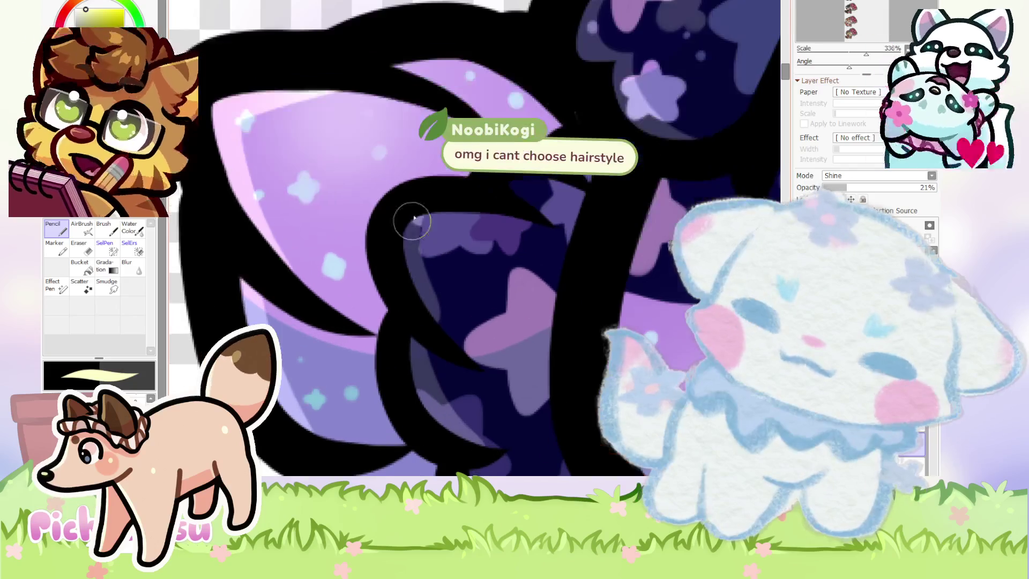
pyautogui.scroll(1, 429, 321)
pyautogui.scroll(-2, 408, 368)
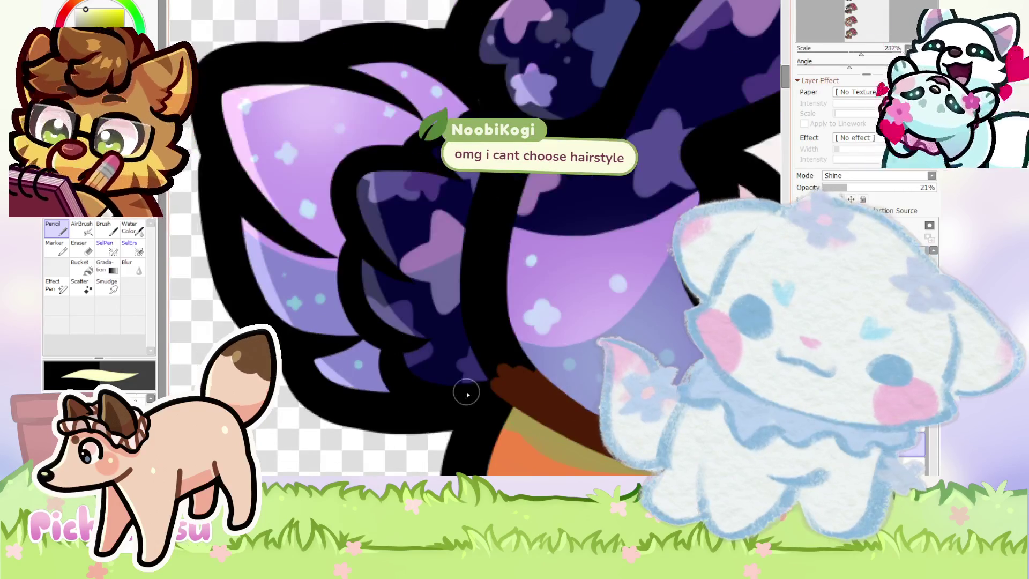
pyautogui.scroll(-4, 404, 346)
pyautogui.scroll(2, 363, 342)
pyautogui.scroll(-4, 317, 324)
pyautogui.scroll(4, 317, 324)
pyautogui.scroll(-3, 367, 235)
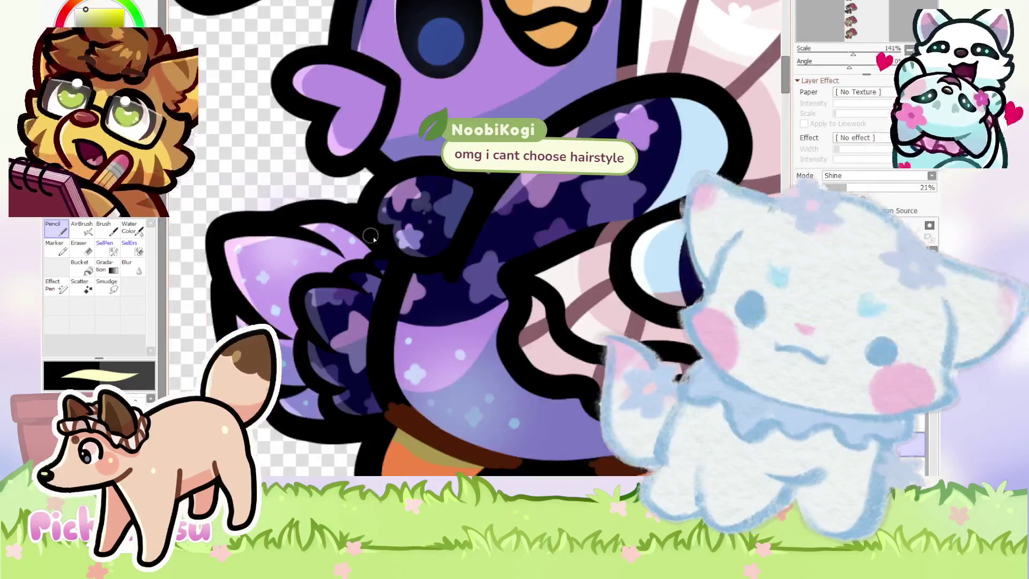
pyautogui.scroll(-1, 302, 246)
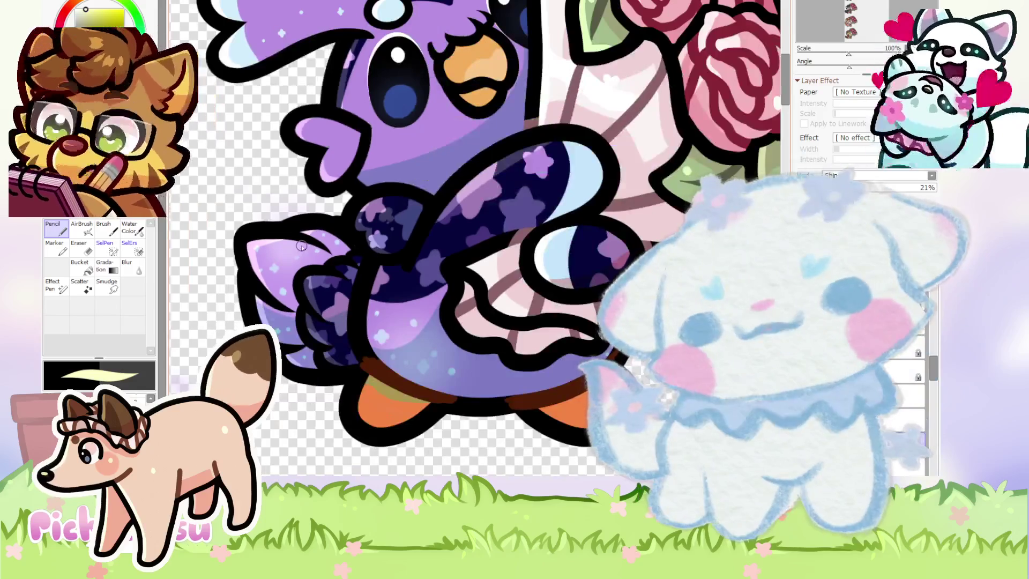
pyautogui.scroll(-1, 301, 246)
pyautogui.scroll(2, 400, 378)
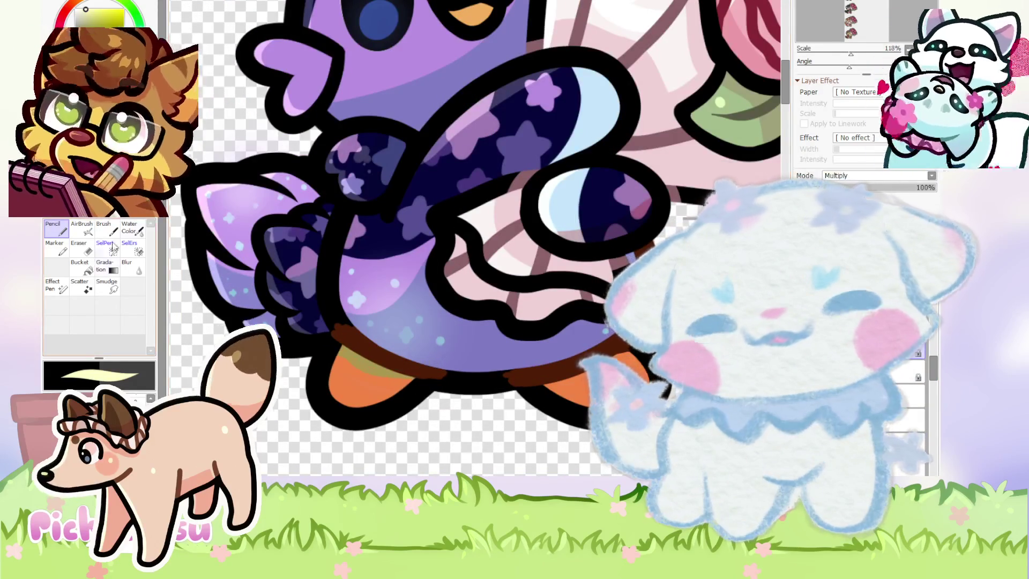
pyautogui.click(122, 217)
# Outline the bird's lower body and feet, and clear the dark shading from its orange feet.
pyautogui.moveTo(465, 442)
pyautogui.mouseDown()
pyautogui.moveTo(378, 364)
pyautogui.moveTo(461, 437)
pyautogui.mouseUp()
pyautogui.press('Delete')
pyautogui.hotkey('ctrl', 'd')
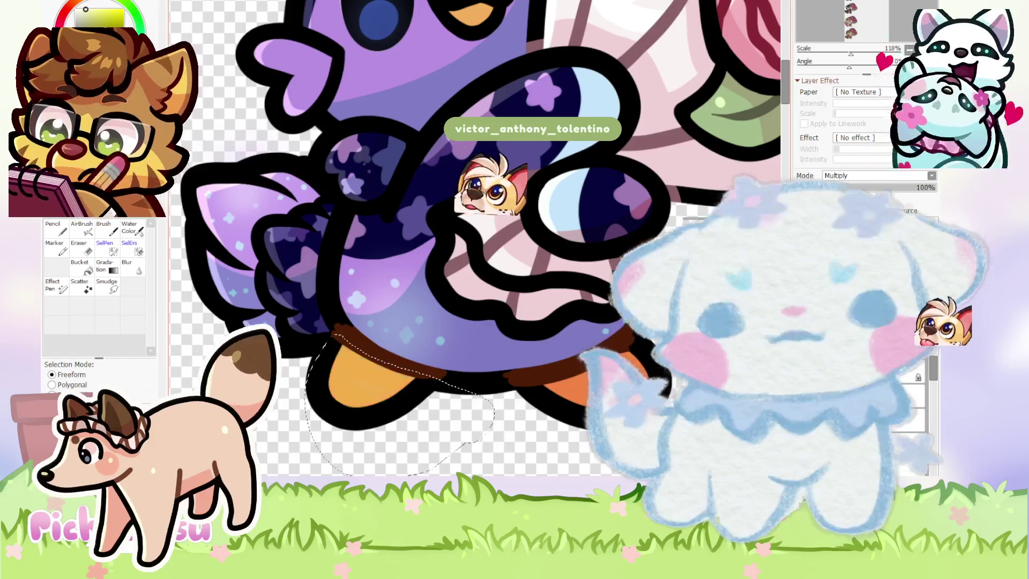
pyautogui.scroll(-5, 527, 468)
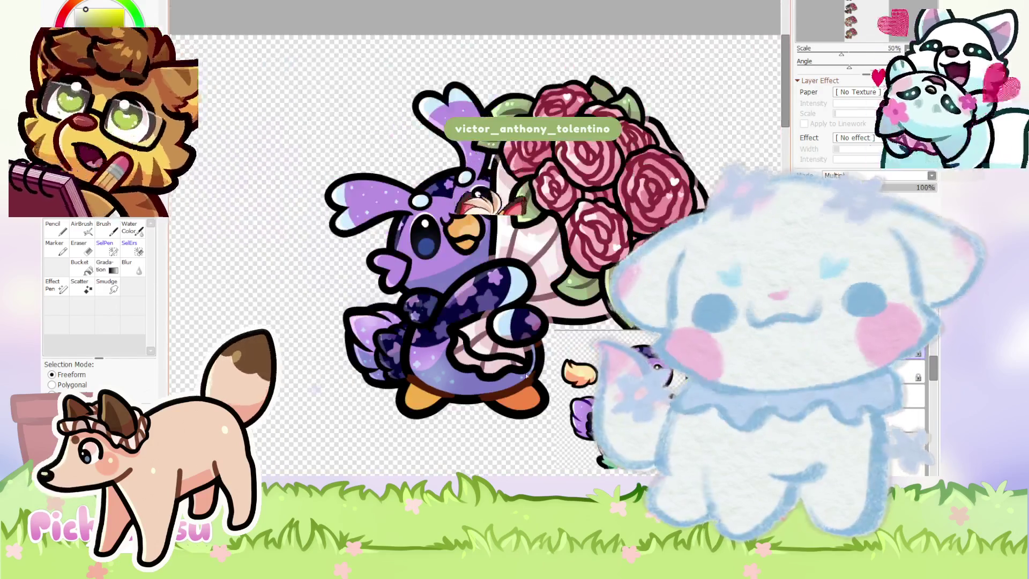
pyautogui.scroll(2, 504, 358)
# Switch from the AirBrush to the Pencil and zoom in on the bird's wing.
pyautogui.click(83, 229)
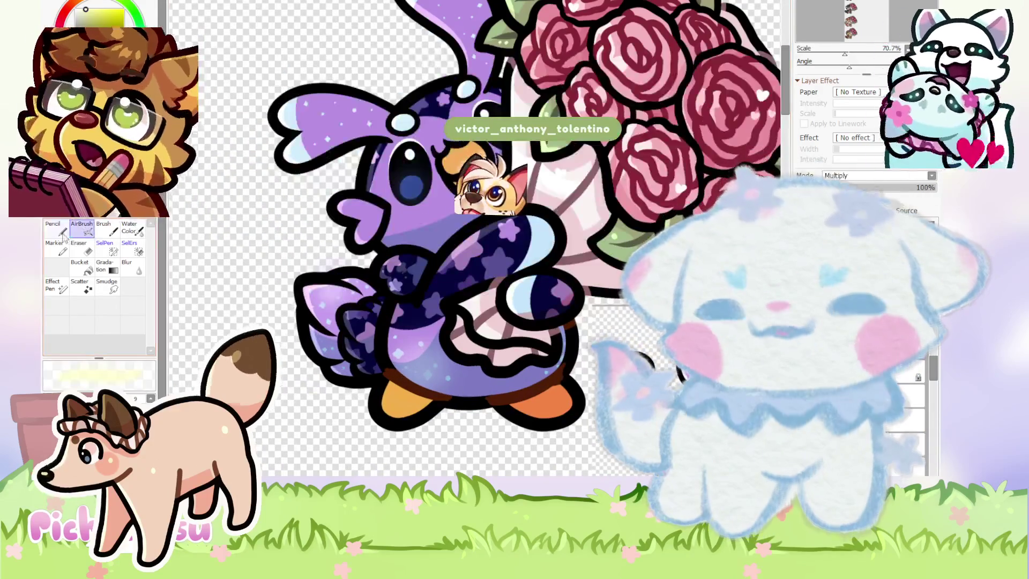
pyautogui.click(62, 232)
pyautogui.scroll(-3, 418, 385)
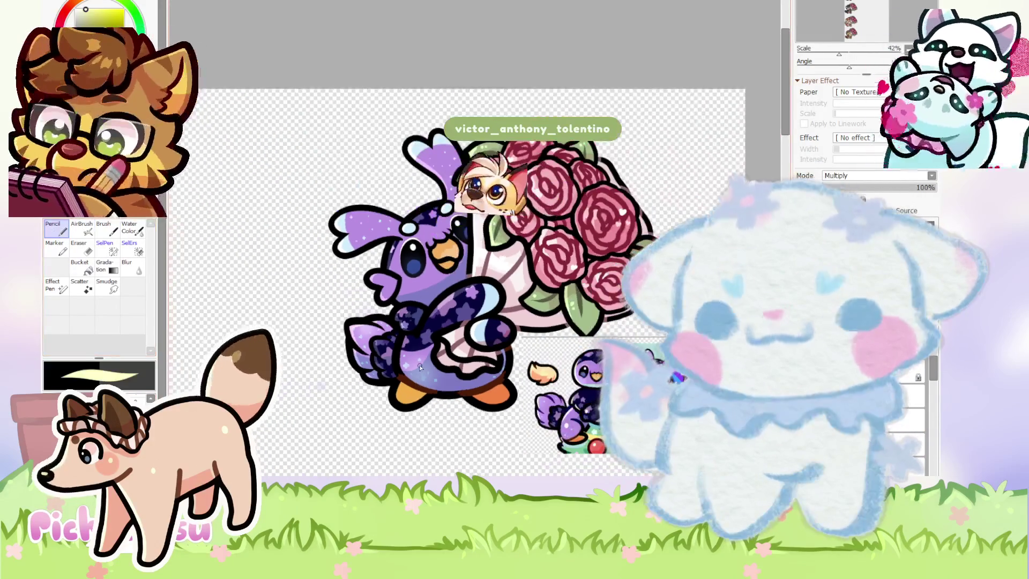
pyautogui.scroll(7, 348, 226)
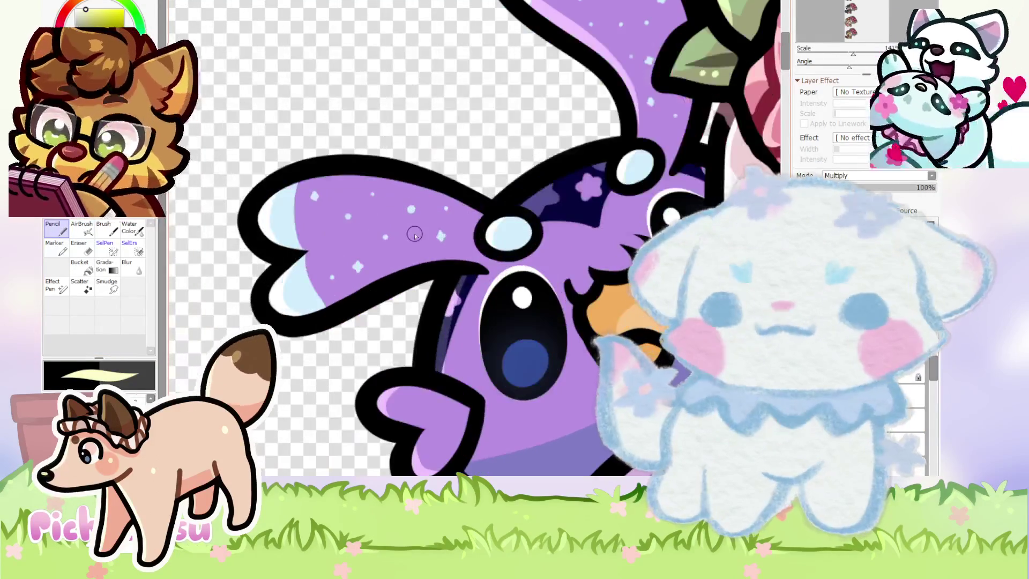
pyautogui.scroll(-4, 414, 234)
pyautogui.scroll(-1, 488, 279)
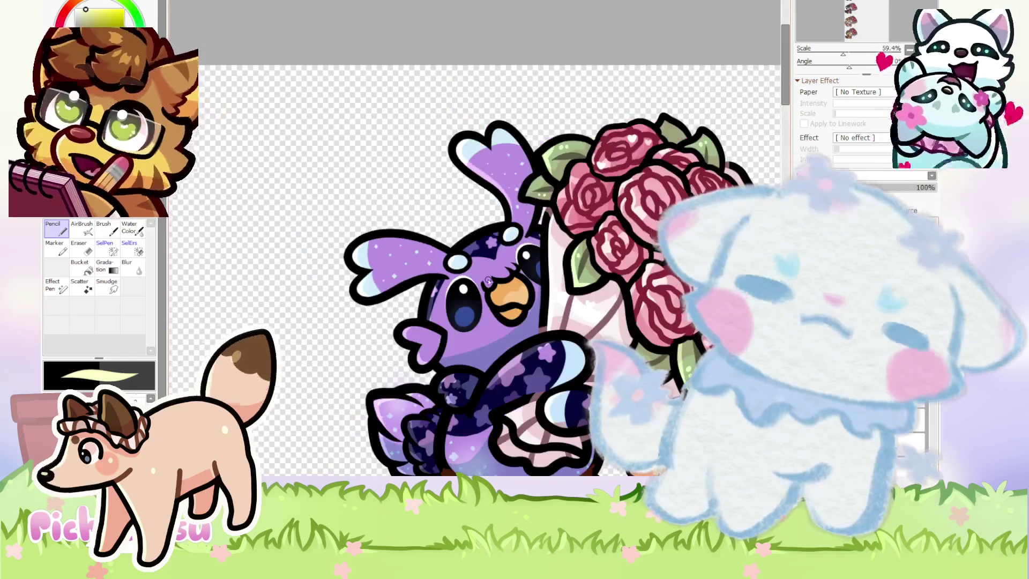
pyautogui.scroll(-1, 489, 280)
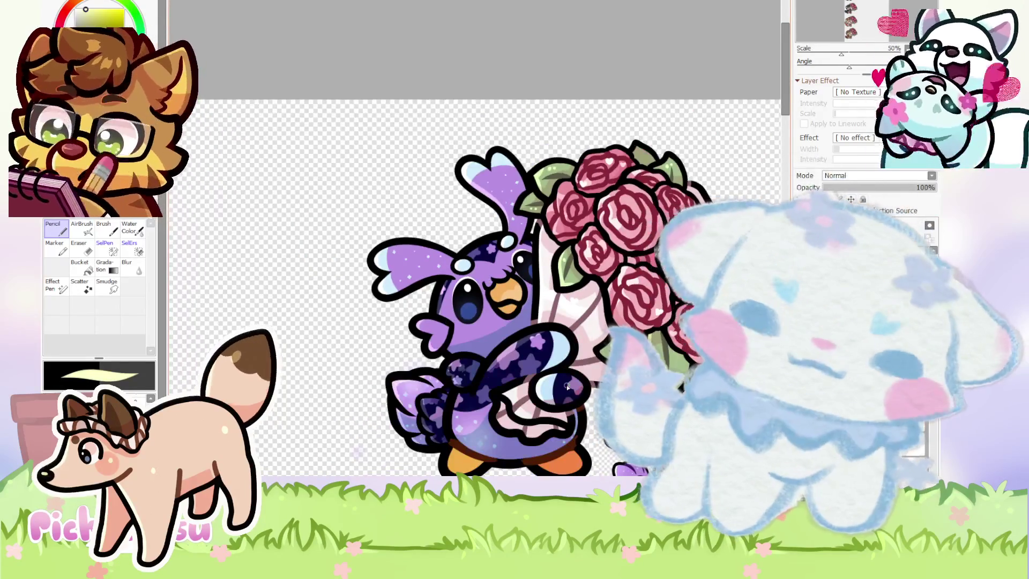
pyautogui.scroll(1, 474, 238)
pyautogui.scroll(3, 474, 239)
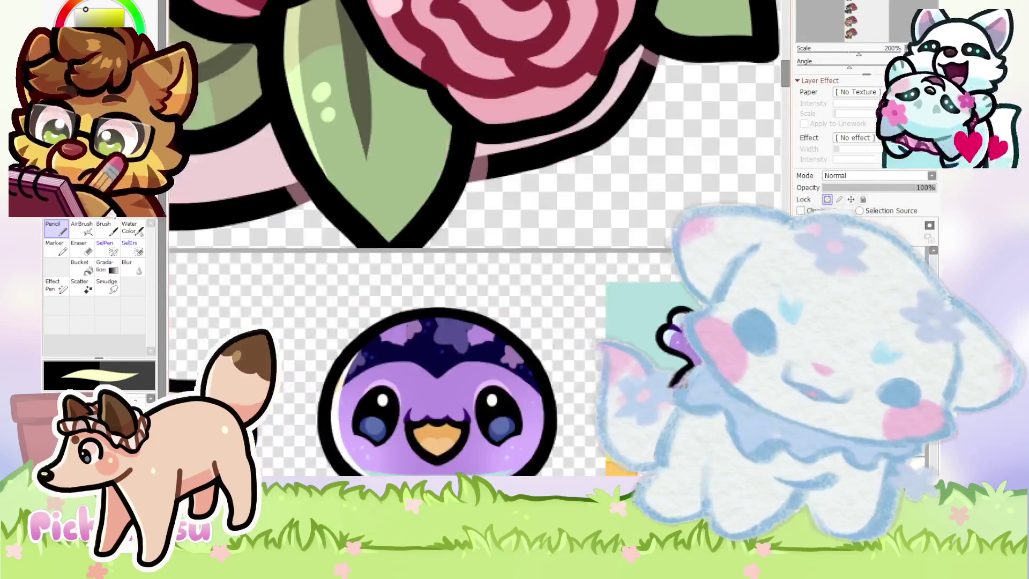
pyautogui.scroll(-3, 475, 239)
pyautogui.scroll(1, 531, 393)
pyautogui.scroll(4, 530, 393)
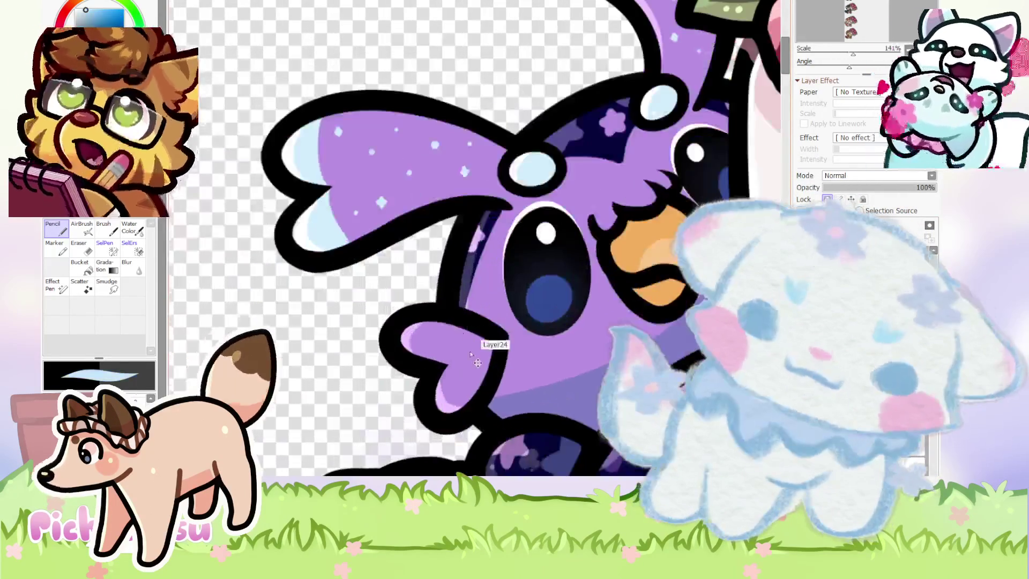
# Paint the bird's small heart-shaped wing light blue with the Pencil.
pyautogui.scroll(1, 531, 393)
pyautogui.moveTo(456, 343); pyautogui.dragTo(385, 341)
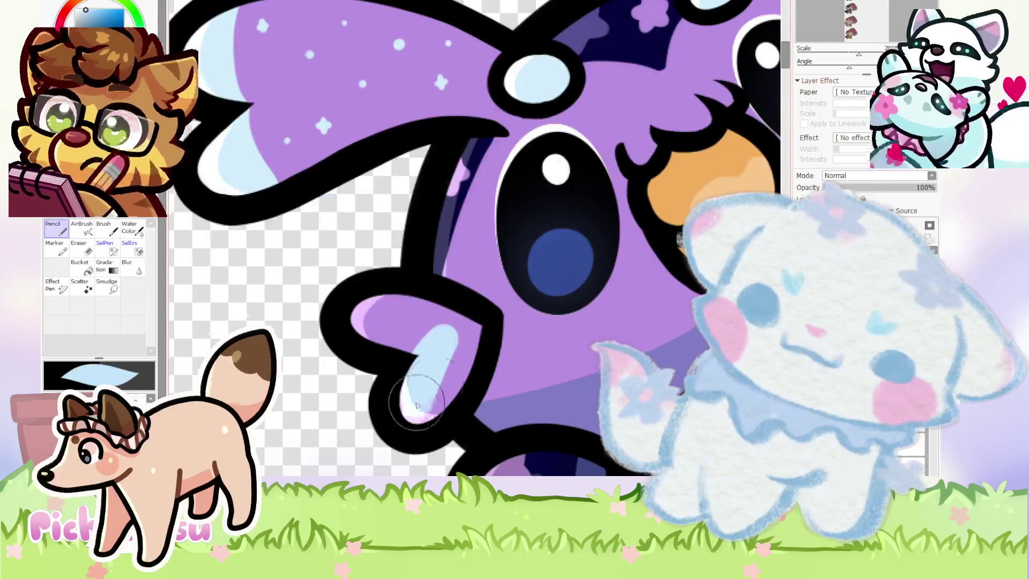
pyautogui.scroll(-7, 528, 284)
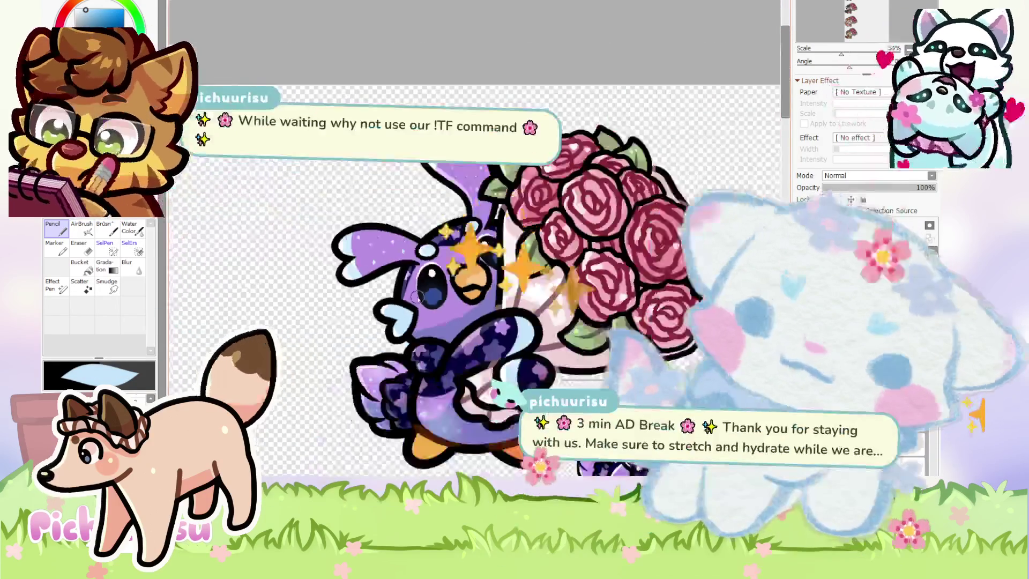
pyautogui.scroll(2, 529, 284)
pyautogui.scroll(-3, 529, 284)
pyautogui.scroll(4, 525, 300)
pyautogui.scroll(4, 523, 314)
pyautogui.scroll(5, 521, 321)
pyautogui.scroll(-6, 521, 320)
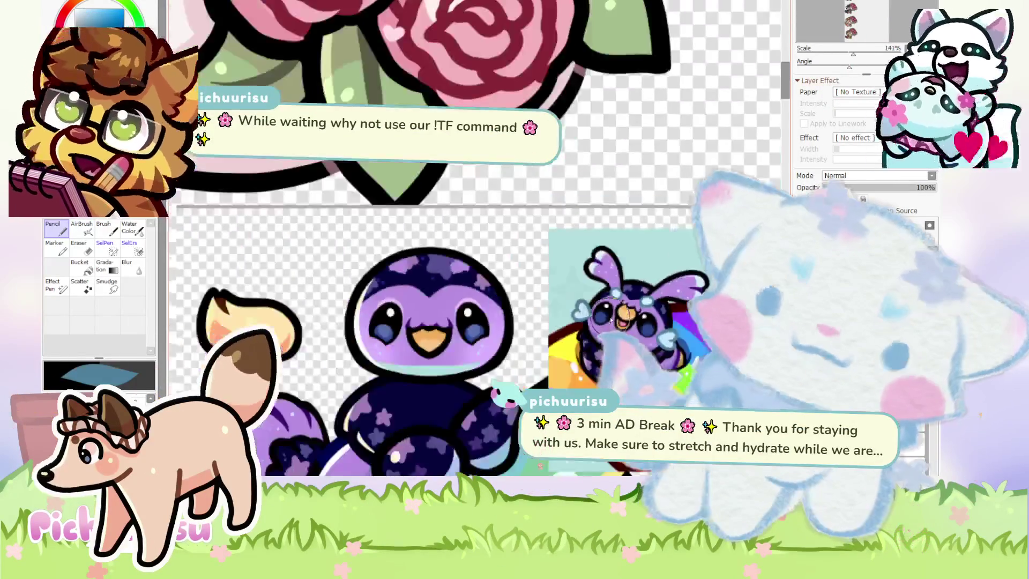
pyautogui.scroll(-4, 521, 321)
pyautogui.scroll(2, 459, 170)
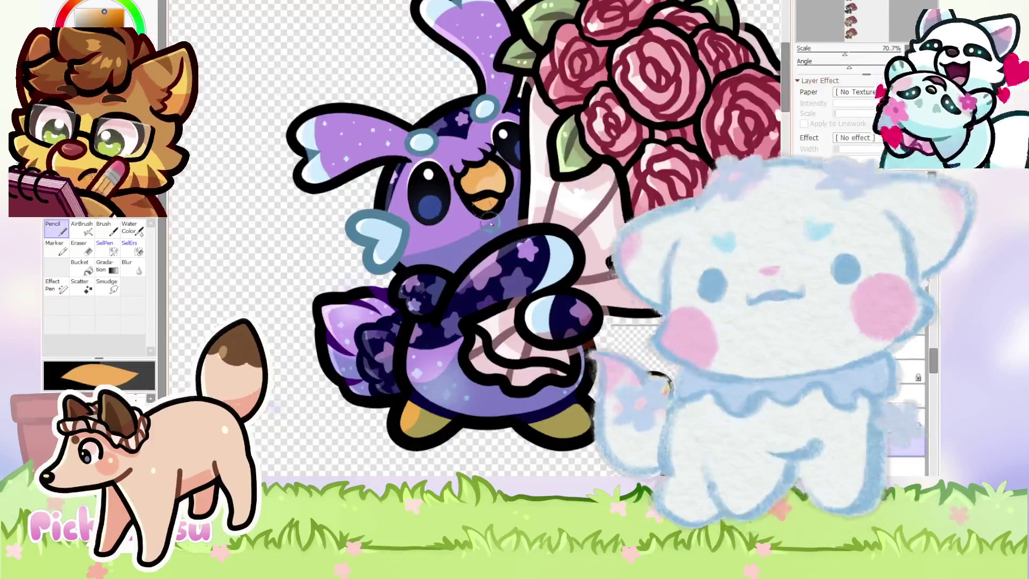
pyautogui.scroll(2, 491, 230)
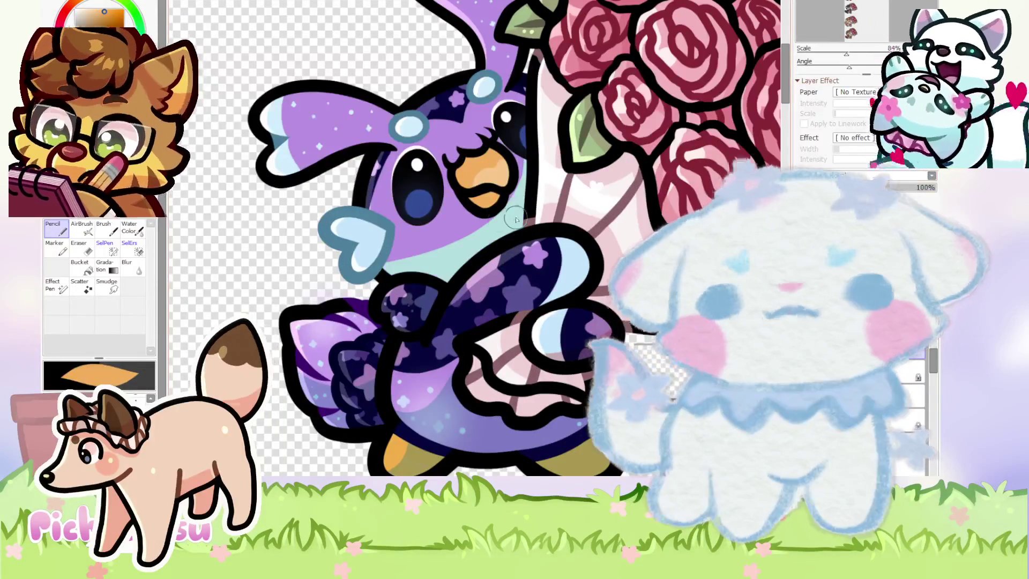
# Try a pale mint fill on the chest, then undo it with Ctrl+Z.
pyautogui.keyDown('alt'); pyautogui.click(508, 220); pyautogui.keyUp('alt')
pyautogui.hotkey('ctrl', 'z')
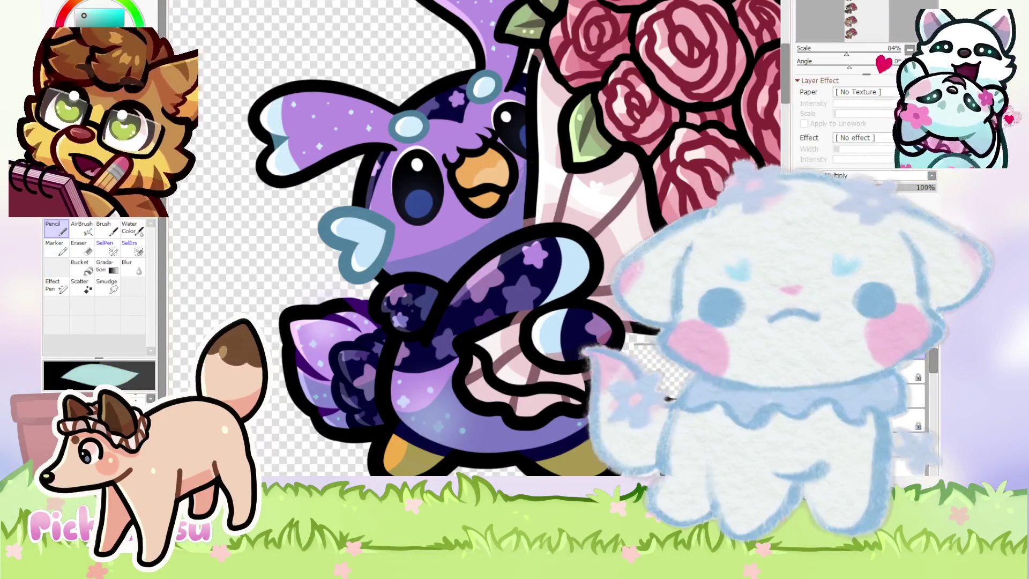
pyautogui.scroll(2, 507, 202)
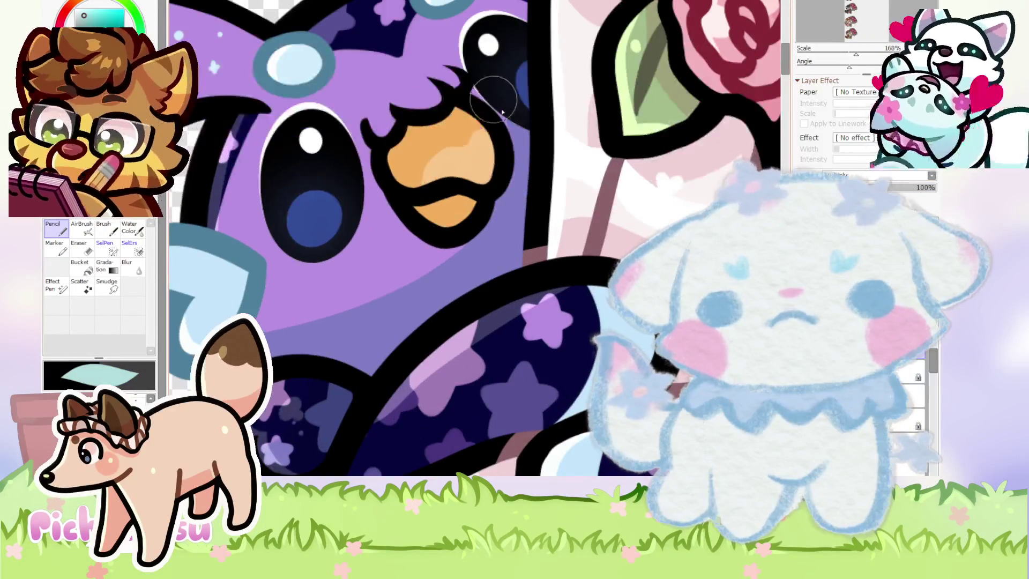
pyautogui.scroll(-3, 498, 152)
pyautogui.scroll(-1, 422, 168)
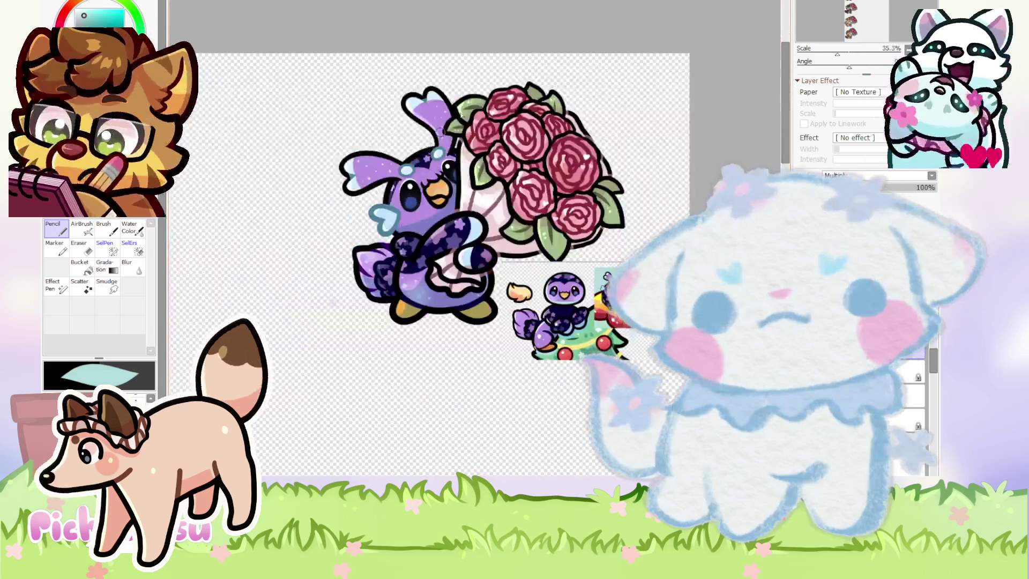
pyautogui.scroll(1, 435, 139)
pyautogui.scroll(-1, 435, 161)
pyautogui.scroll(1, 436, 183)
pyautogui.scroll(1, 437, 199)
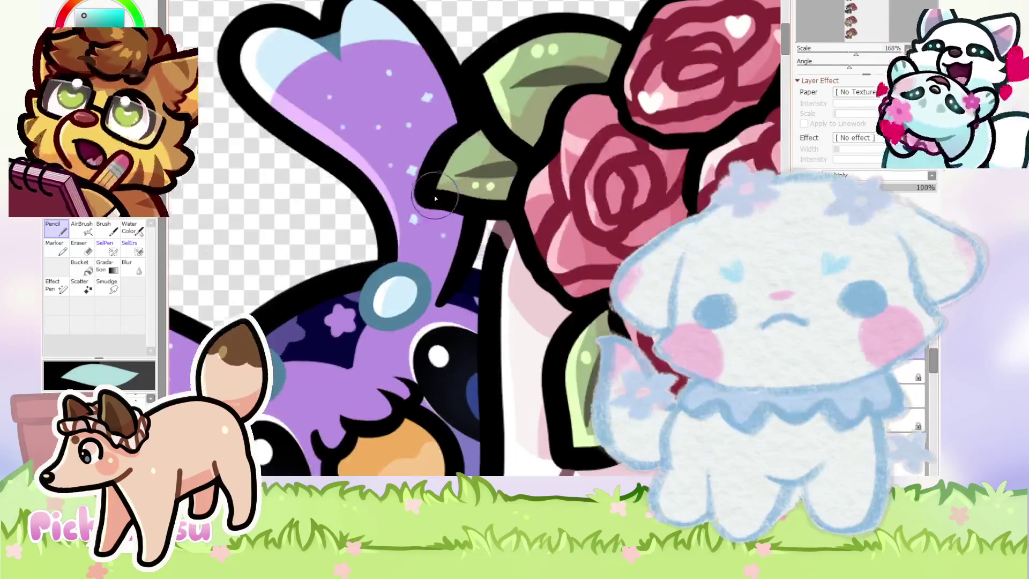
pyautogui.scroll(-2, 449, 118)
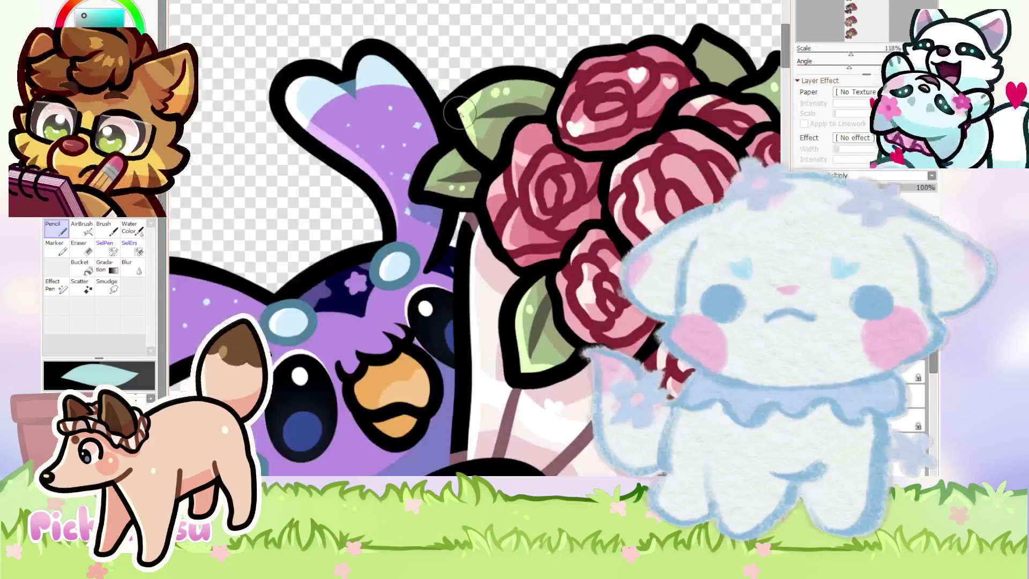
pyautogui.scroll(1, 429, 215)
pyautogui.scroll(-1, 423, 247)
pyautogui.scroll(2, 358, 254)
pyautogui.scroll(-2, 343, 123)
# Draw curved dark purple lash strokes beside the bird's eye and beak.
pyautogui.scroll(-2, 343, 124)
pyautogui.scroll(3, 555, 376)
pyautogui.scroll(1, 555, 376)
pyautogui.scroll(1, 555, 375)
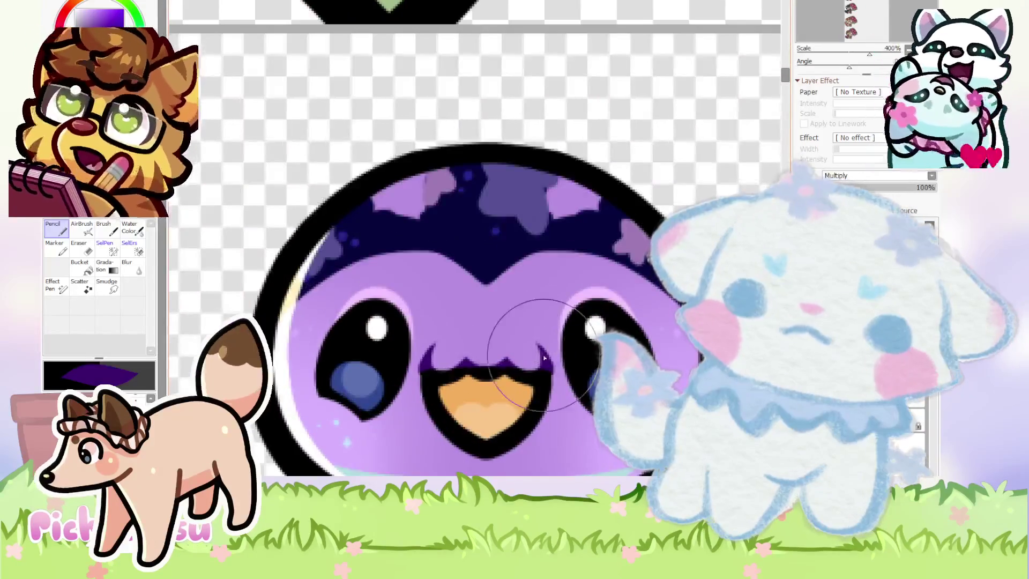
pyautogui.scroll(-3, 324, 164)
pyautogui.scroll(3, 324, 165)
pyautogui.scroll(1, 323, 165)
pyautogui.scroll(-2, 324, 165)
pyautogui.scroll(2, 288, 134)
pyautogui.scroll(1, 362, 271)
pyautogui.moveTo(363, 271); pyautogui.dragTo(399, 281)
pyautogui.moveTo(429, 222); pyautogui.dragTo(461, 241)
pyautogui.moveTo(456, 203); pyautogui.dragTo(493, 225)
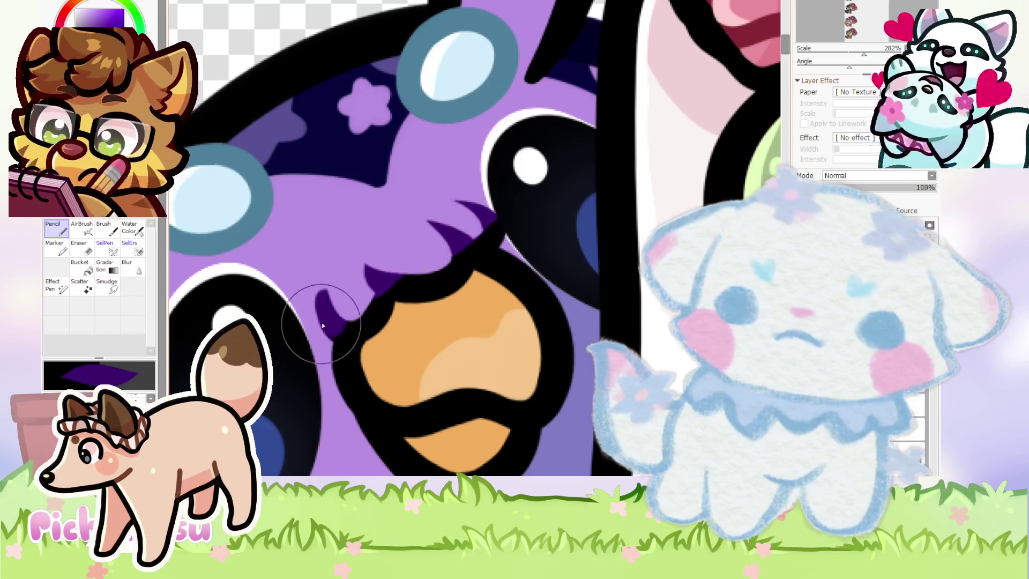
# Refine the dark purple lashes zoomed in, tidying their edge against the eye.
pyautogui.scroll(-1, 338, 295)
pyautogui.scroll(-1, 343, 296)
pyautogui.scroll(2, 352, 298)
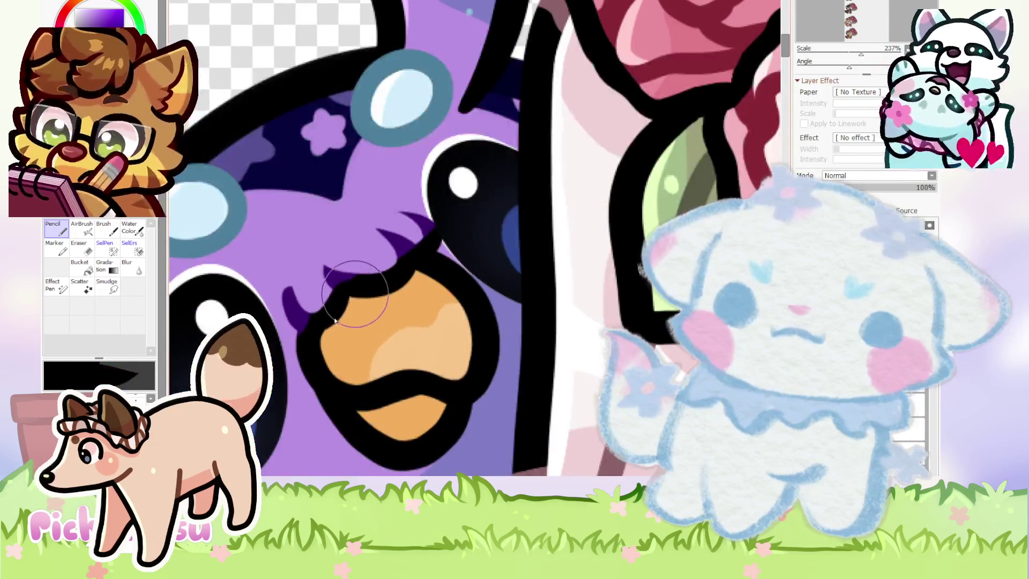
pyautogui.scroll(1, 318, 313)
pyautogui.moveTo(317, 313); pyautogui.dragTo(286, 320)
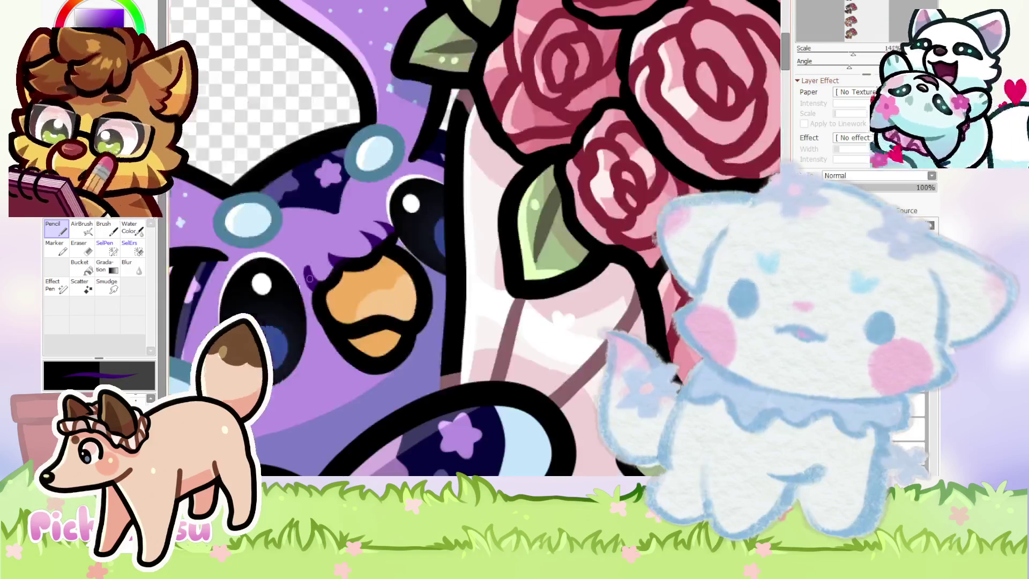
pyautogui.scroll(-5, 375, 247)
pyautogui.scroll(1, 330, 267)
pyautogui.scroll(3, 331, 266)
pyautogui.scroll(5, 331, 266)
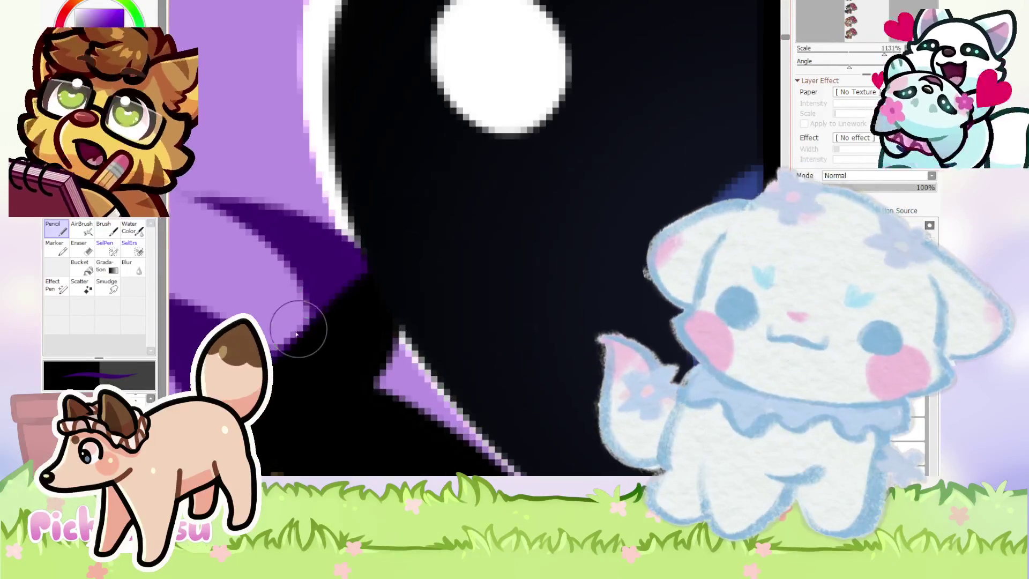
pyautogui.moveTo(359, 362); pyautogui.dragTo(368, 326)
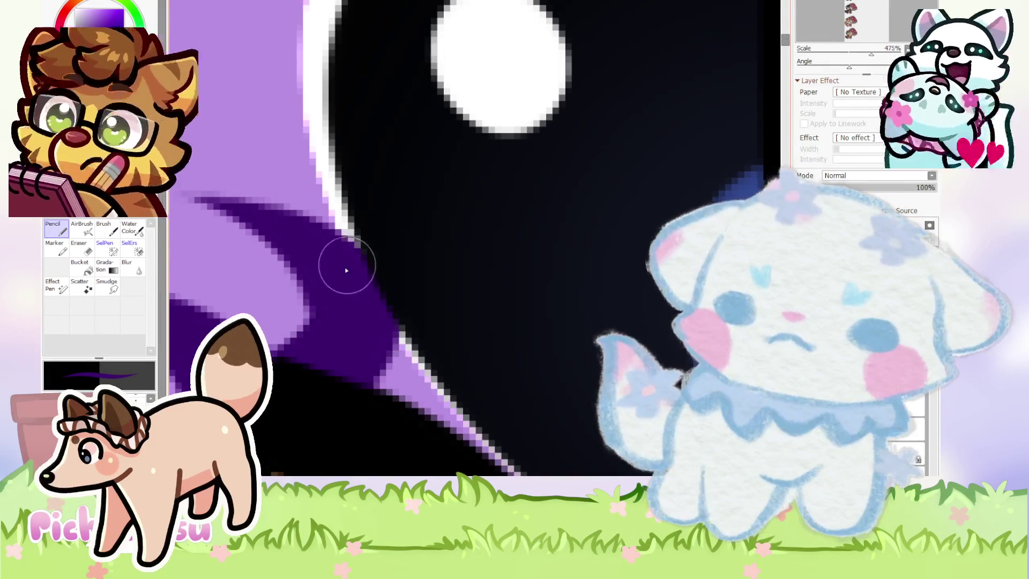
# Shade along the right edge of the bird's head in dark purple.
pyautogui.scroll(-4, 332, 269)
pyautogui.scroll(-2, 322, 273)
pyautogui.scroll(2, 321, 279)
pyautogui.scroll(1, 324, 284)
pyautogui.scroll(2, 330, 286)
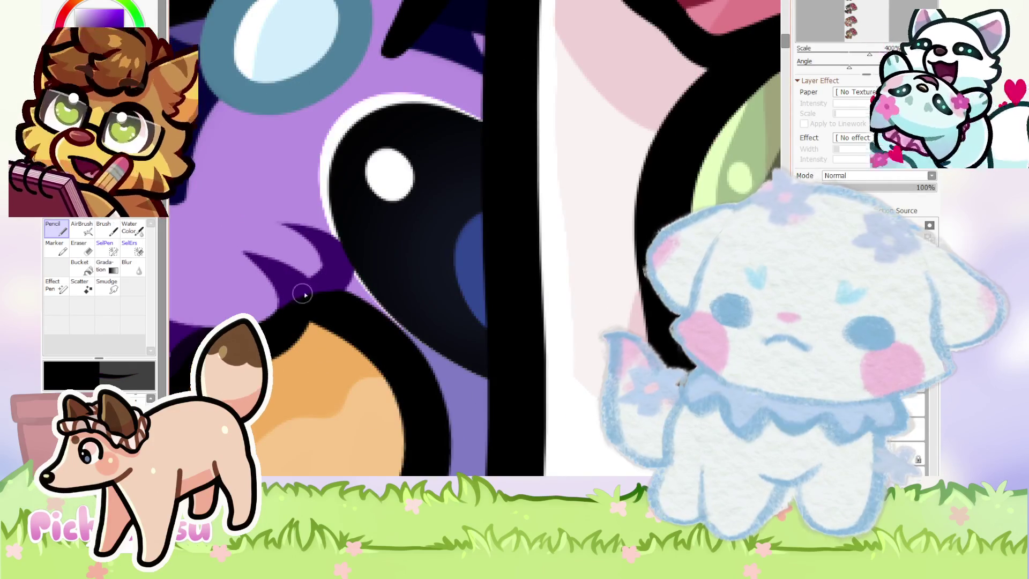
pyautogui.scroll(-4, 294, 307)
pyautogui.scroll(-2, 475, 239)
pyautogui.scroll(-1, 321, 268)
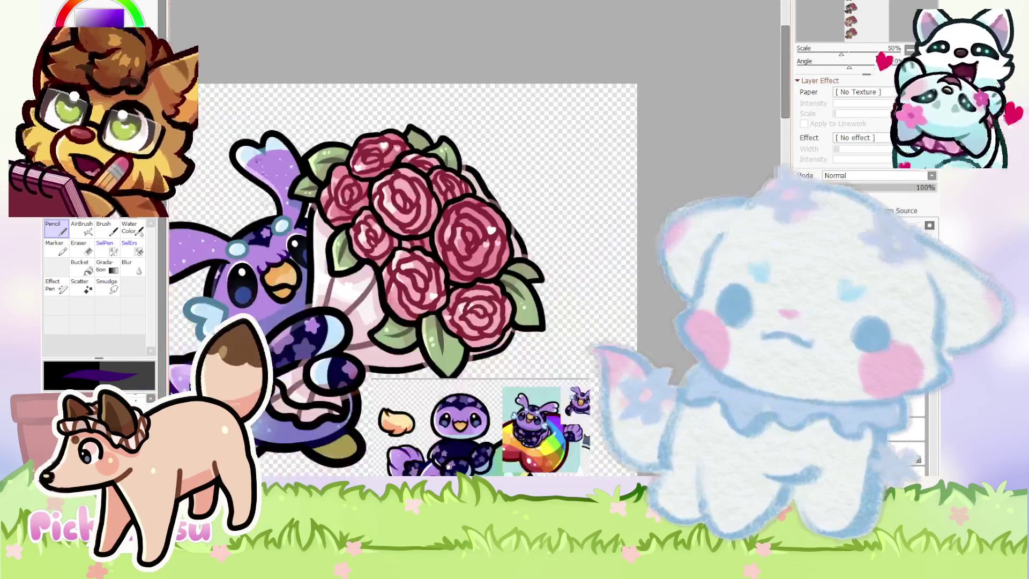
pyautogui.scroll(2, 176, 346)
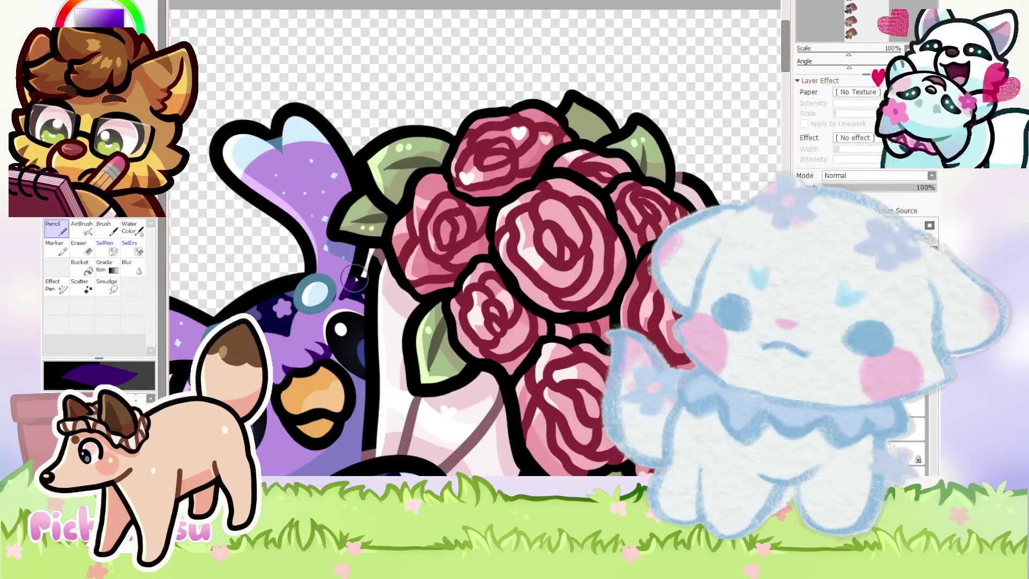
pyautogui.scroll(2, 366, 231)
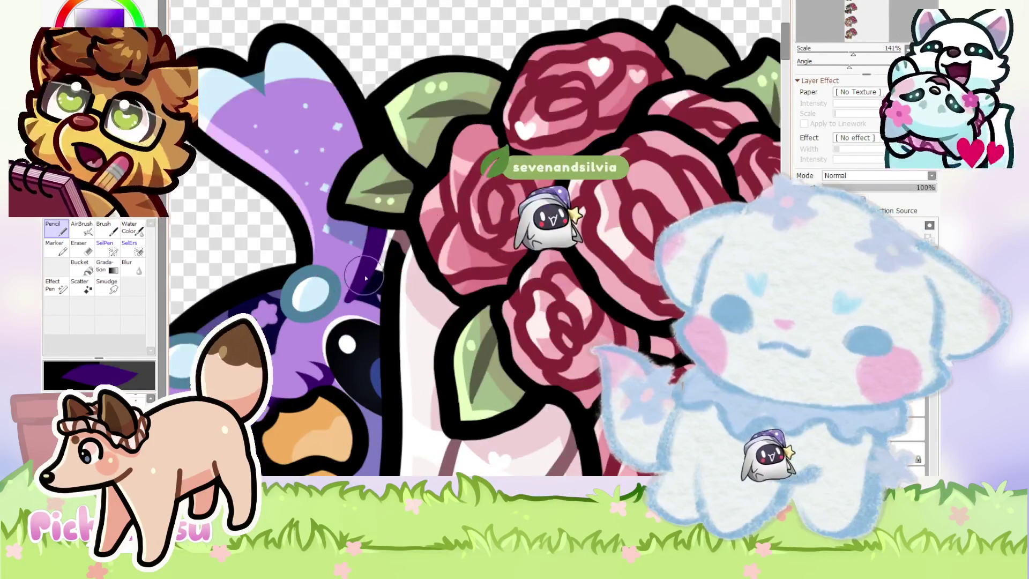
pyautogui.moveTo(381, 290)
pyautogui.mouseDown()
pyautogui.moveTo(332, 63)
pyautogui.moveTo(241, 63)
pyautogui.mouseUp()
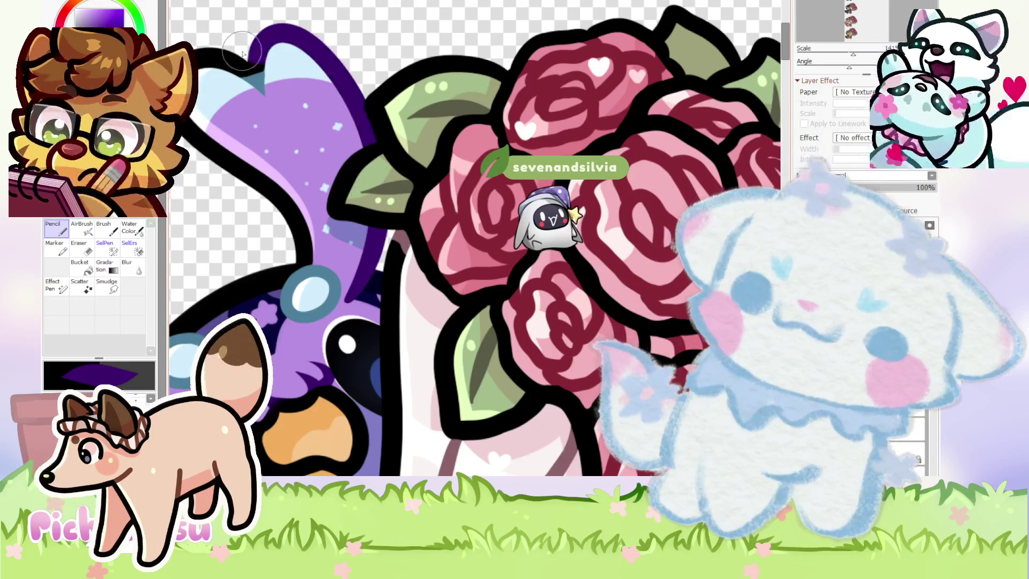
pyautogui.scroll(-4, 263, 54)
pyautogui.scroll(2, 290, 86)
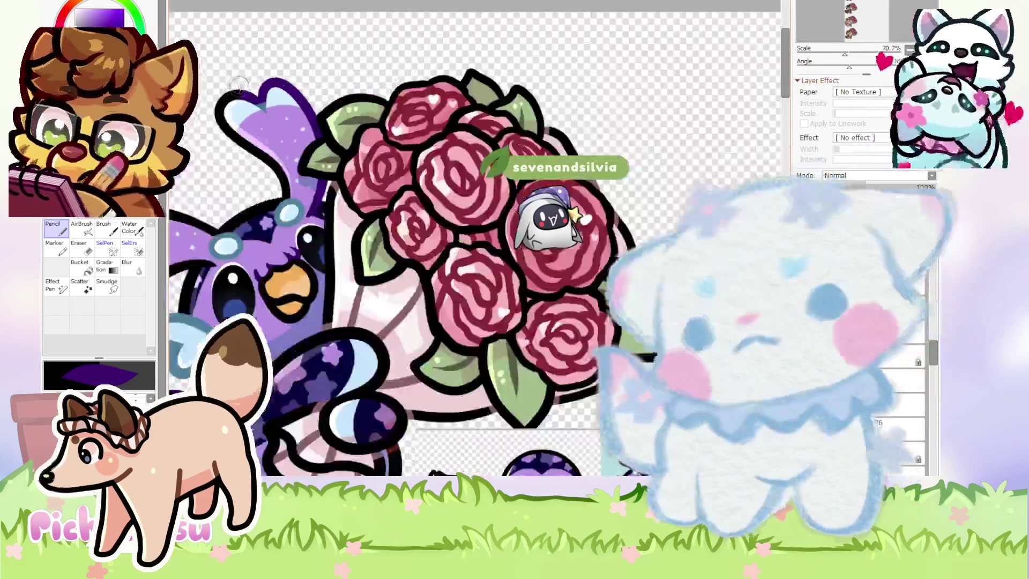
pyautogui.scroll(2, 235, 125)
pyautogui.scroll(2, 234, 125)
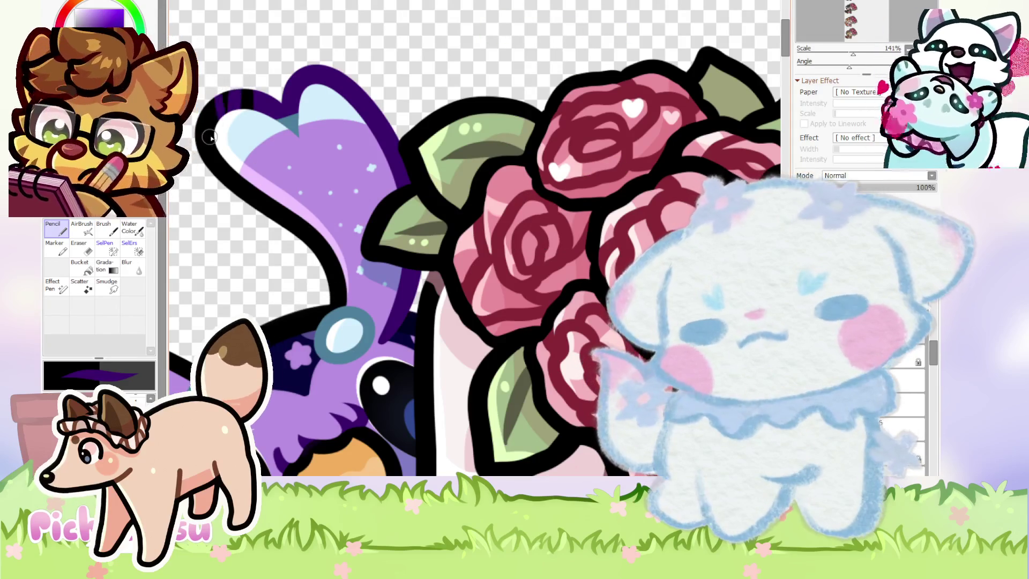
pyautogui.scroll(-2, 210, 138)
pyautogui.scroll(4, 225, 116)
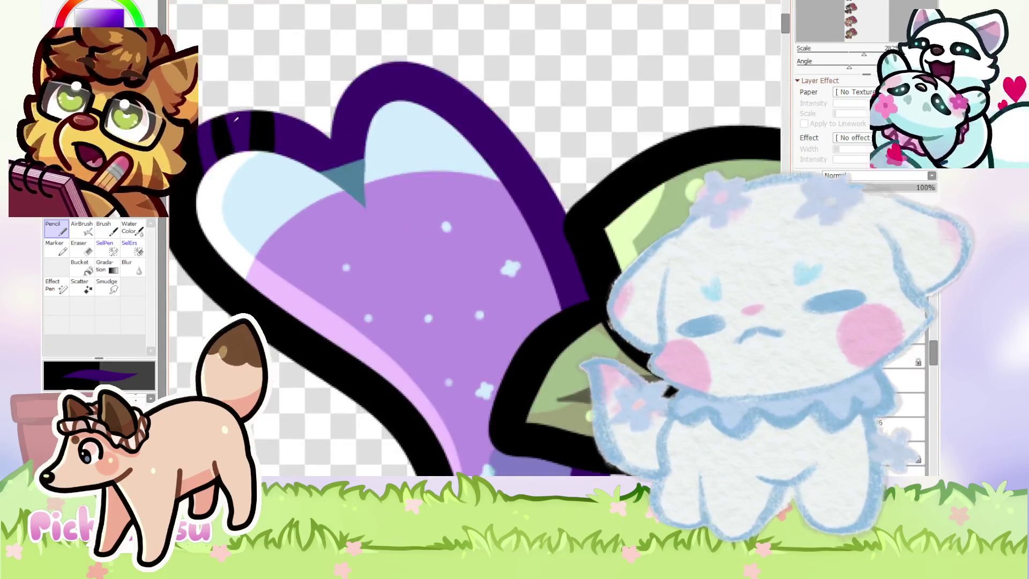
pyautogui.scroll(-1, 244, 105)
pyautogui.scroll(2, 253, 115)
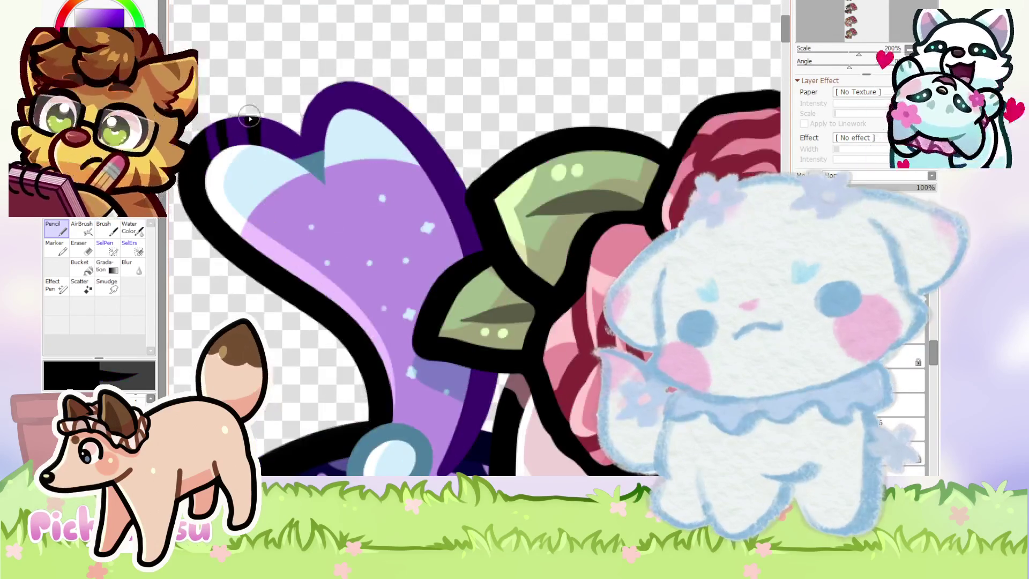
pyautogui.scroll(-3, 257, 141)
pyautogui.scroll(-3, 439, 157)
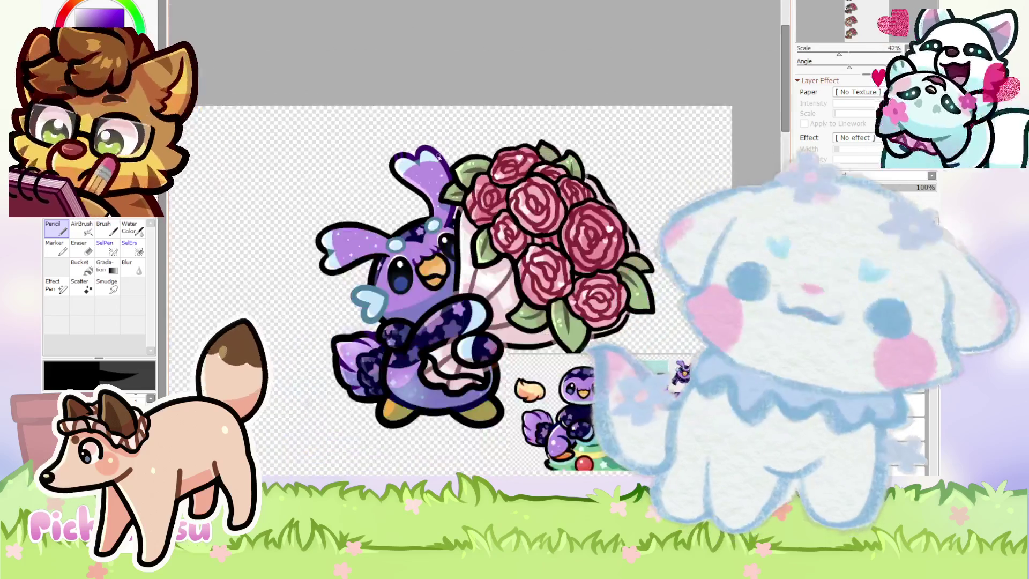
pyautogui.scroll(5, 492, 242)
pyautogui.scroll(4, 492, 243)
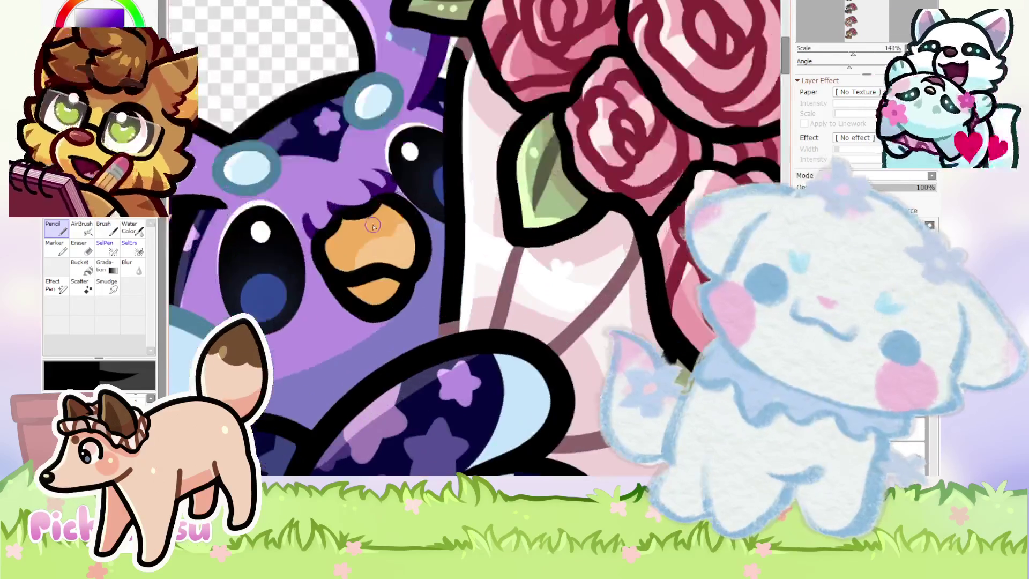
pyautogui.scroll(2, 343, 284)
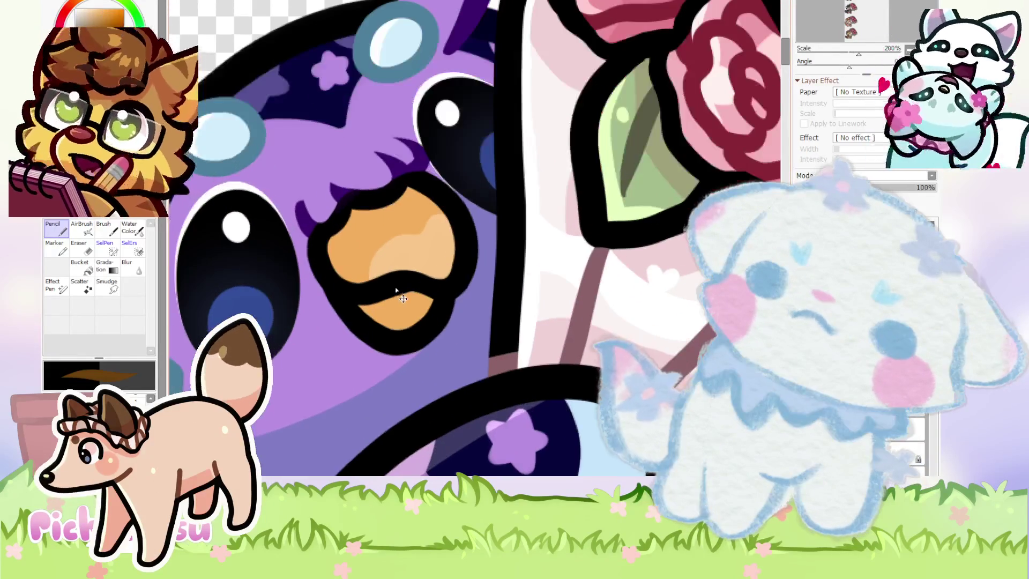
pyautogui.scroll(3, 343, 284)
# Repaint the black mouth line across the orange beak in brown.
pyautogui.moveTo(342, 284)
pyautogui.mouseDown()
pyautogui.moveTo(443, 285)
pyautogui.moveTo(444, 294)
pyautogui.mouseUp()
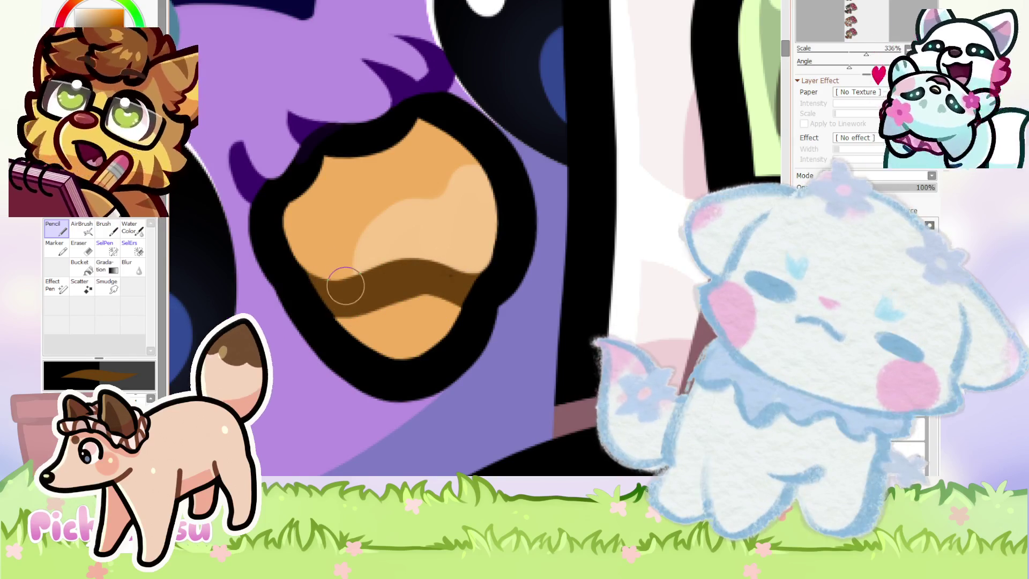
pyautogui.scroll(1, 446, 280)
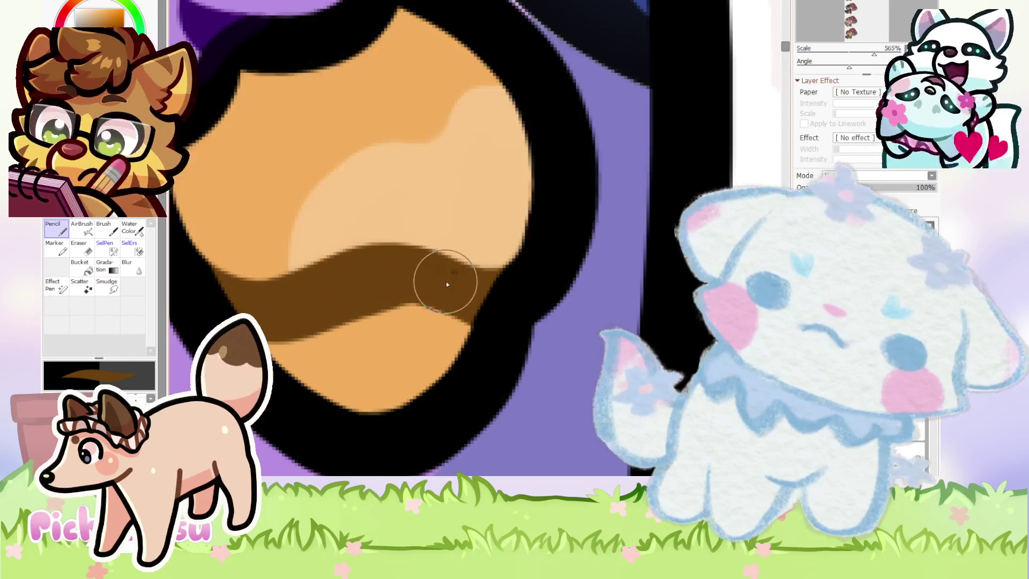
pyautogui.scroll(3, 454, 276)
pyautogui.scroll(1, 454, 276)
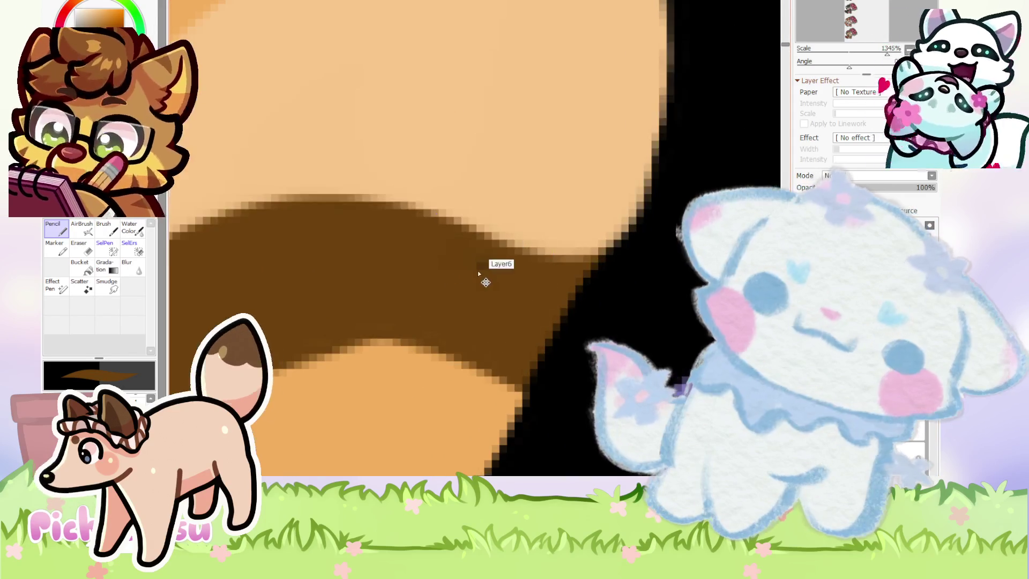
# Switch to the Eraser with E and zoom around the beak.
pyautogui.press('e')
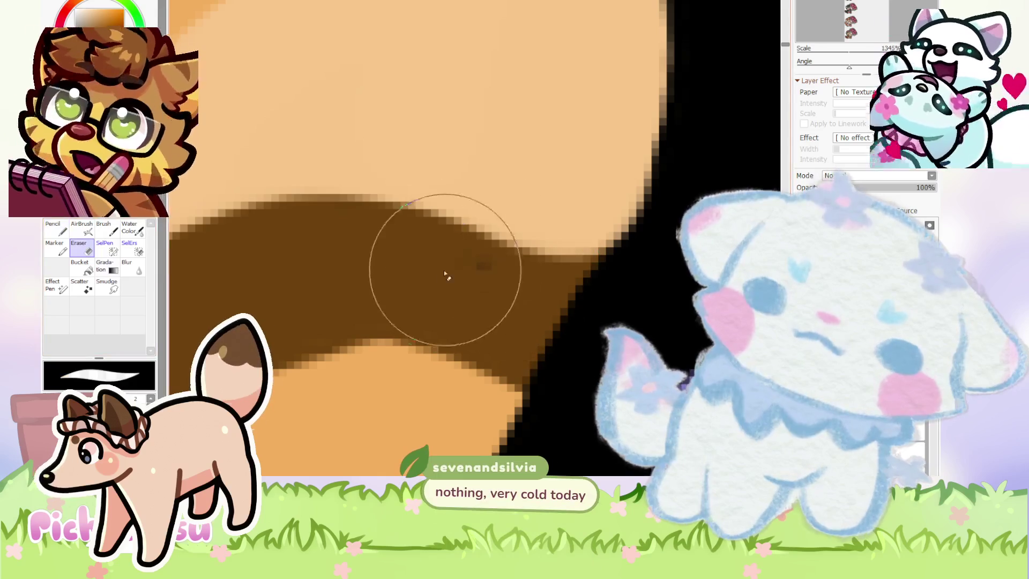
pyautogui.scroll(-15, 436, 278)
pyautogui.scroll(-3, 437, 280)
pyautogui.scroll(-2, 436, 278)
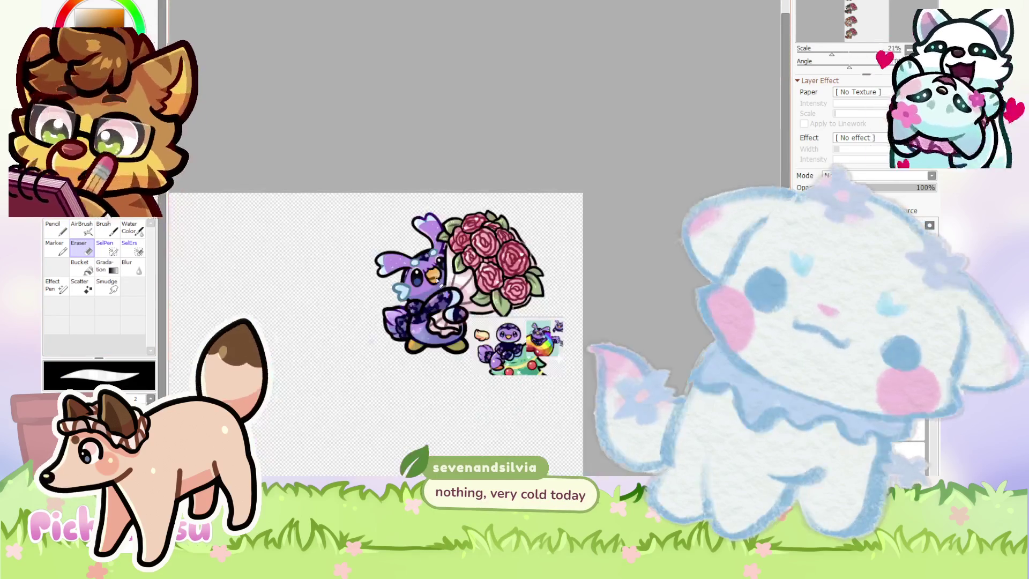
pyautogui.scroll(-2, 391, 295)
pyautogui.scroll(-2, 343, 317)
pyautogui.scroll(3, 299, 335)
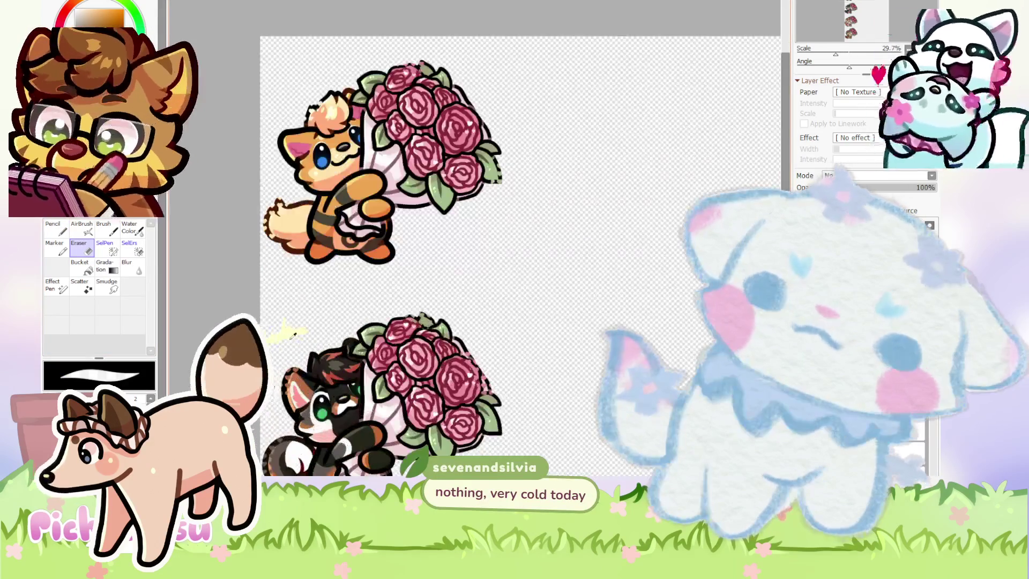
pyautogui.scroll(-3, 298, 335)
pyautogui.scroll(2, 454, 303)
pyautogui.scroll(7, 454, 303)
pyautogui.scroll(3, 454, 303)
# Switch to the Pencil with N and zoom in on the bird's cheek.
pyautogui.press('n')
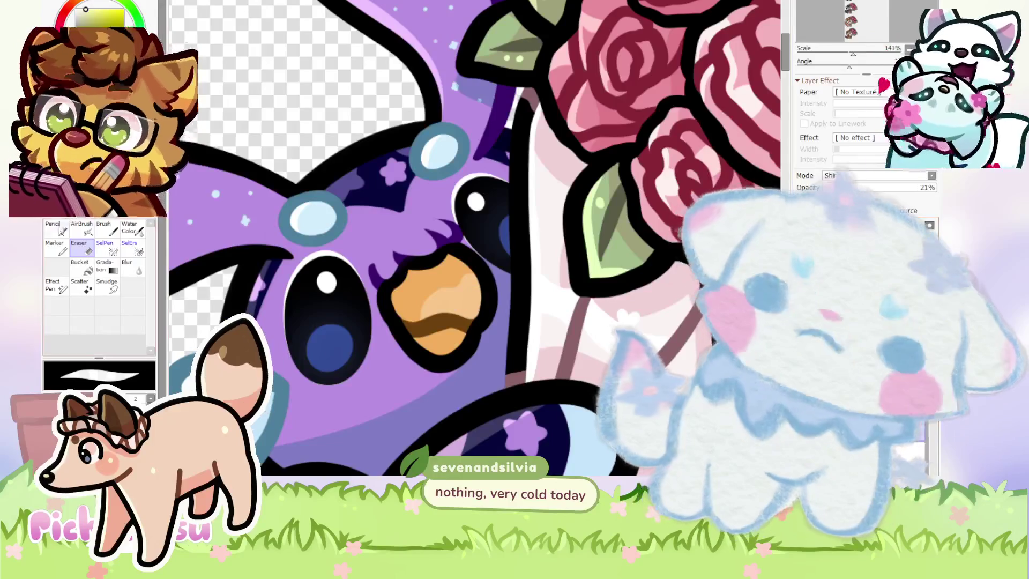
pyautogui.scroll(3, 407, 292)
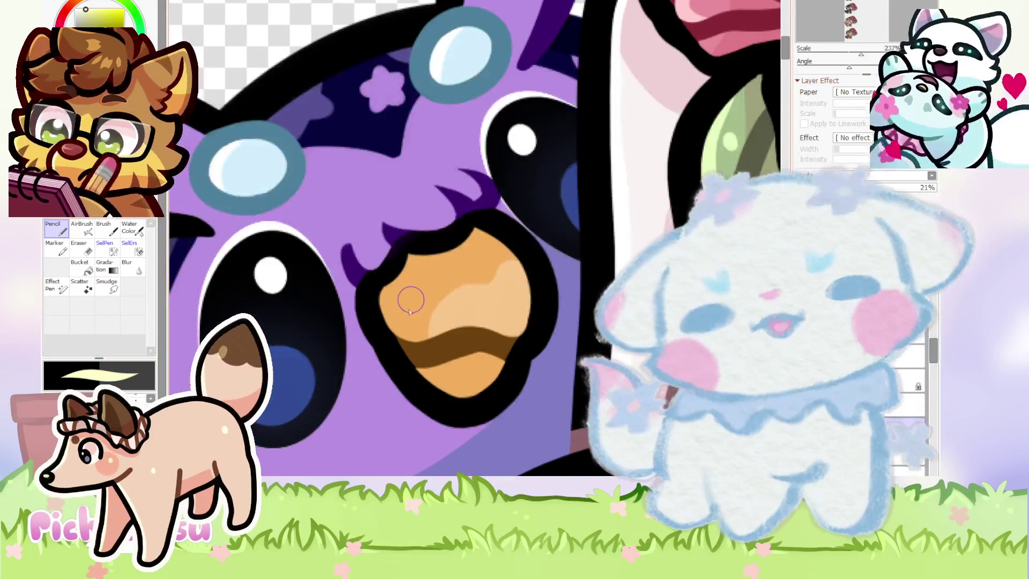
pyautogui.scroll(-7, 334, 331)
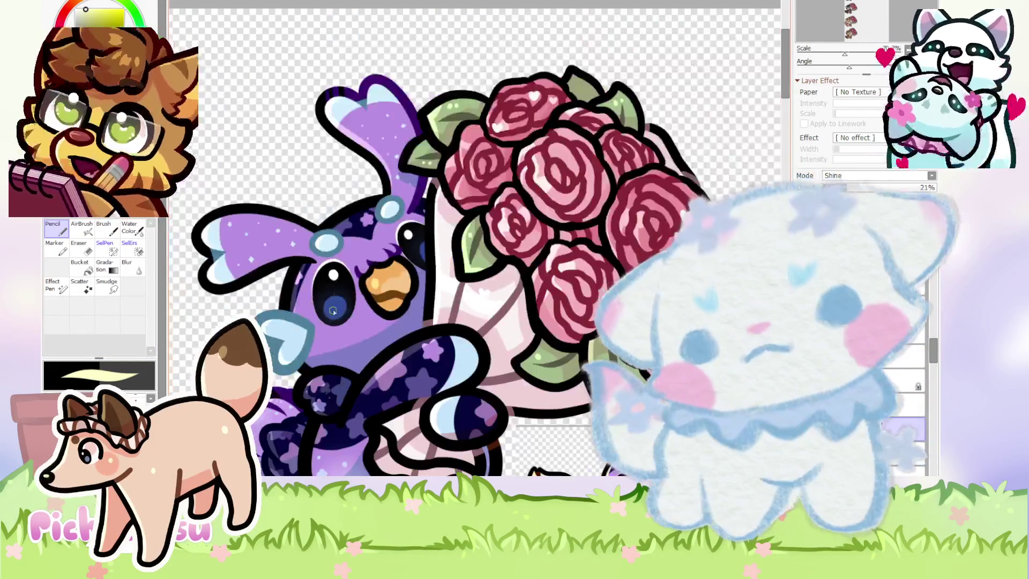
pyautogui.scroll(-1, 332, 330)
pyautogui.scroll(3, 325, 328)
pyautogui.scroll(-3, 315, 236)
pyautogui.scroll(2, 494, 337)
pyautogui.scroll(-4, 468, 351)
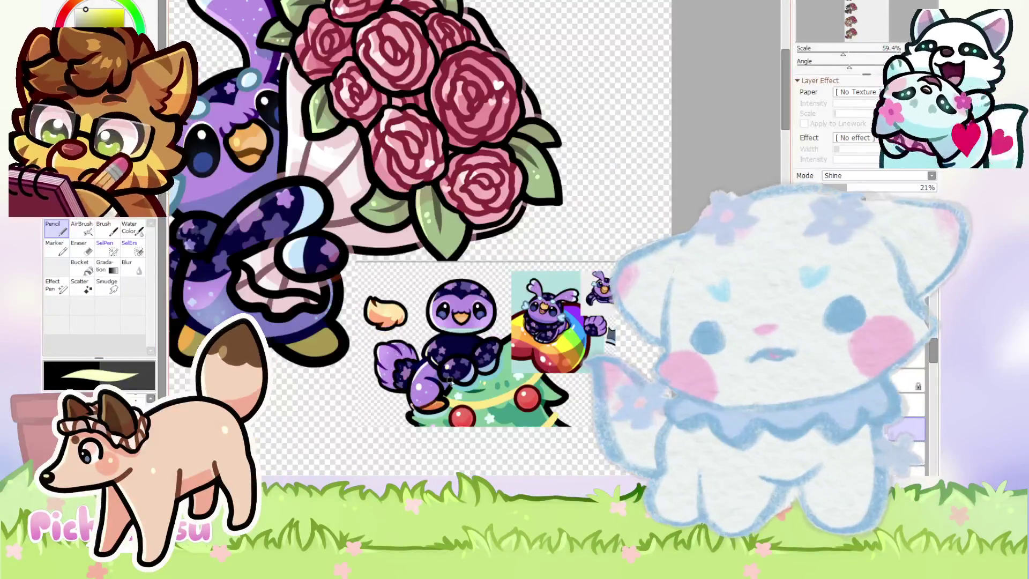
pyautogui.scroll(-3, 437, 378)
pyautogui.scroll(4, 453, 328)
# Switch to the AirBrush with A for soft spray on the Shine layer.
pyautogui.press('a')
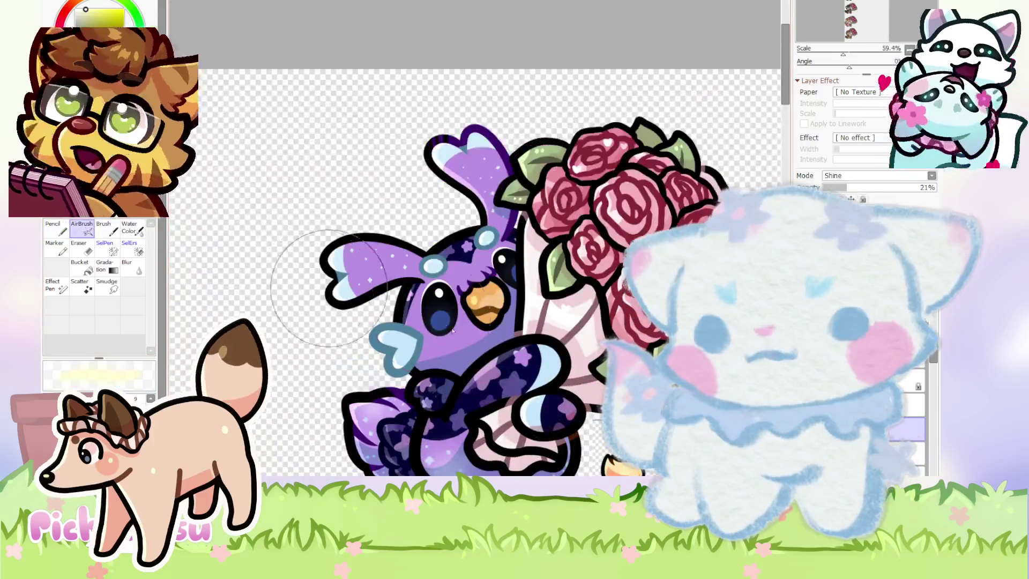
pyautogui.scroll(3, 453, 328)
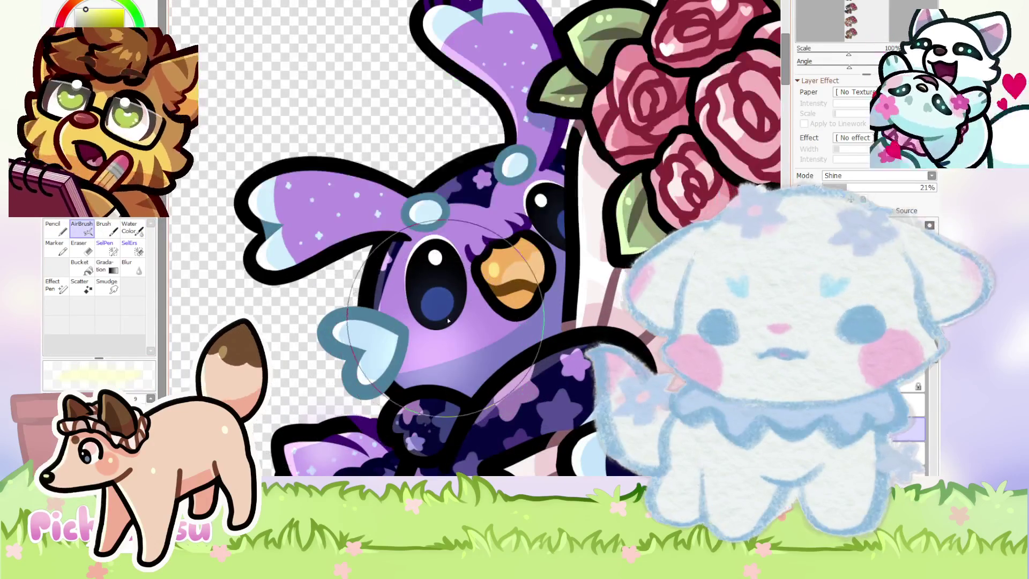
pyautogui.scroll(-1, 441, 323)
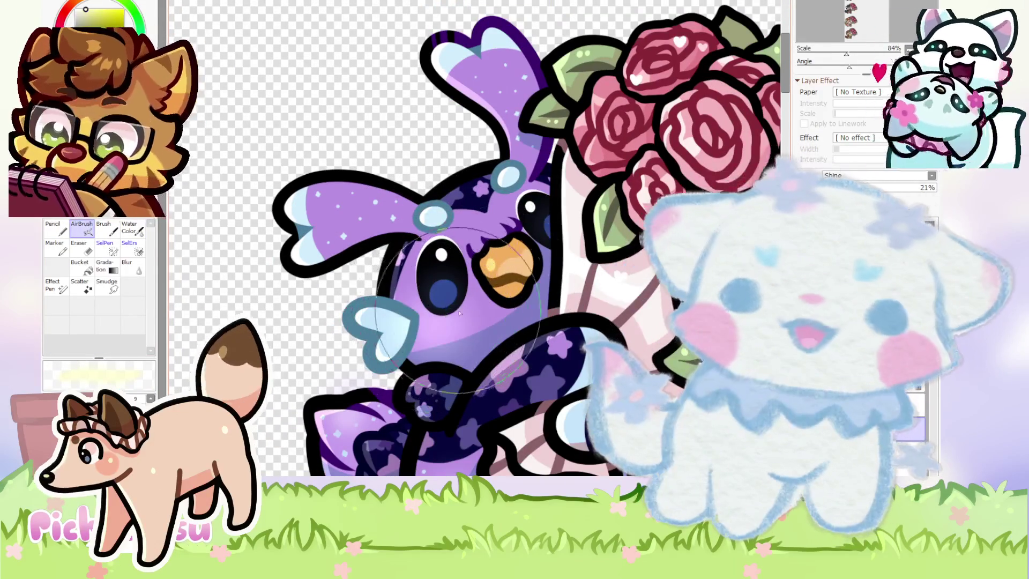
pyautogui.scroll(-2, 451, 313)
# Return to the Pencil to dot white and blue sparkles under the eye.
pyautogui.click(68, 232)
pyautogui.scroll(3, 352, 202)
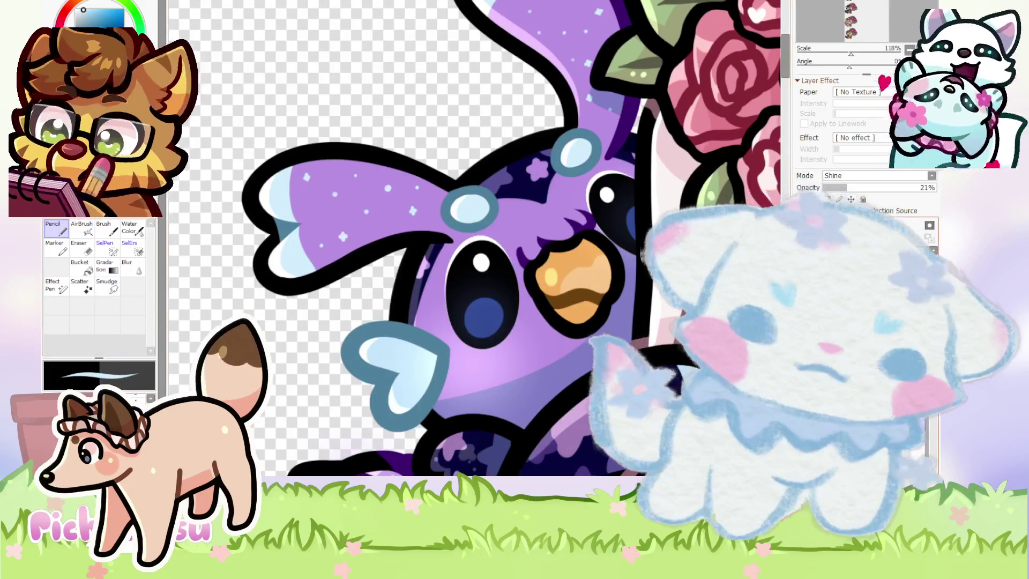
pyautogui.scroll(5, 482, 370)
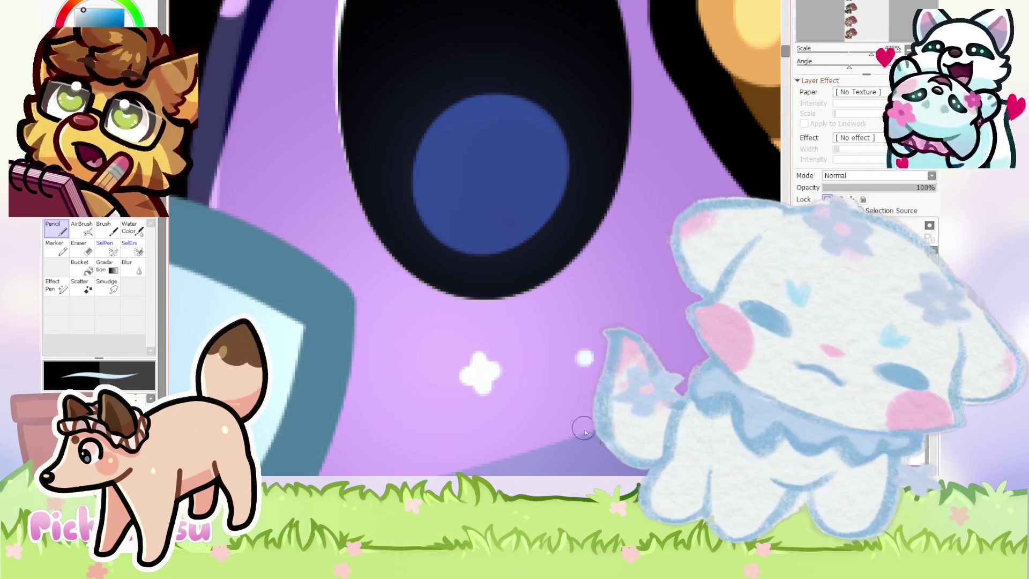
pyautogui.scroll(-5, 558, 367)
pyautogui.scroll(5, 413, 312)
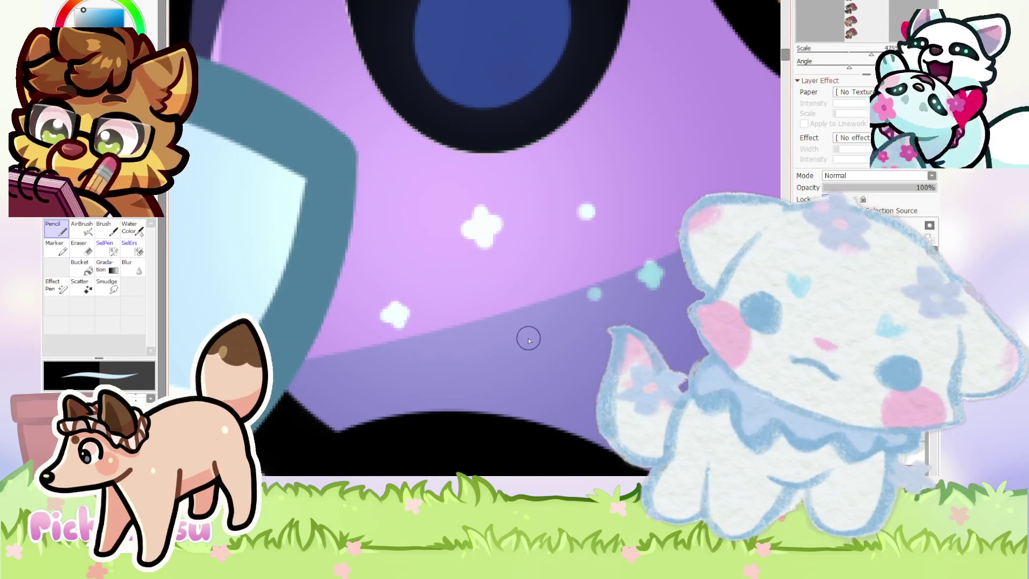
pyautogui.scroll(-3, 429, 319)
pyautogui.scroll(-2, 429, 289)
pyautogui.scroll(2, 429, 288)
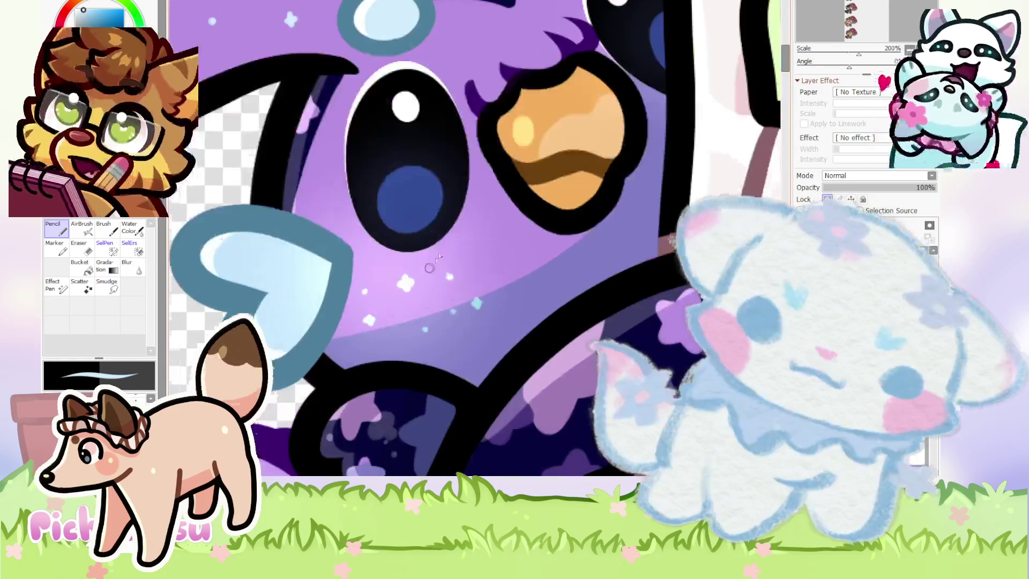
pyautogui.scroll(-2, 427, 288)
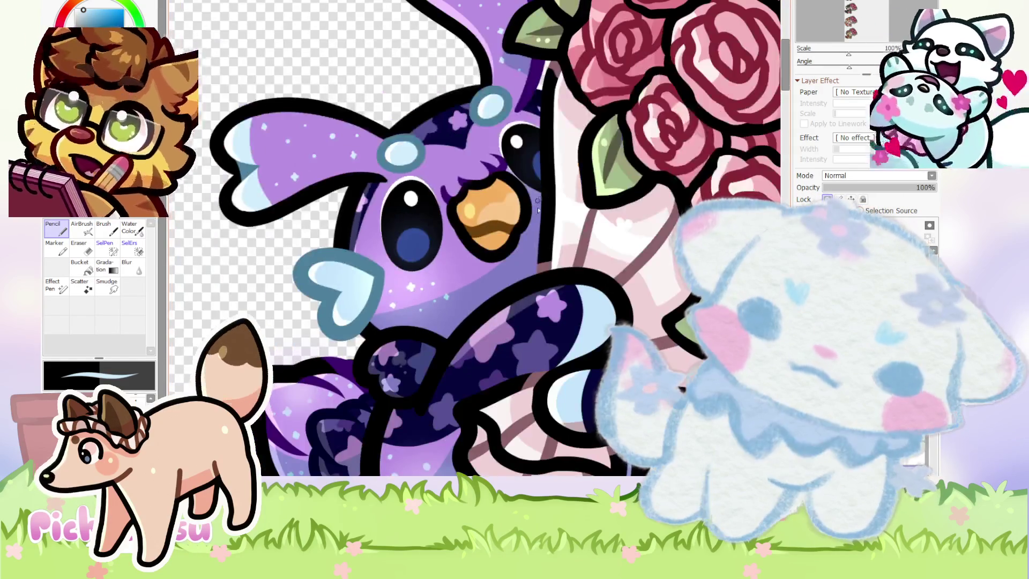
pyautogui.scroll(4, 541, 207)
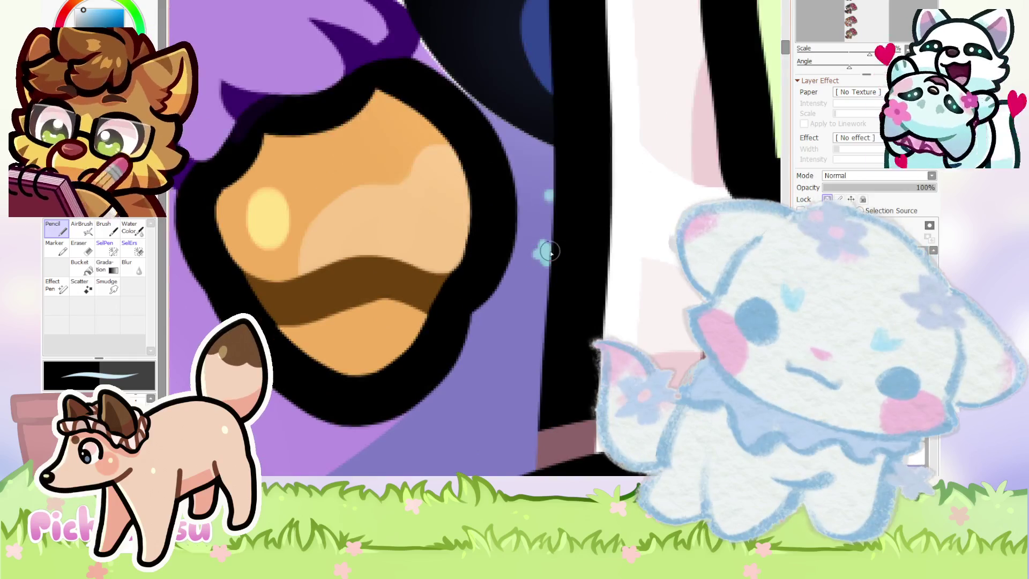
pyautogui.scroll(-5, 542, 255)
pyautogui.scroll(1, 367, 323)
pyautogui.scroll(1, 367, 323)
pyautogui.scroll(-3, 311, 256)
pyautogui.scroll(-1, 311, 256)
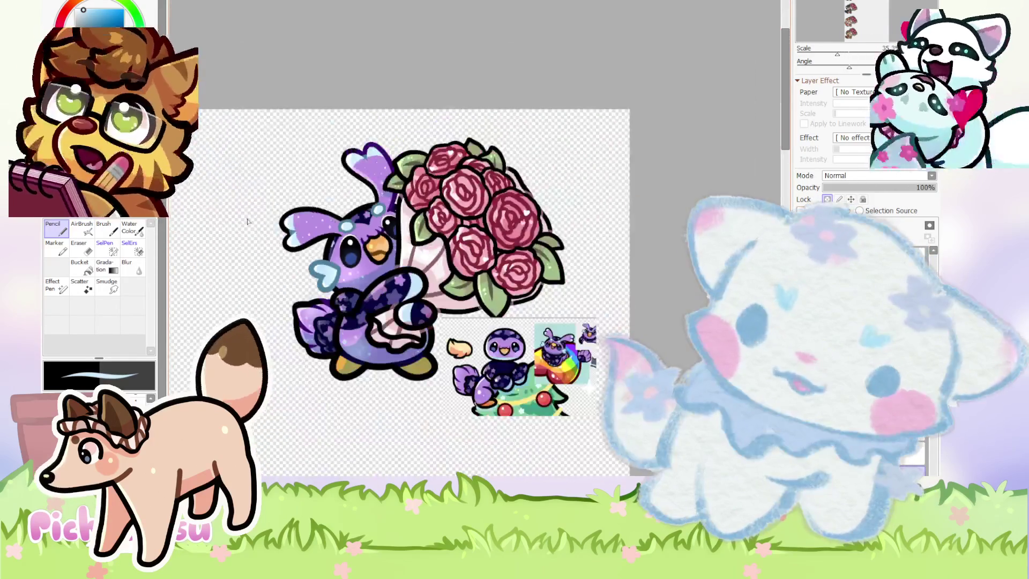
pyautogui.scroll(-2, 402, 176)
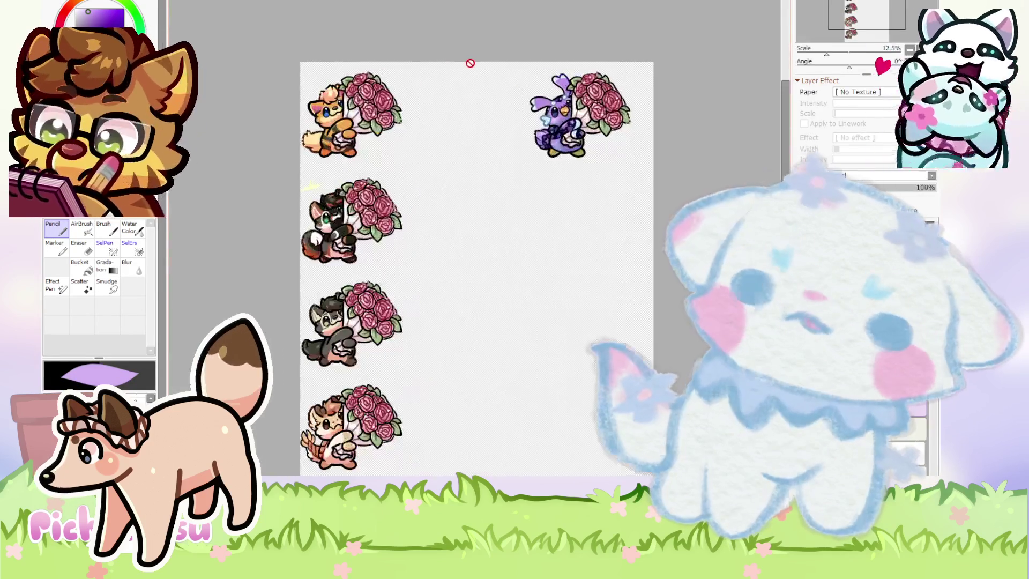
pyautogui.hotkey('ctrl', '+')
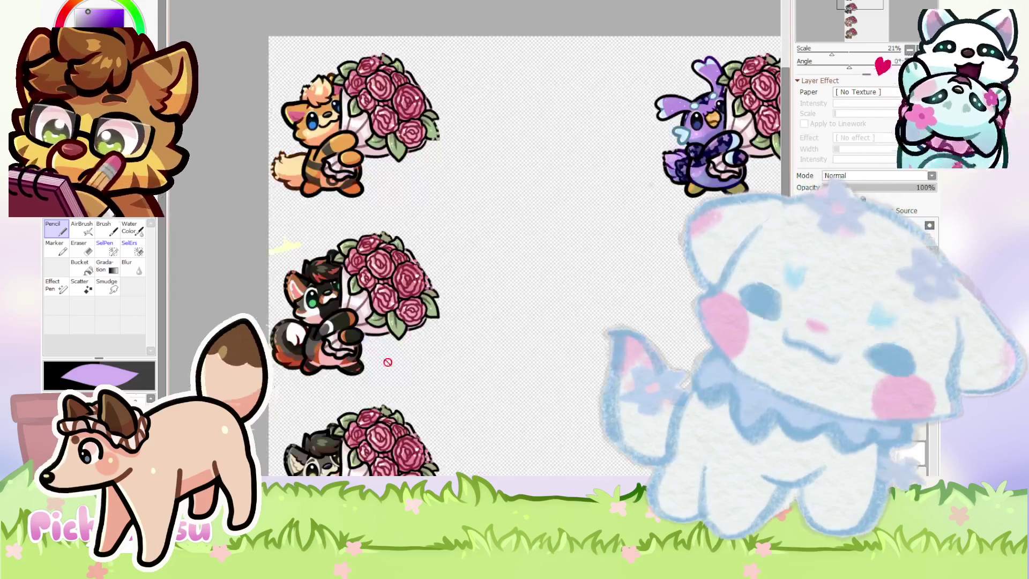
pyautogui.scroll(-3, 340, 403)
pyautogui.scroll(1, 340, 403)
pyautogui.scroll(1, 340, 403)
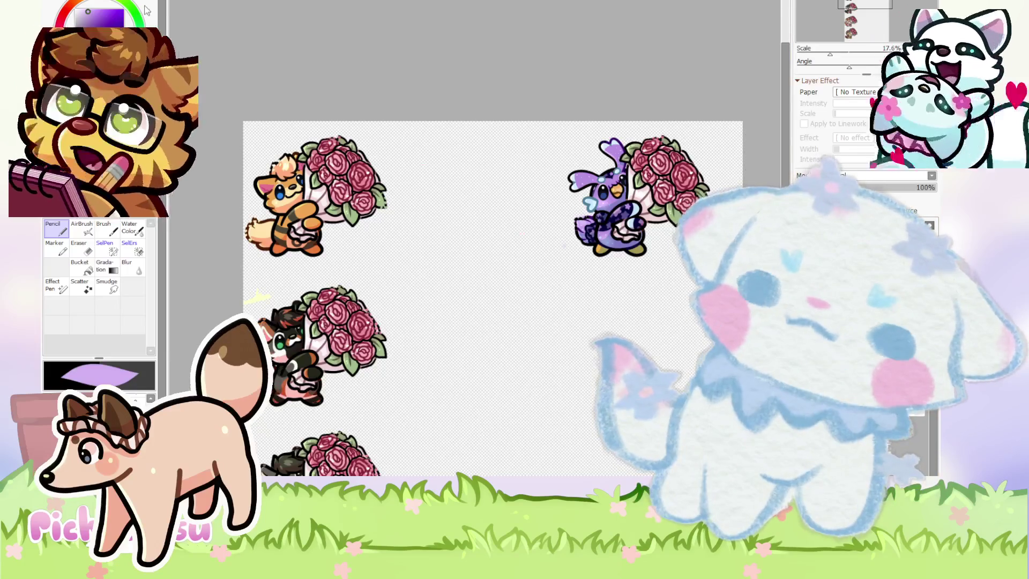
pyautogui.scroll(-1, 482, 295)
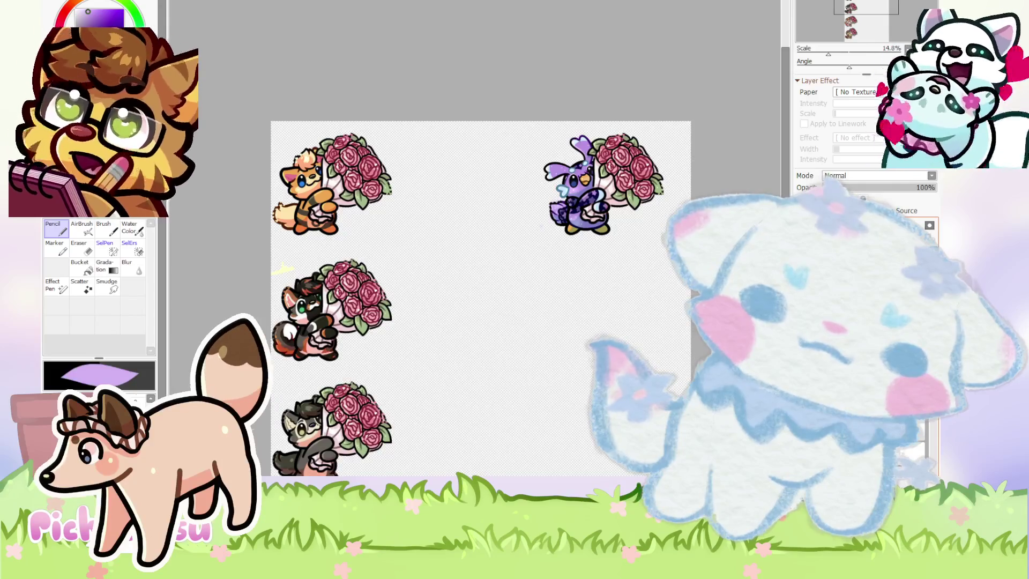
pyautogui.scroll(1, 508, 290)
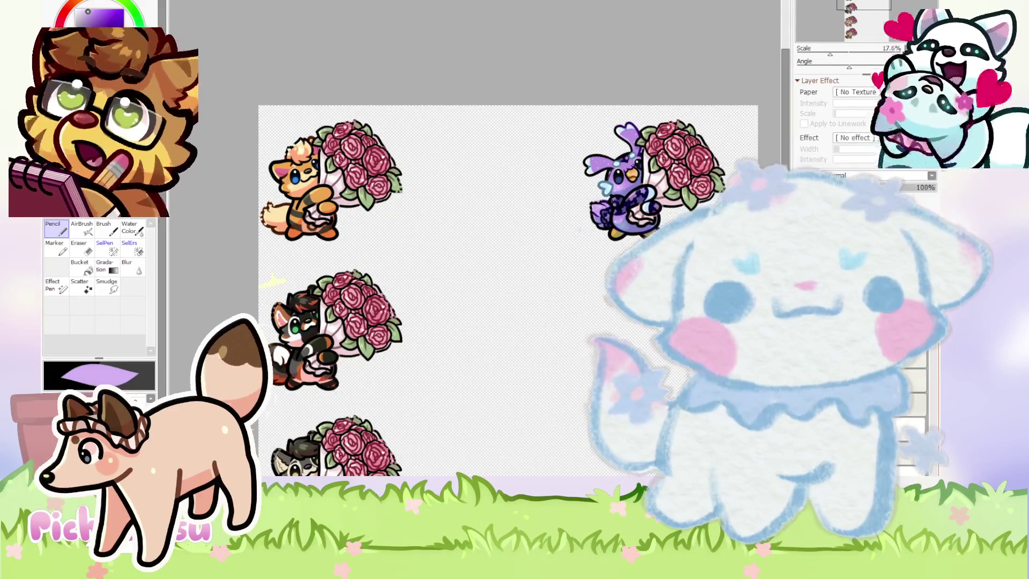
pyautogui.press('ctrl')
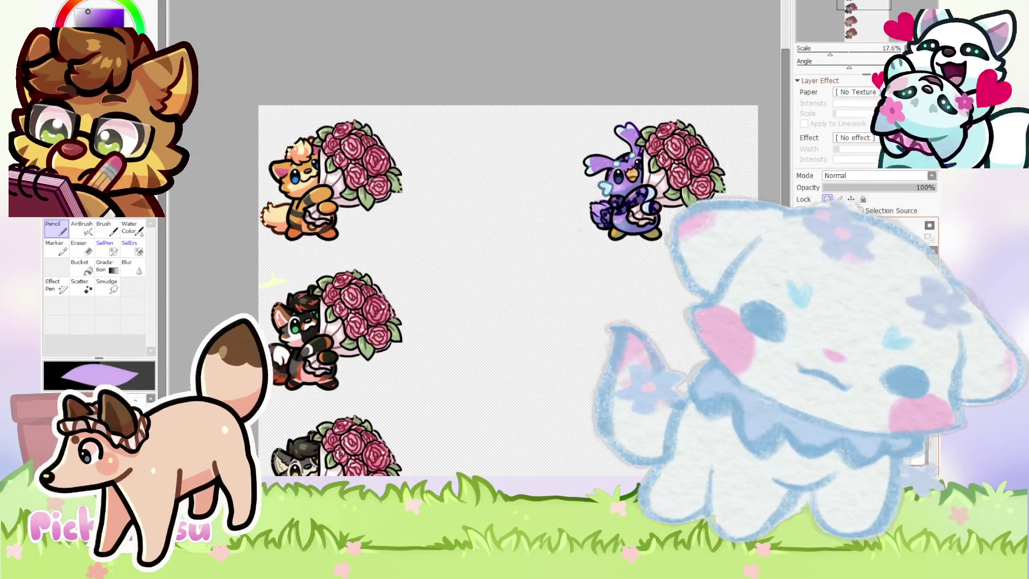
# Drag a copy of the orange fox chibi with its bouquet into the top row's middle slot.
pyautogui.moveTo(349, 216)
pyautogui.mouseDown()
pyautogui.moveTo(480, 216)
pyautogui.moveTo(495, 227)
pyautogui.mouseUp()
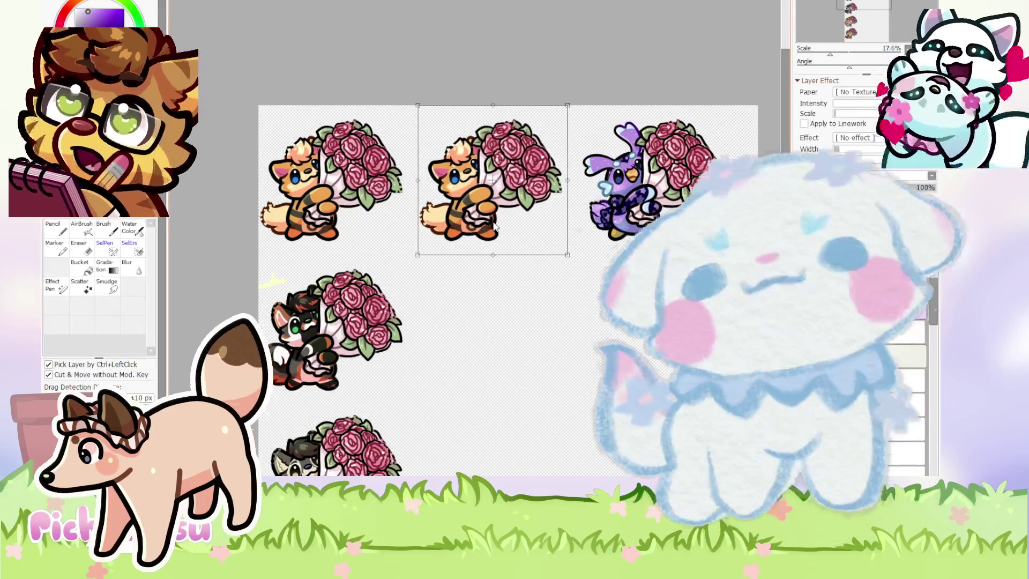
pyautogui.press('n')
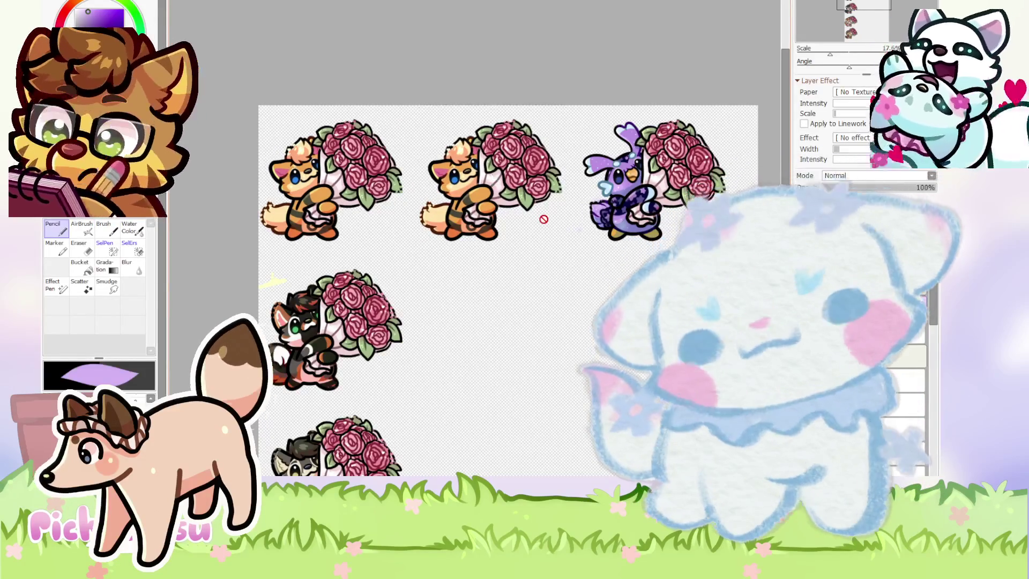
pyautogui.scroll(-2, 544, 219)
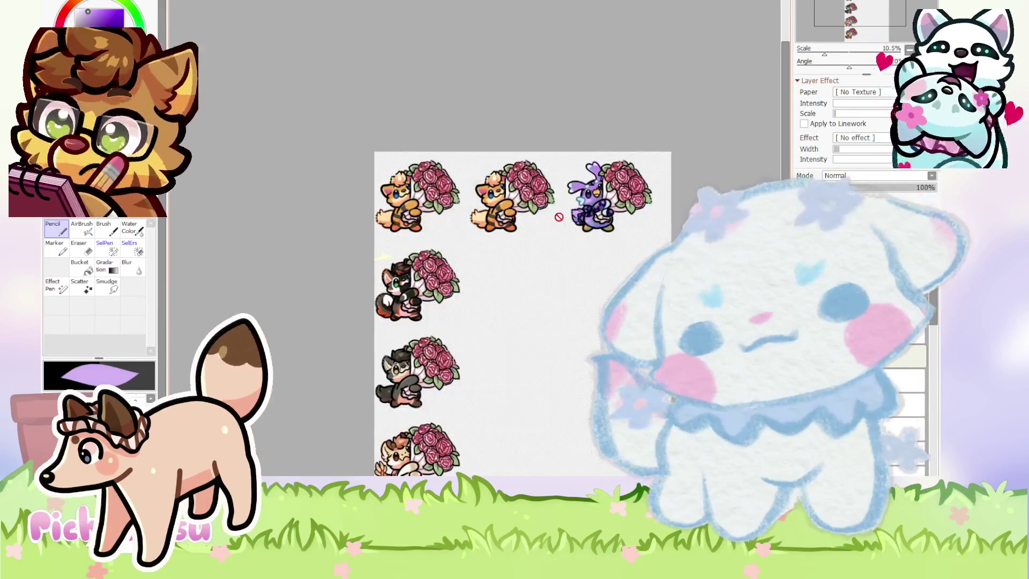
pyautogui.scroll(4, 579, 189)
pyautogui.scroll(-3, 579, 189)
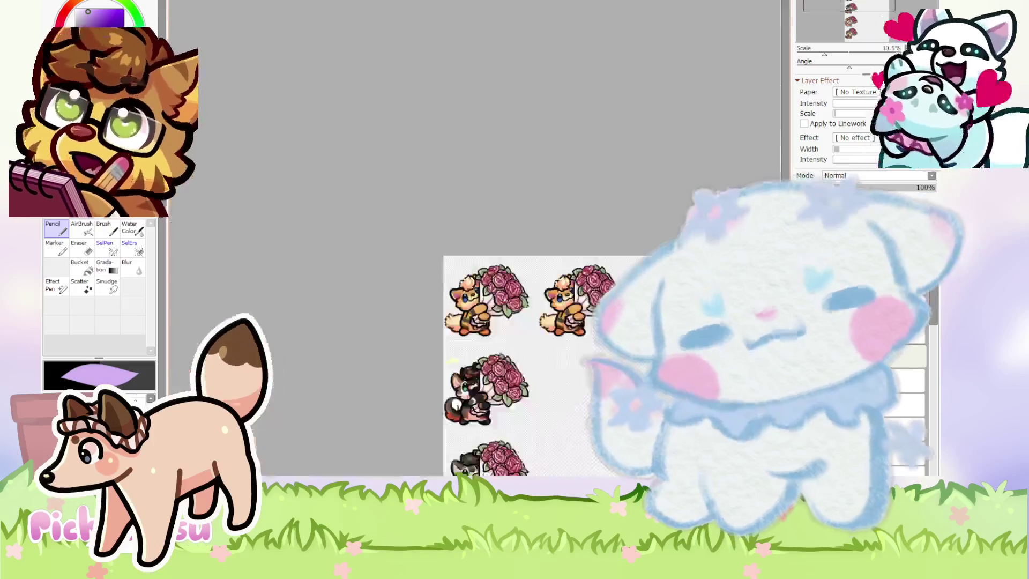
pyautogui.scroll(3, 584, 370)
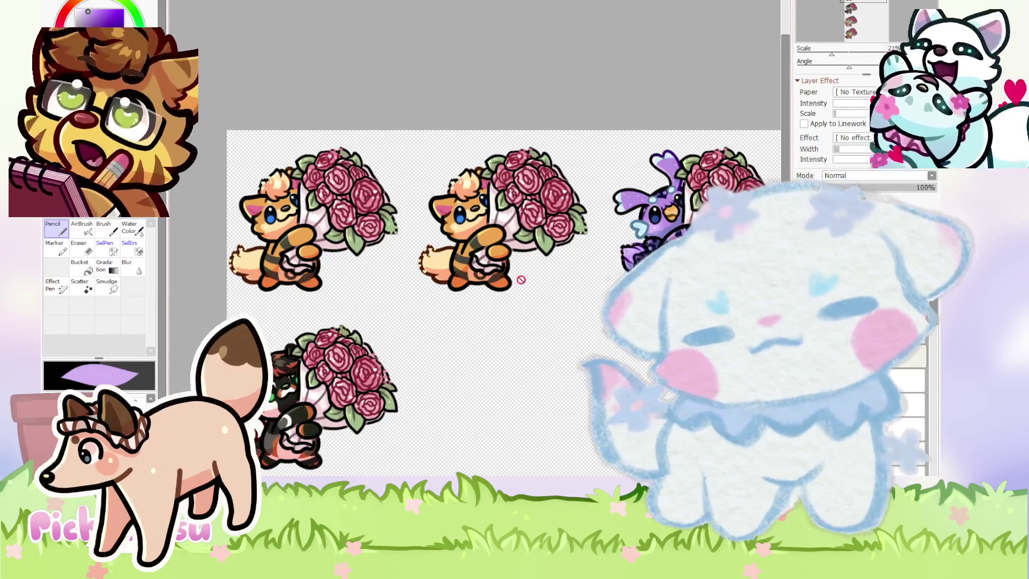
# Zoom around the bouquet sheet, then switch to the purple cat-on-cloud artwork with Ctrl+Tab.
pyautogui.scroll(-2, 563, 189)
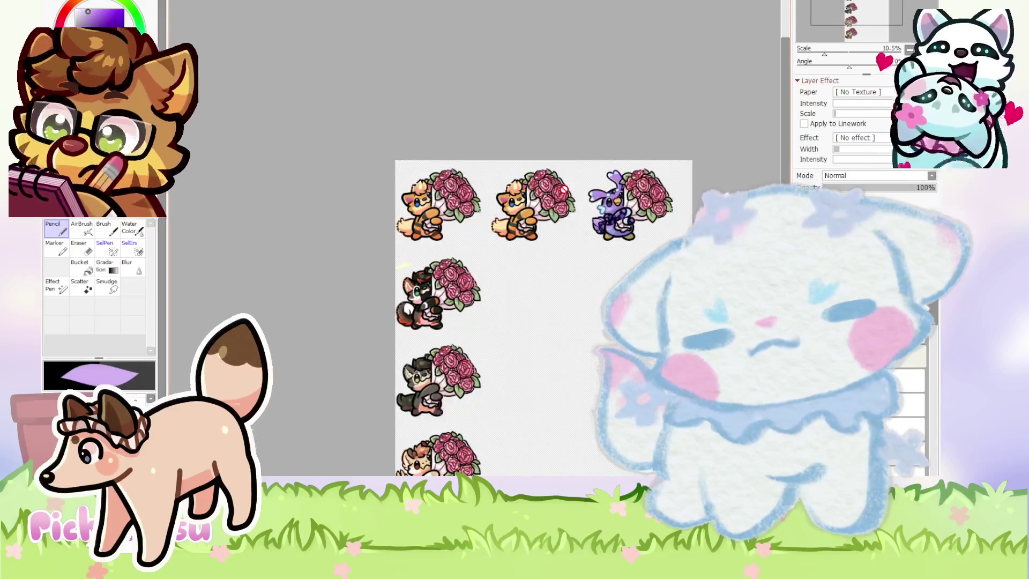
pyautogui.scroll(1, 564, 189)
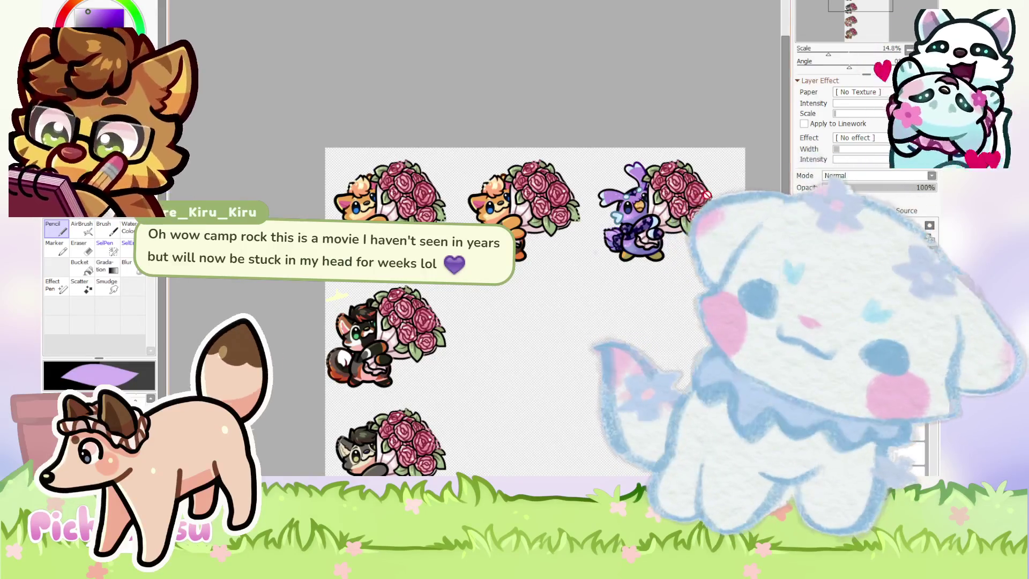
pyautogui.scroll(5, 459, 160)
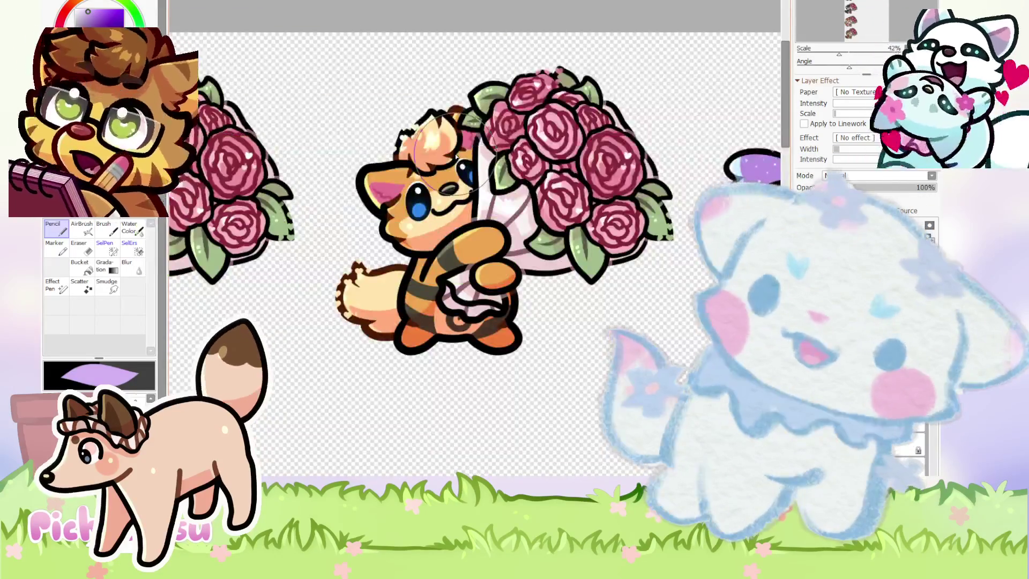
pyautogui.scroll(-4, 458, 160)
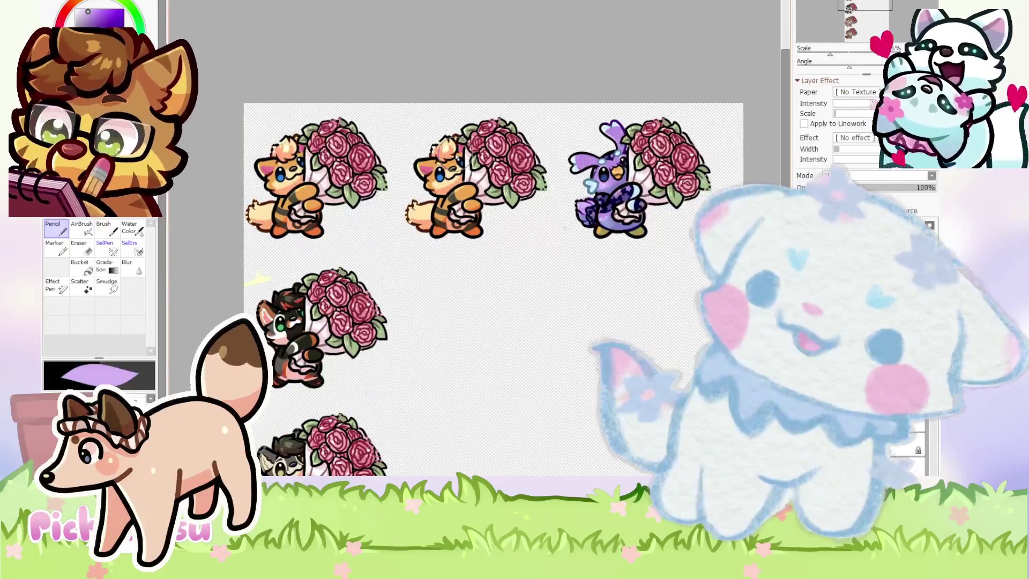
pyautogui.scroll(1, 445, 183)
pyautogui.scroll(1, 445, 182)
pyautogui.scroll(-2, 445, 182)
pyautogui.scroll(1, 450, 148)
pyautogui.scroll(-1, 445, 155)
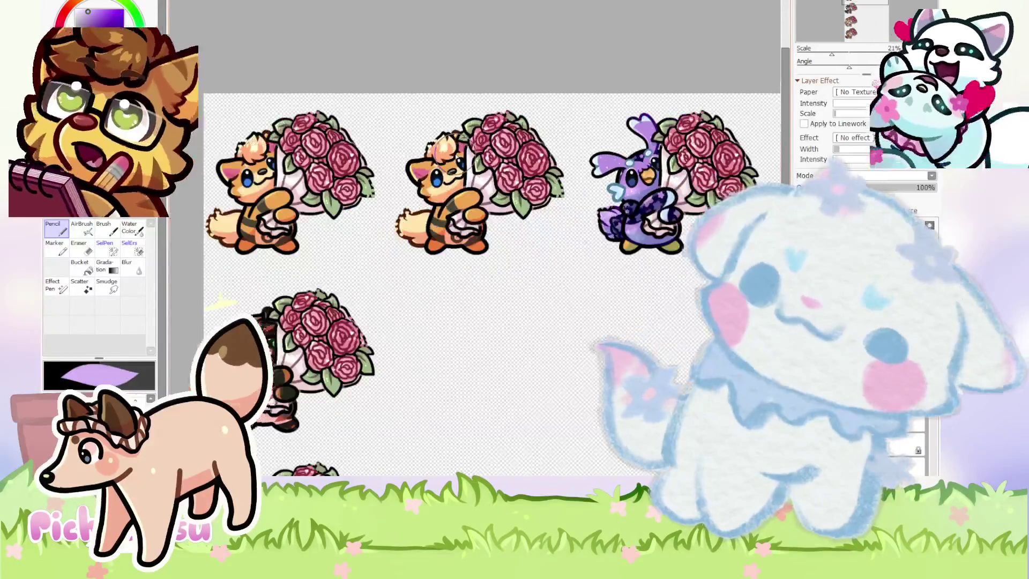
pyautogui.hotkey('ctrl', 'Tab')
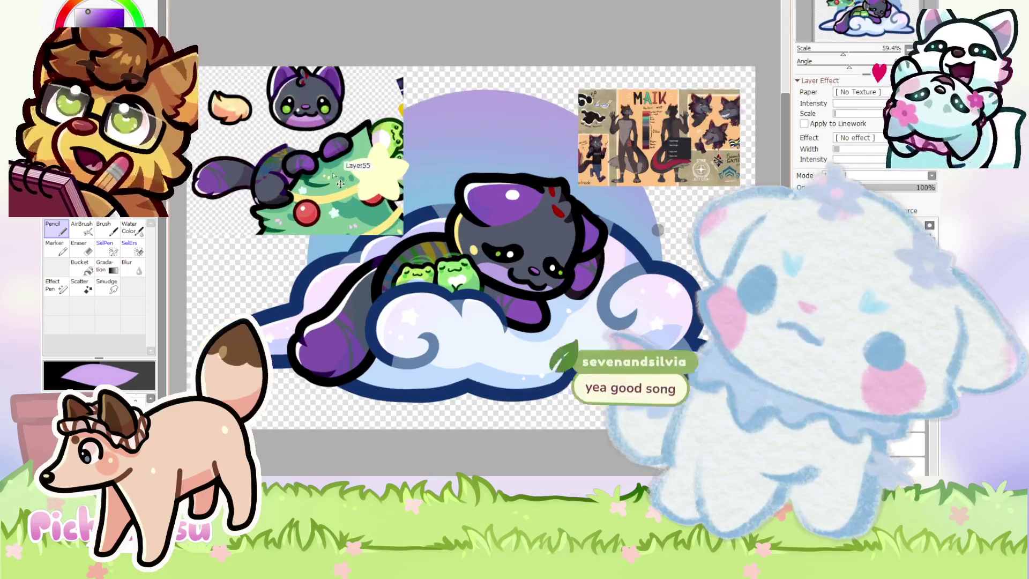
# Nudge the cat-and-tree sticker slightly lower on the cloud artwork.
pyautogui.moveTo(327, 178)
pyautogui.mouseDown()
pyautogui.moveTo(324, 200)
pyautogui.moveTo(353, 201)
pyautogui.mouseUp()
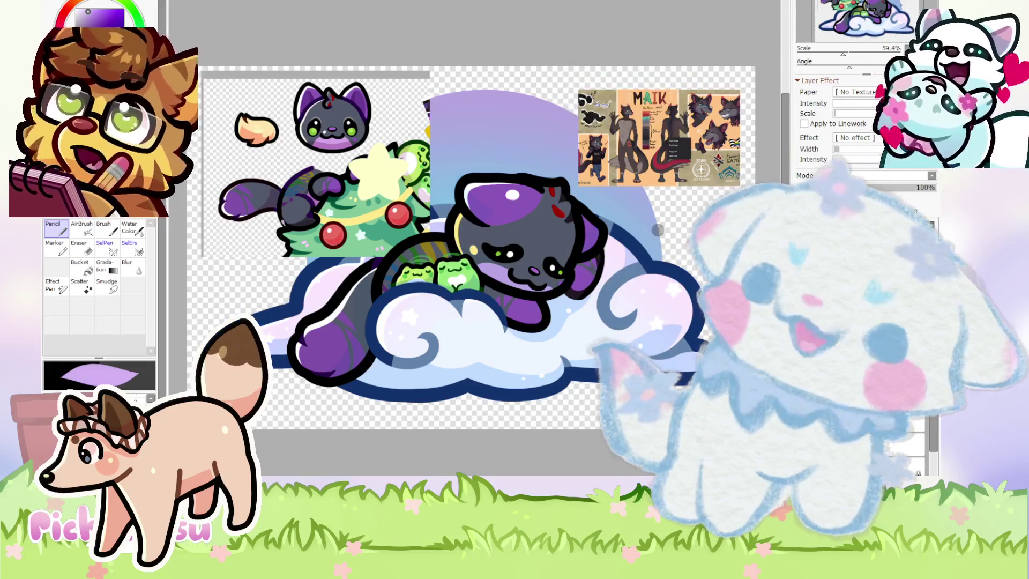
pyautogui.scroll(-1, 452, 252)
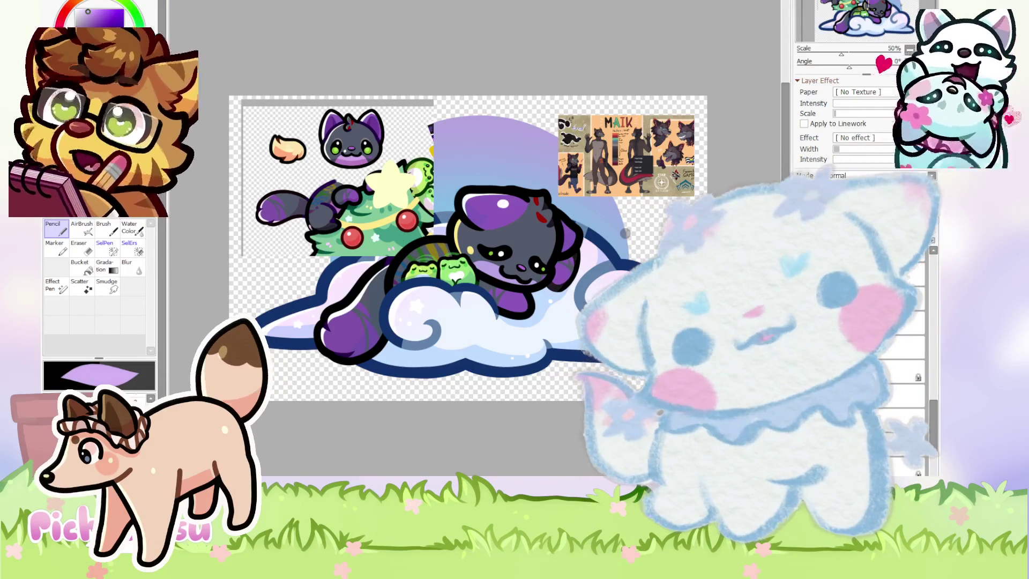
# Zoom out and return to the rose-bouquet chibi sheet.
pyautogui.scroll(-1, 418, 295)
pyautogui.scroll(-1, 386, 348)
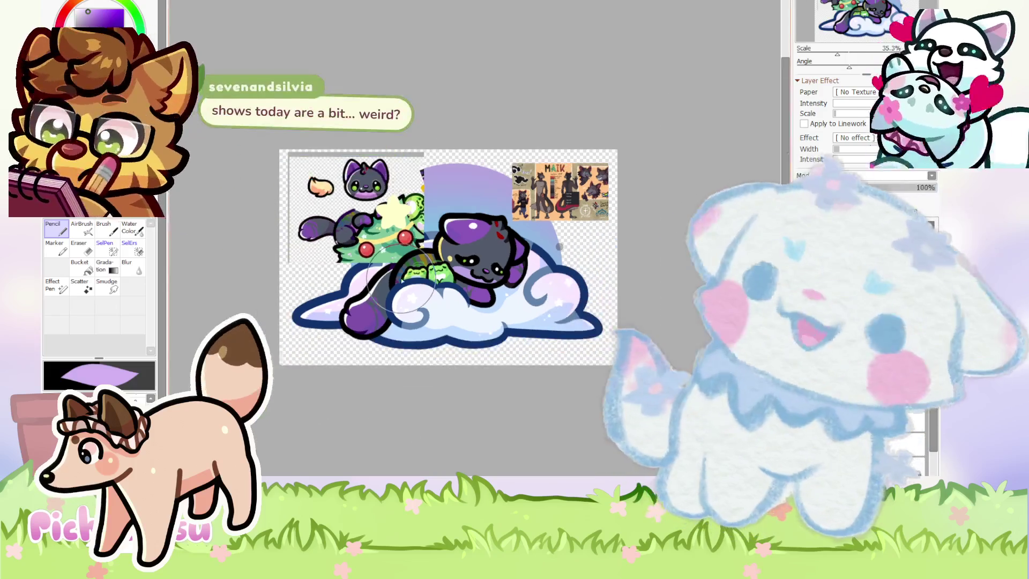
pyautogui.hotkey('ctrl', 'Tab')
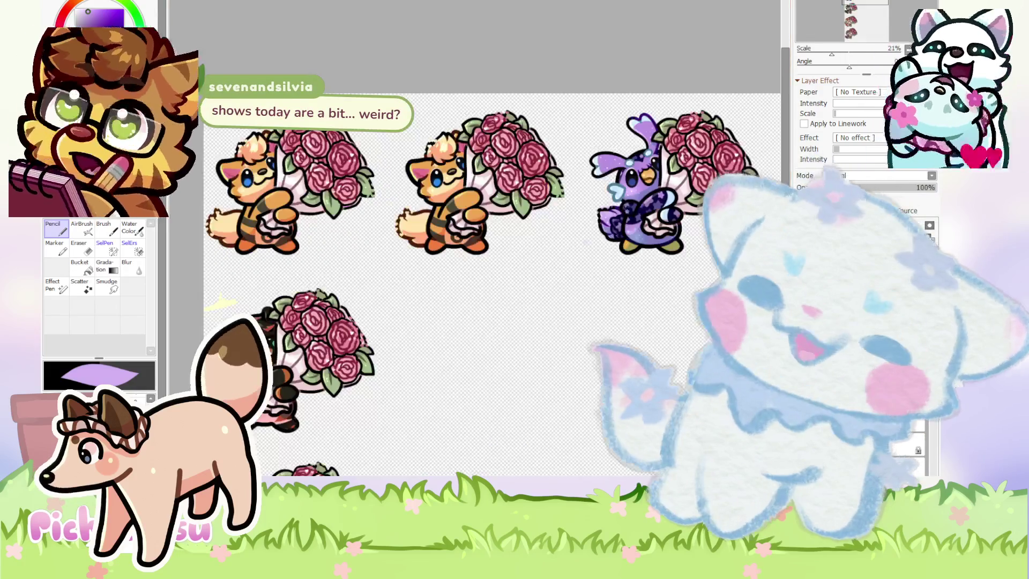
# Zoom in on the orange fox's tail and fade it to a pale yellow, outline-free guide.
pyautogui.scroll(1, 290, 140)
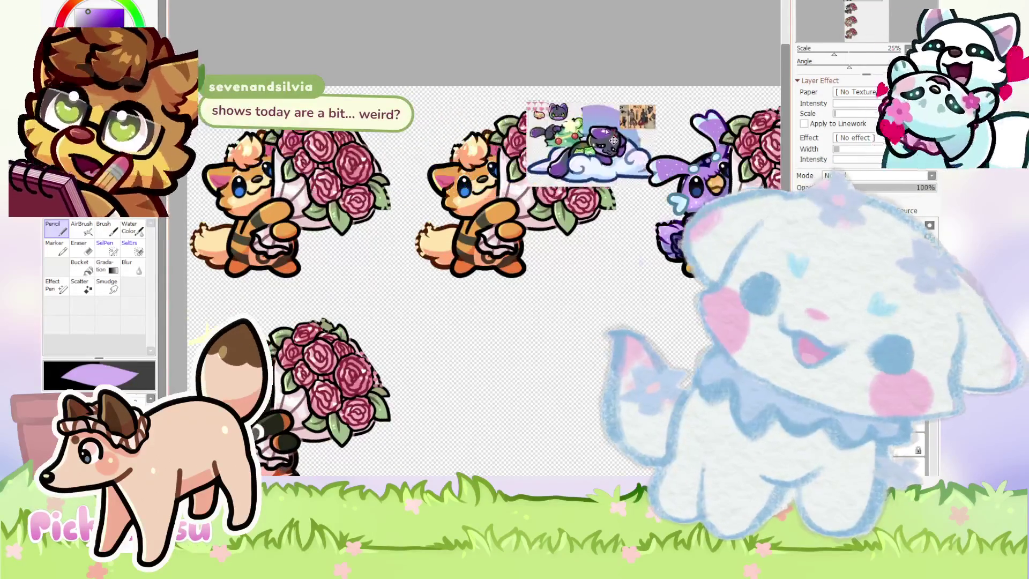
pyautogui.scroll(2, 550, 182)
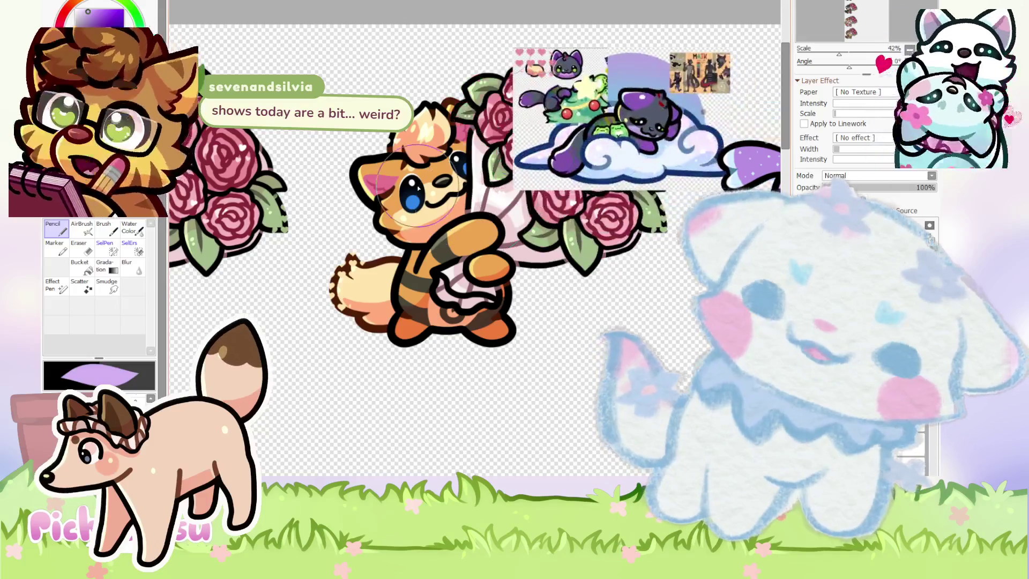
pyautogui.scroll(2, 425, 182)
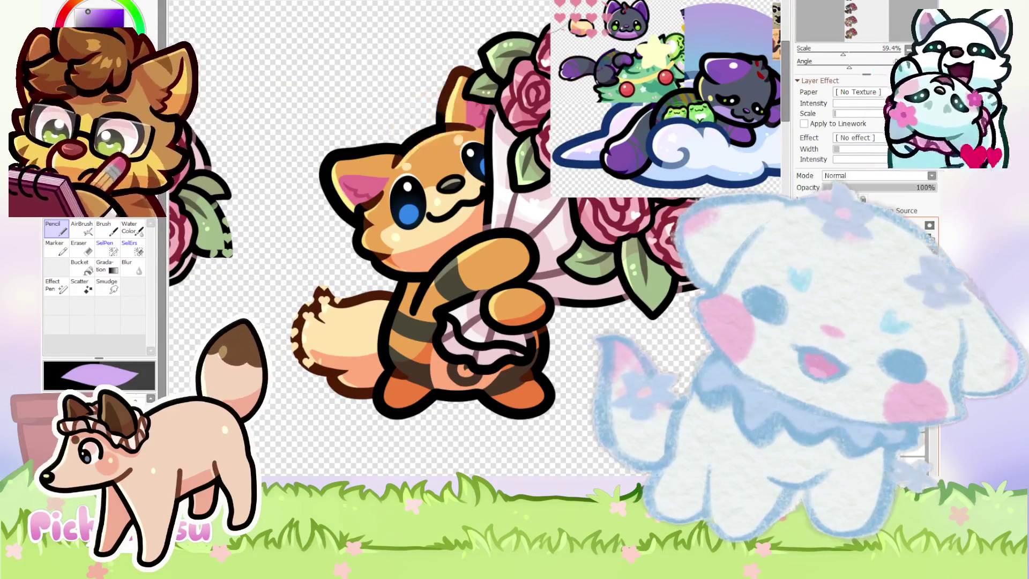
pyautogui.scroll(-2, 484, 243)
pyautogui.scroll(1, 407, 290)
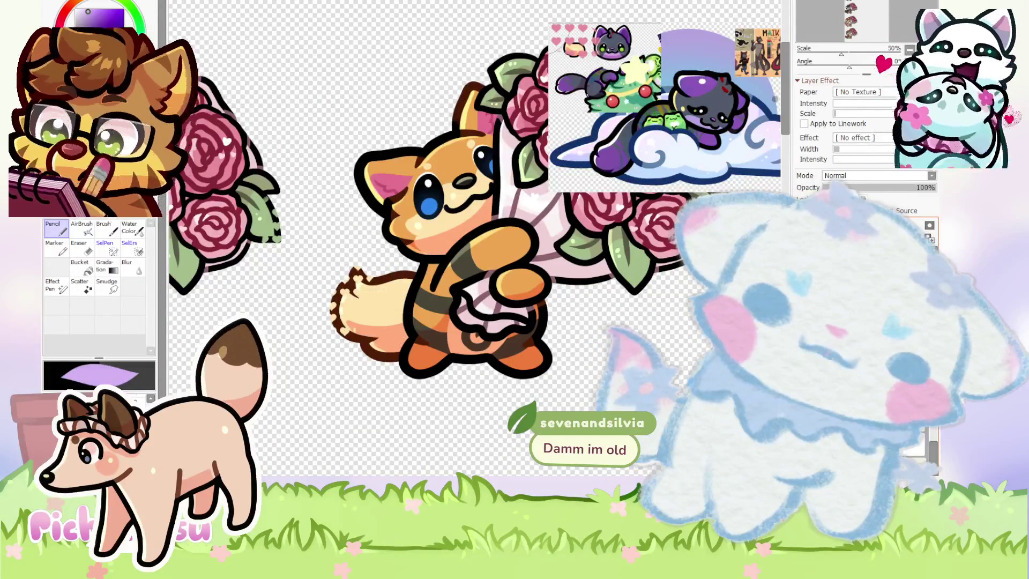
pyautogui.hotkey('ctrl', 'z')
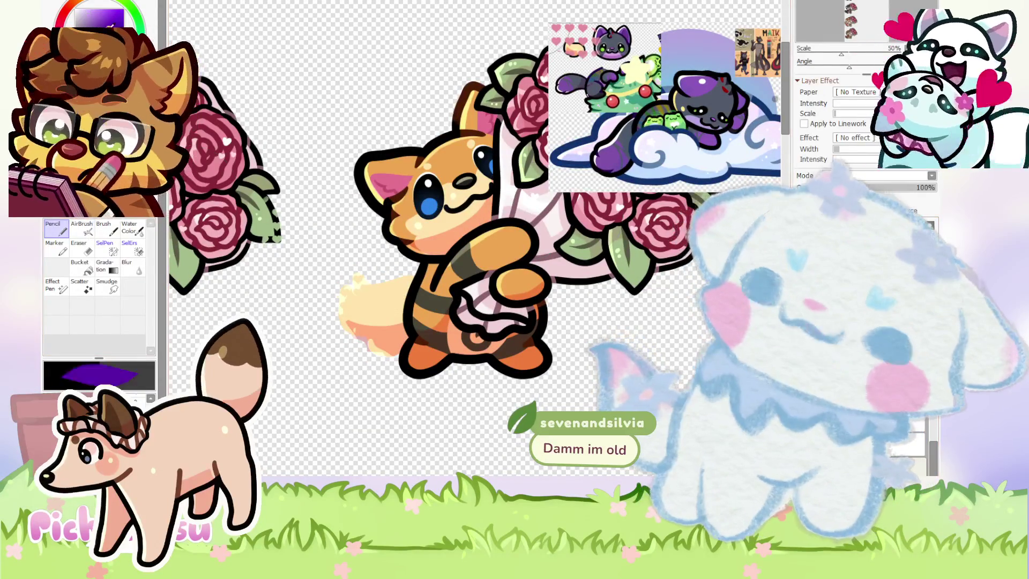
pyautogui.scroll(1, 474, 241)
pyautogui.scroll(-2, 475, 241)
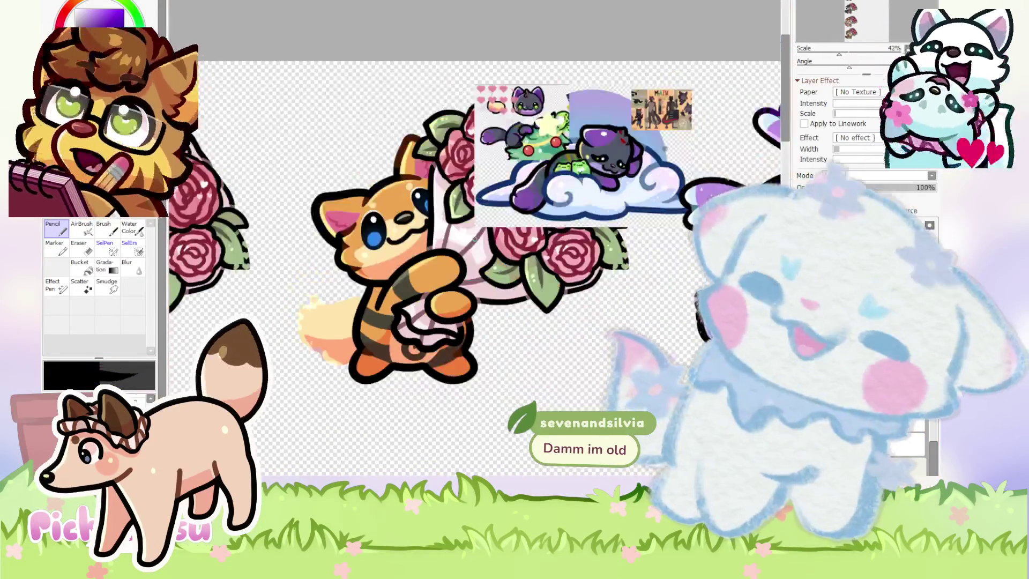
pyautogui.scroll(2, 420, 305)
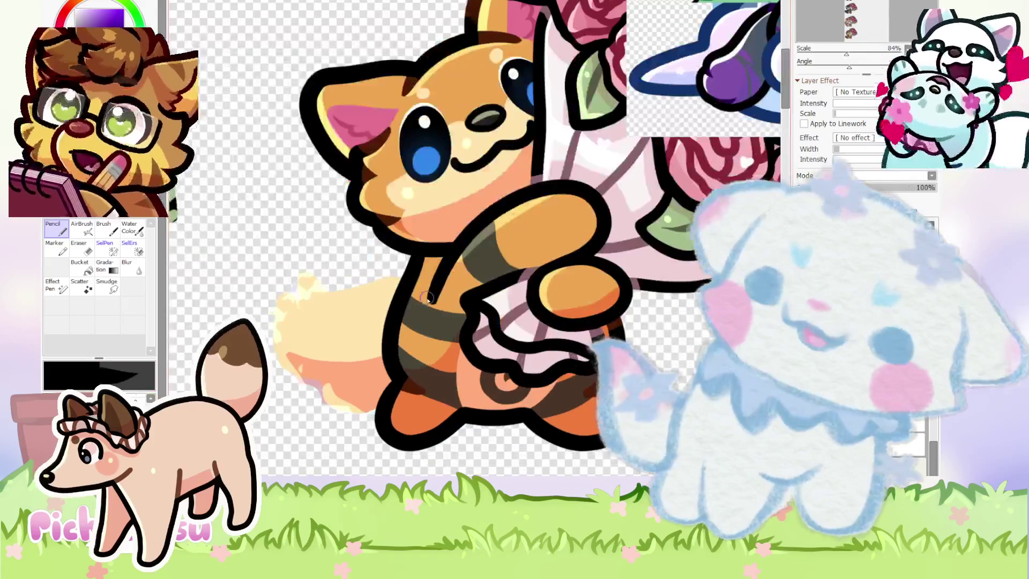
# Sketch the top outline of the fox's new tail, redrawing it along the top edge.
pyautogui.moveTo(399, 284); pyautogui.dragTo(222, 322)
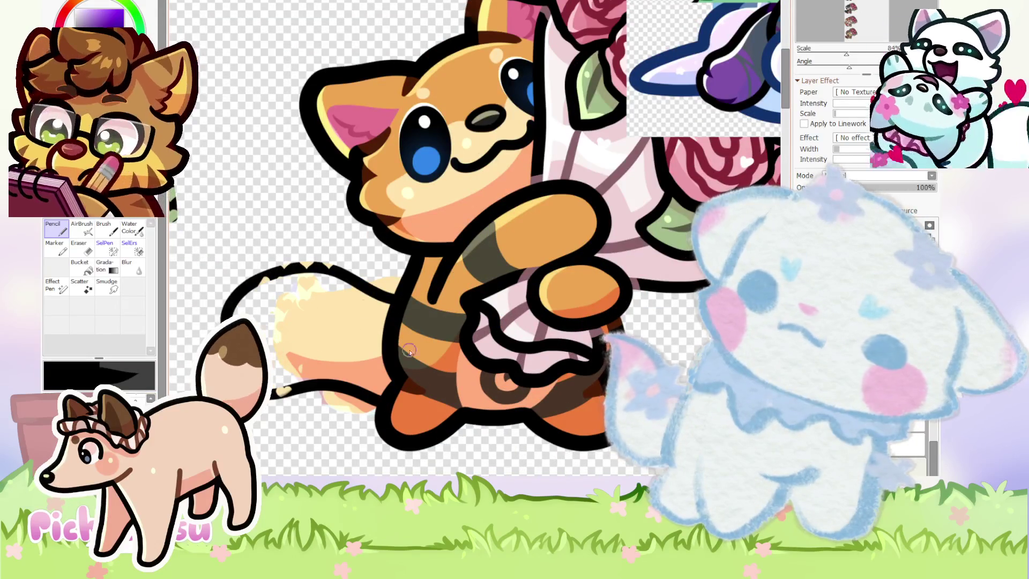
pyautogui.scroll(-1, 503, 350)
pyautogui.scroll(-1, 503, 349)
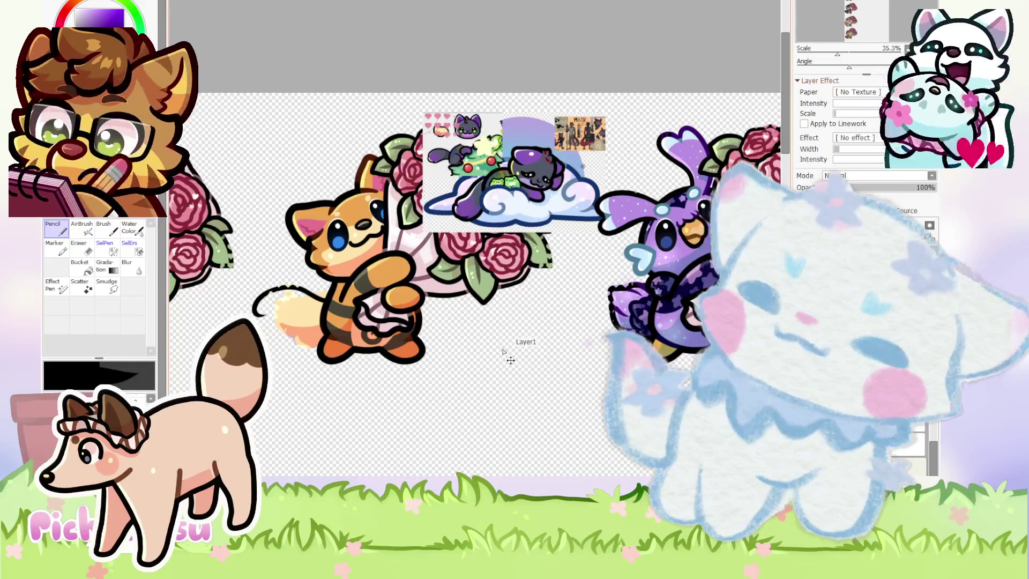
pyautogui.scroll(1, 295, 308)
pyautogui.scroll(1, 334, 281)
pyautogui.scroll(1, 333, 281)
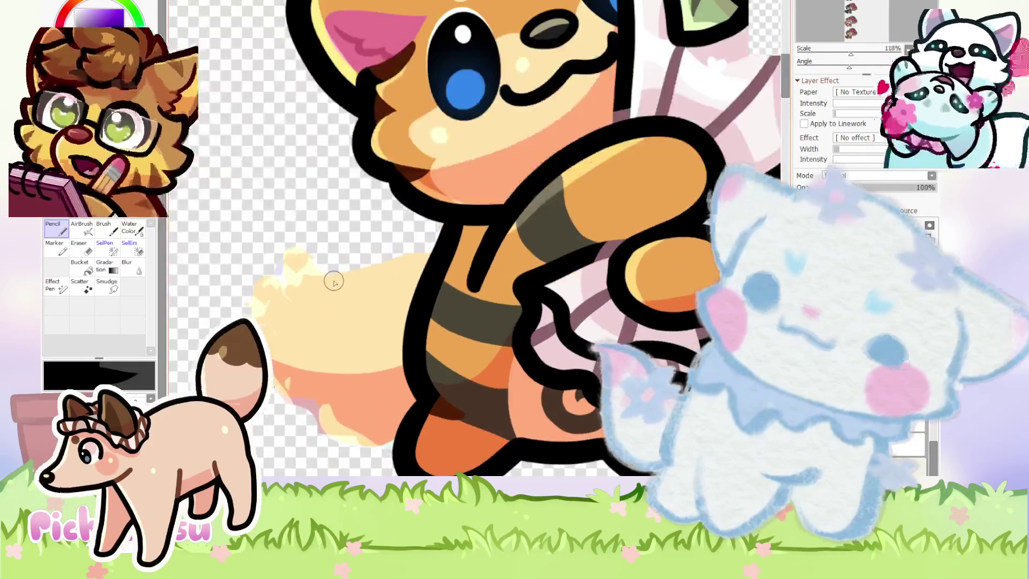
pyautogui.moveTo(416, 288); pyautogui.dragTo(255, 285)
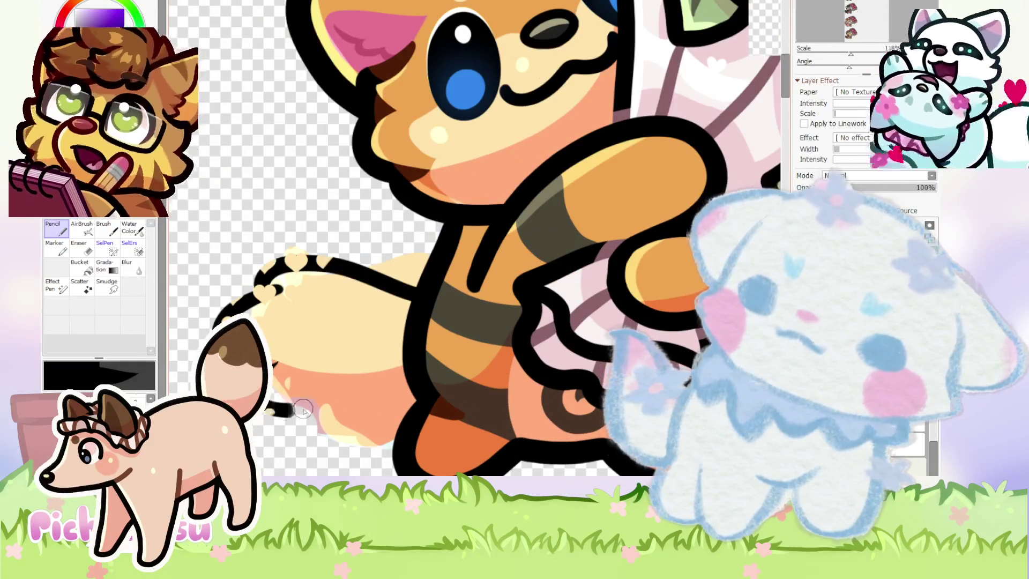
pyautogui.scroll(-1, 474, 346)
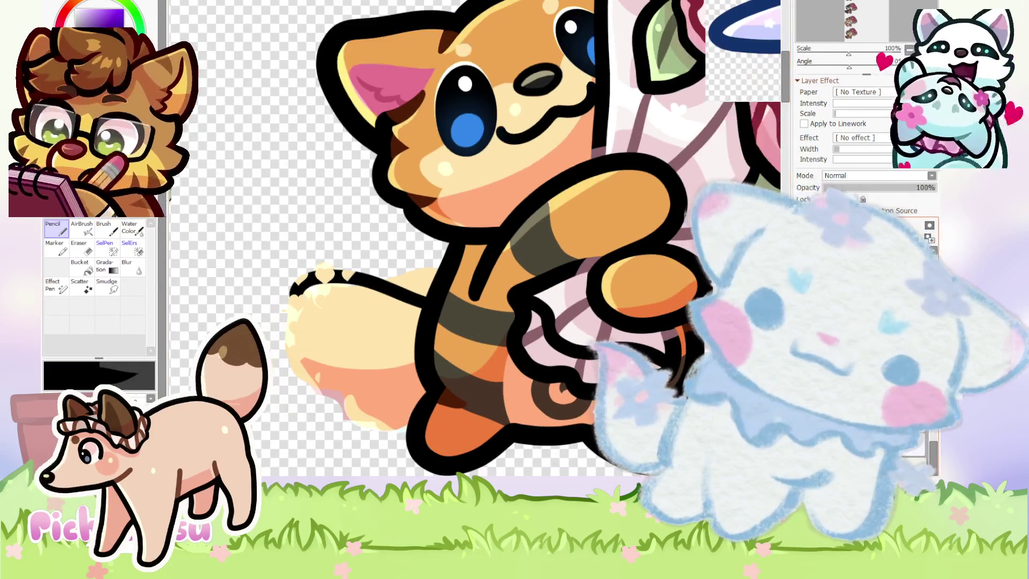
# Remove the old cream tail and draw a black curling tail from the fox's hip.
pyautogui.hotkey('ctrl', 'z')
pyautogui.hotkey('ctrl', 'z')
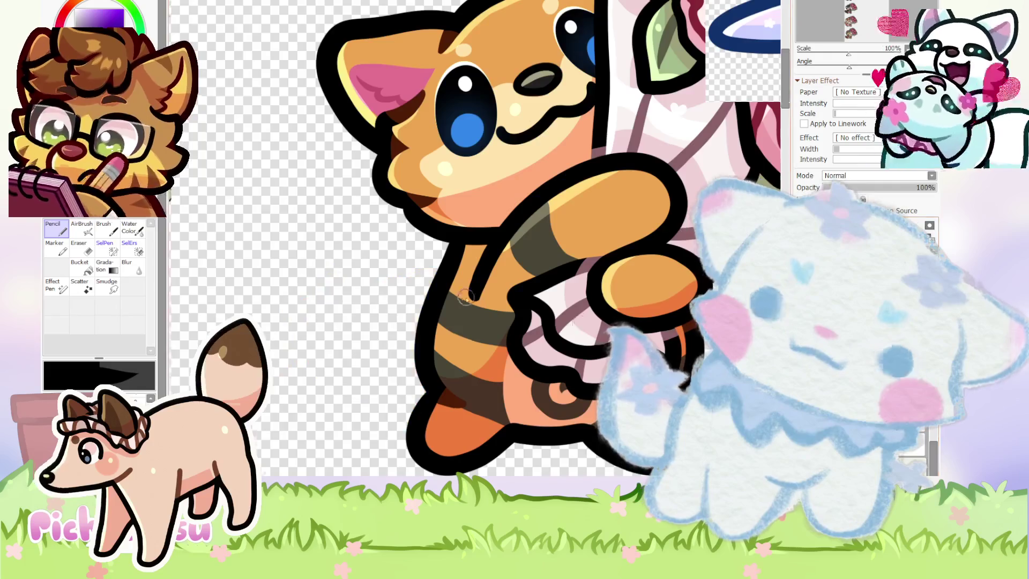
pyautogui.scroll(-1, 465, 299)
pyautogui.scroll(2, 474, 240)
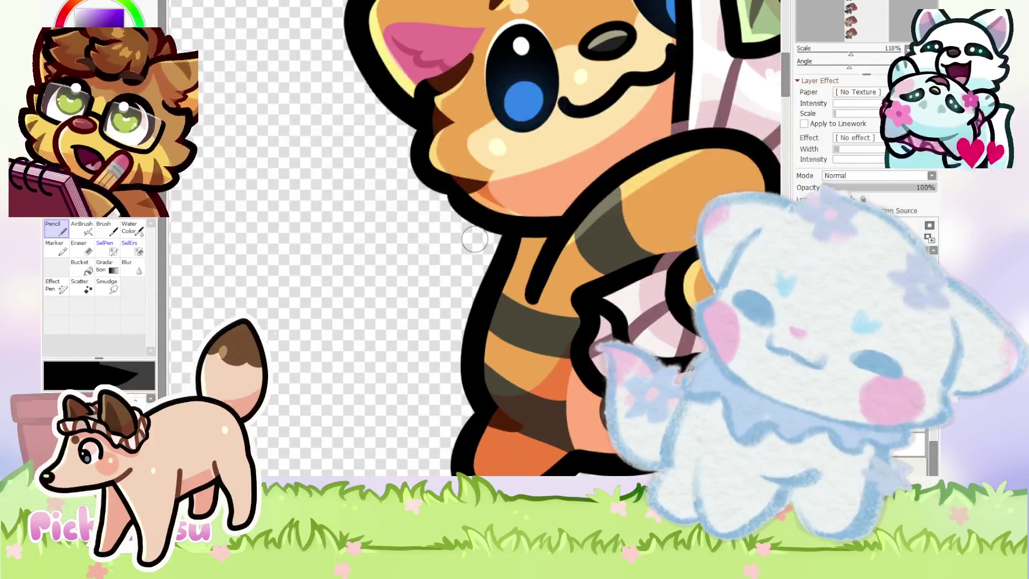
pyautogui.moveTo(468, 319)
pyautogui.mouseDown()
pyautogui.moveTo(375, 236)
pyautogui.moveTo(256, 317)
pyautogui.moveTo(466, 429)
pyautogui.mouseUp()
pyautogui.scroll(-3, 354, 261)
pyautogui.scroll(2, 355, 262)
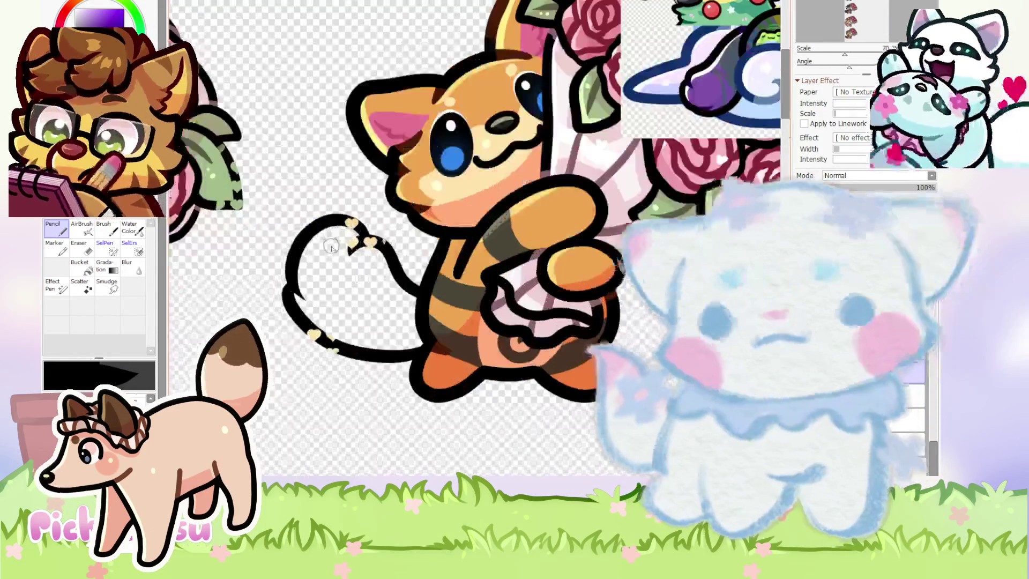
pyautogui.scroll(1, 354, 261)
pyautogui.scroll(2, 354, 261)
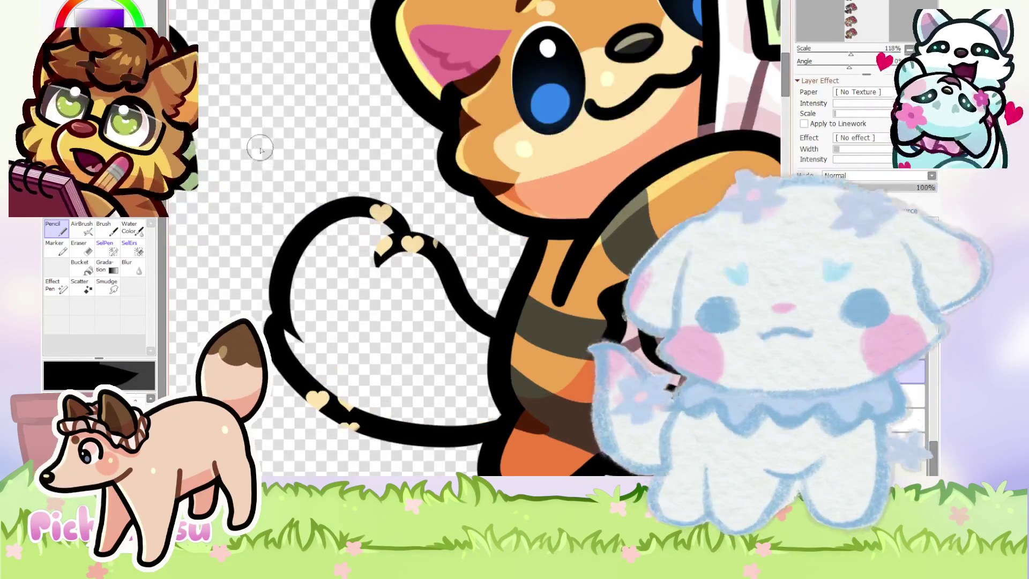
# Undo and redo the tail strokes to keep a version with a shorter left arc.
pyautogui.hotkey('ctrl', 'z')
pyautogui.hotkey('ctrl', 'z')
pyautogui.hotkey('ctrl', 'z')
pyautogui.hotkey('ctrl', 'y')
pyautogui.hotkey('ctrl', 'y')
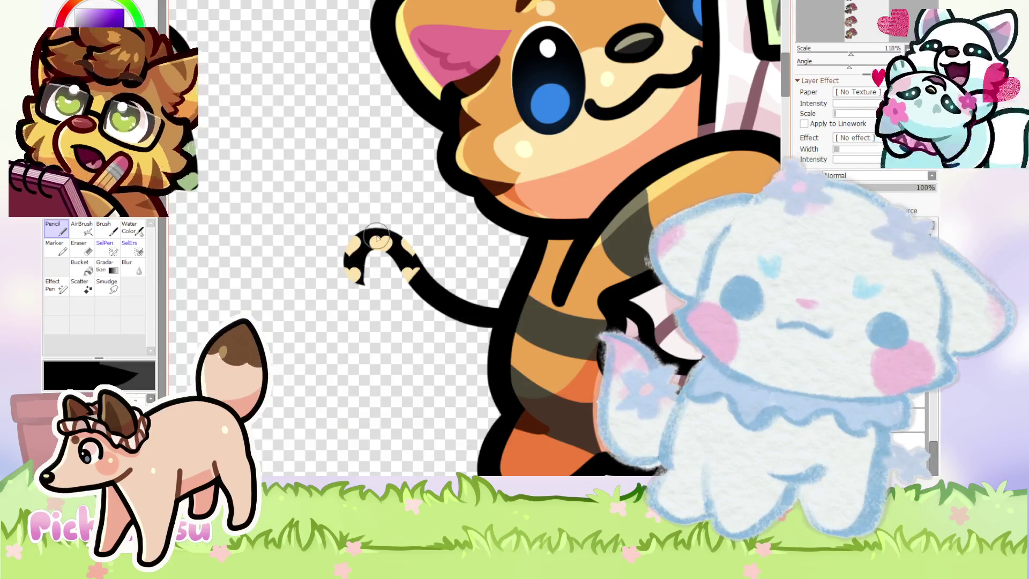
pyautogui.hotkey('ctrl', 'y')
pyautogui.hotkey('ctrl', 'y')
pyautogui.hotkey('ctrl', 'y')
pyautogui.hotkey('ctrl', 'y')
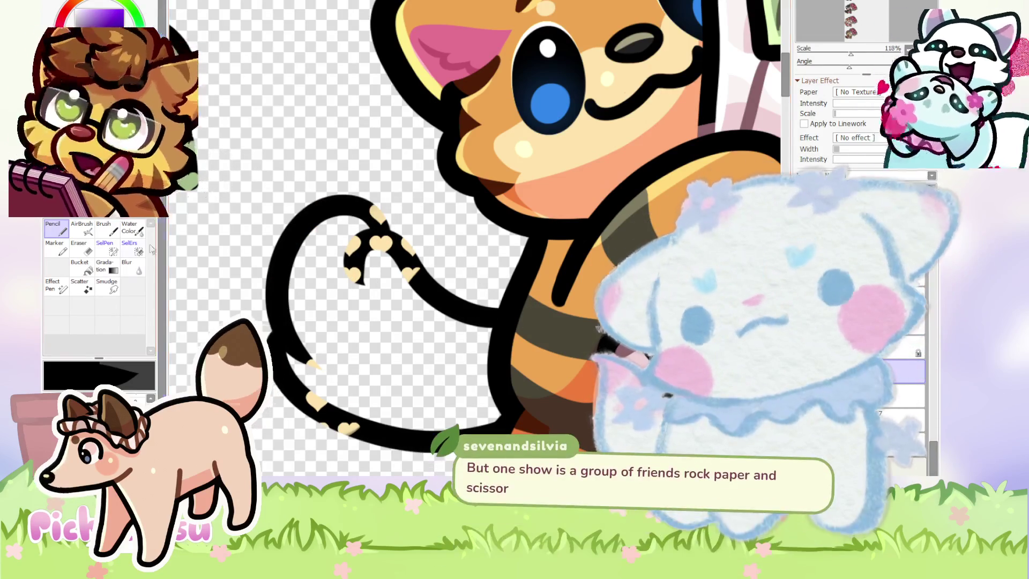
pyautogui.click(90, 252)
# Trim the tail's tip and erase the current black tail.
pyautogui.scroll(3, 353, 244)
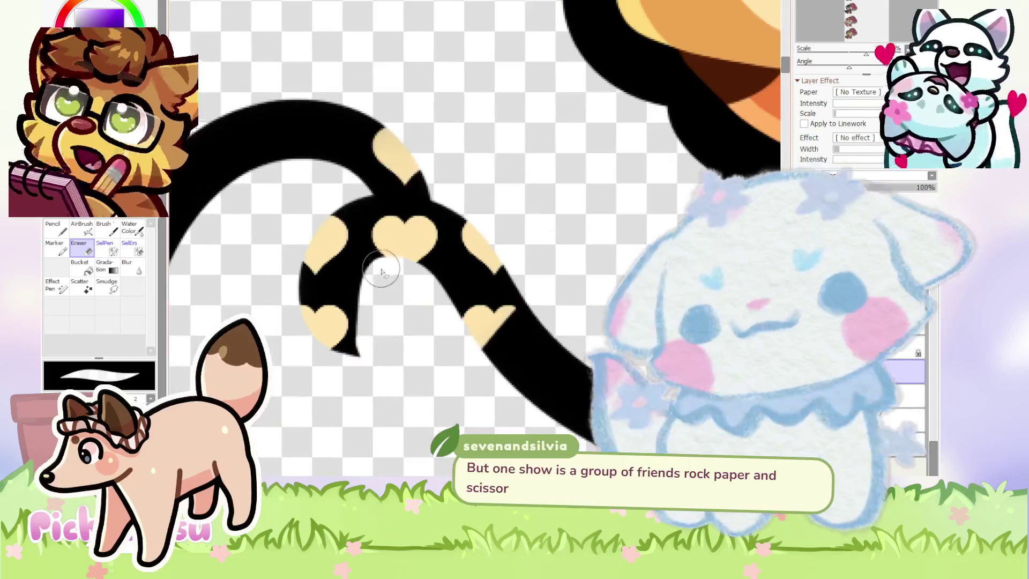
pyautogui.moveTo(354, 268); pyautogui.dragTo(352, 353)
pyautogui.scroll(-3, 331, 221)
pyautogui.scroll(-5, 331, 219)
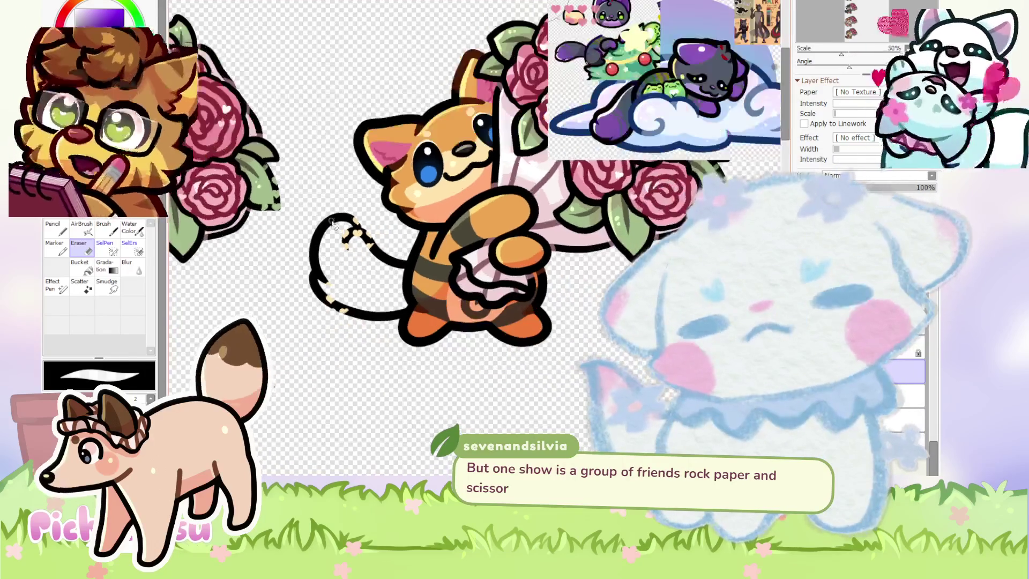
pyautogui.scroll(3, 326, 221)
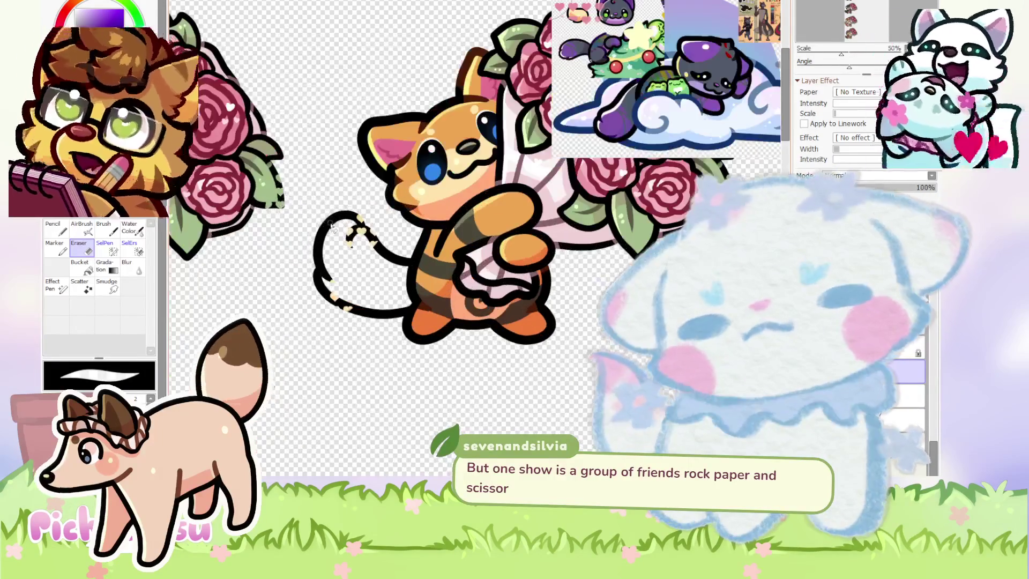
pyautogui.moveTo(348, 225); pyautogui.dragTo(335, 306)
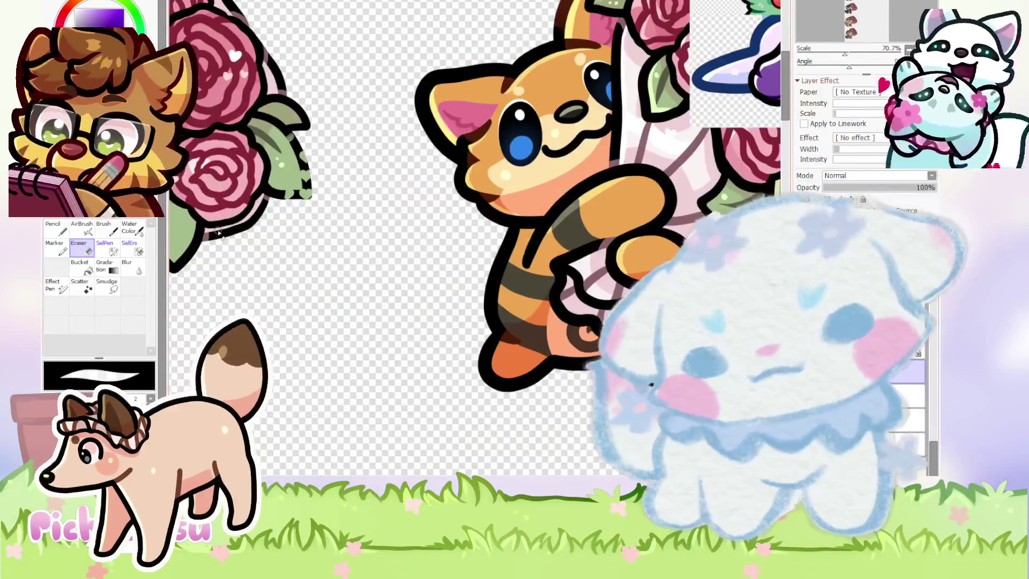
# Draw a new black looping tail stroke out from the fox's body with the Pencil.
pyautogui.press('n')
pyautogui.scroll(4, 339, 249)
pyautogui.moveTo(500, 271)
pyautogui.mouseDown()
pyautogui.moveTo(437, 196)
pyautogui.moveTo(540, 377)
pyautogui.mouseUp()
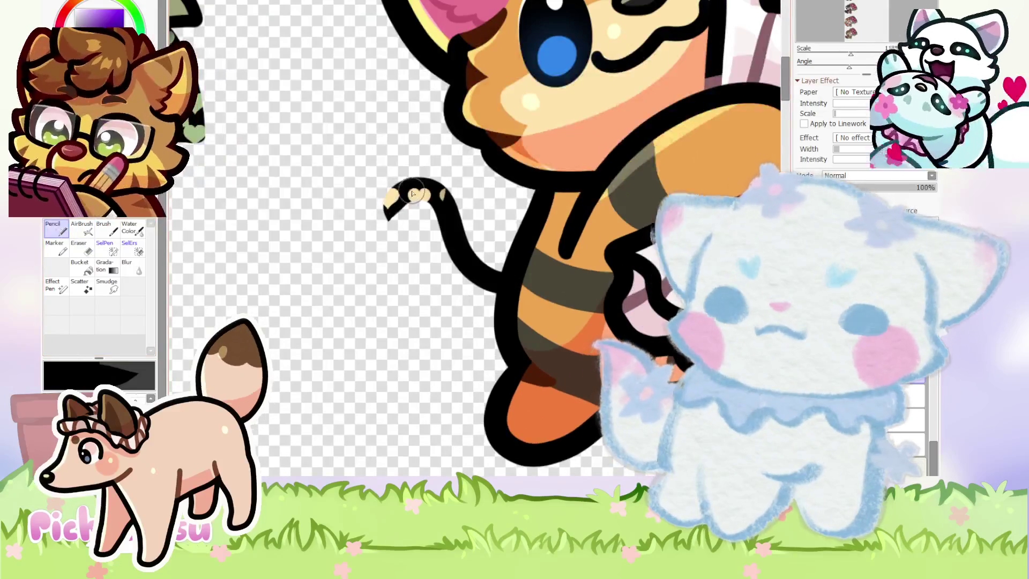
pyautogui.scroll(-5, 541, 377)
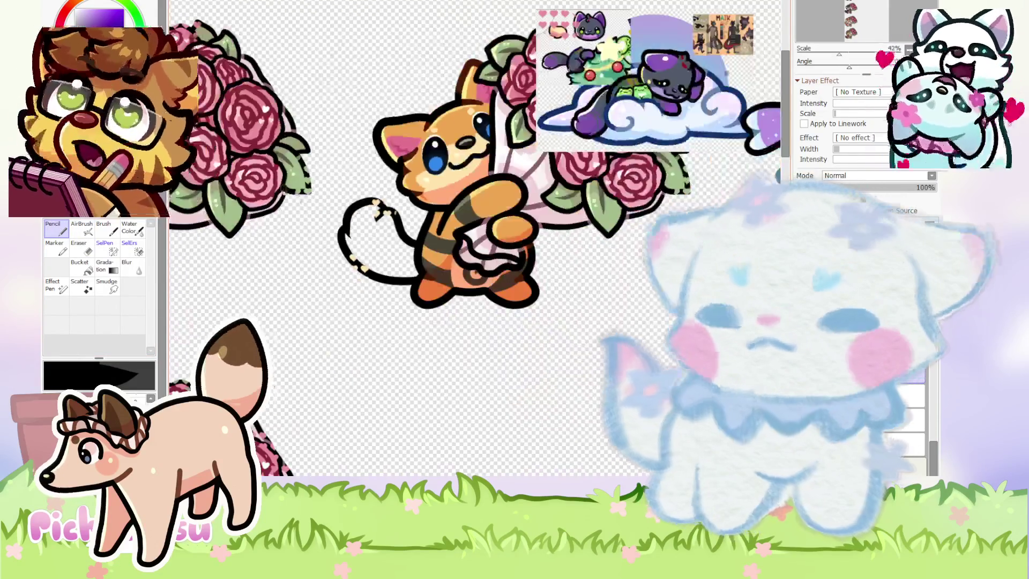
pyautogui.scroll(3, 343, 110)
pyautogui.scroll(2, 343, 110)
# Undo the large looping tail and redraw it as a shorter curled stroke sweeping upward.
pyautogui.hotkey('ctrl', 'z')
pyautogui.hotkey('ctrl', 'z')
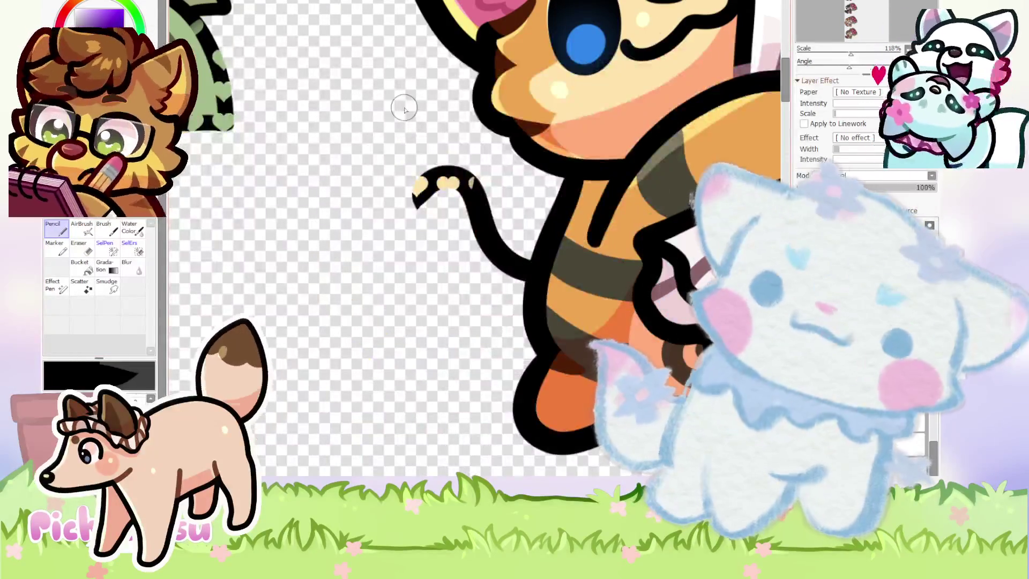
pyautogui.hotkey('ctrl', 'z')
pyautogui.moveTo(530, 260)
pyautogui.mouseDown()
pyautogui.moveTo(391, 188)
pyautogui.moveTo(536, 370)
pyautogui.mouseUp()
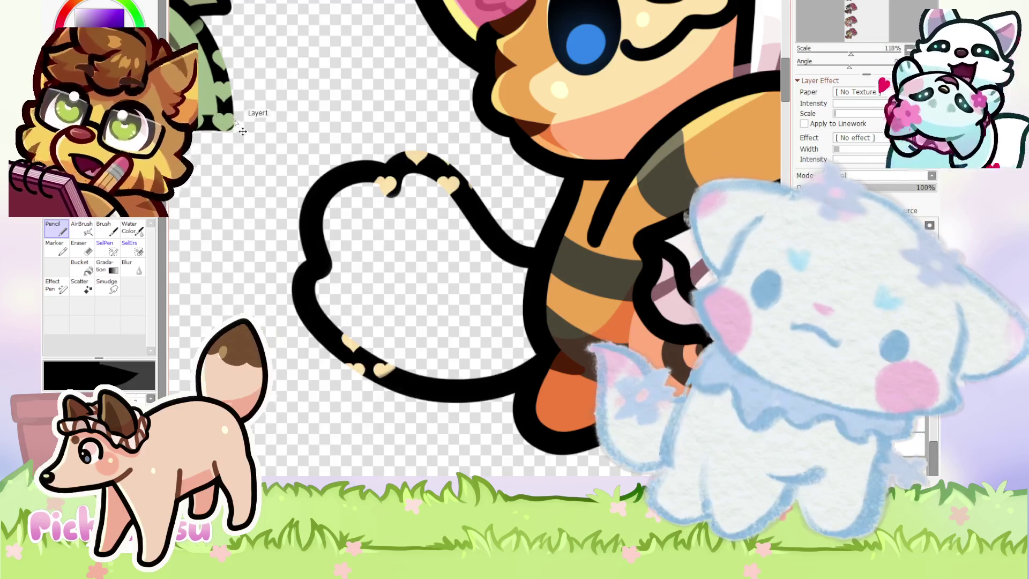
pyautogui.hotkey('ctrl', 'z')
pyautogui.hotkey('ctrl', 'z')
pyautogui.moveTo(536, 246)
pyautogui.mouseDown()
pyautogui.moveTo(448, 172)
pyautogui.moveTo(583, 345)
pyautogui.mouseUp()
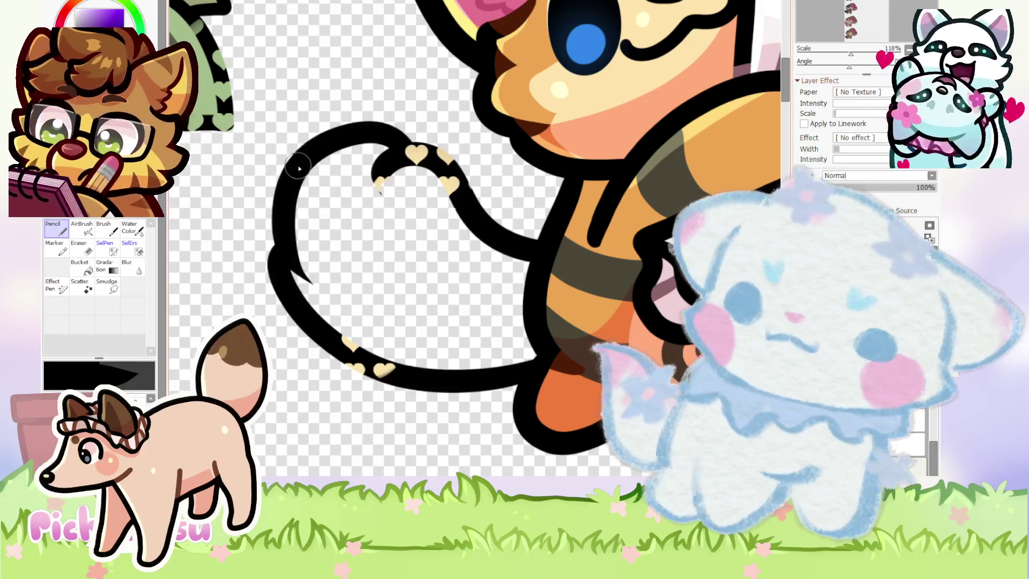
pyautogui.scroll(6, 287, 242)
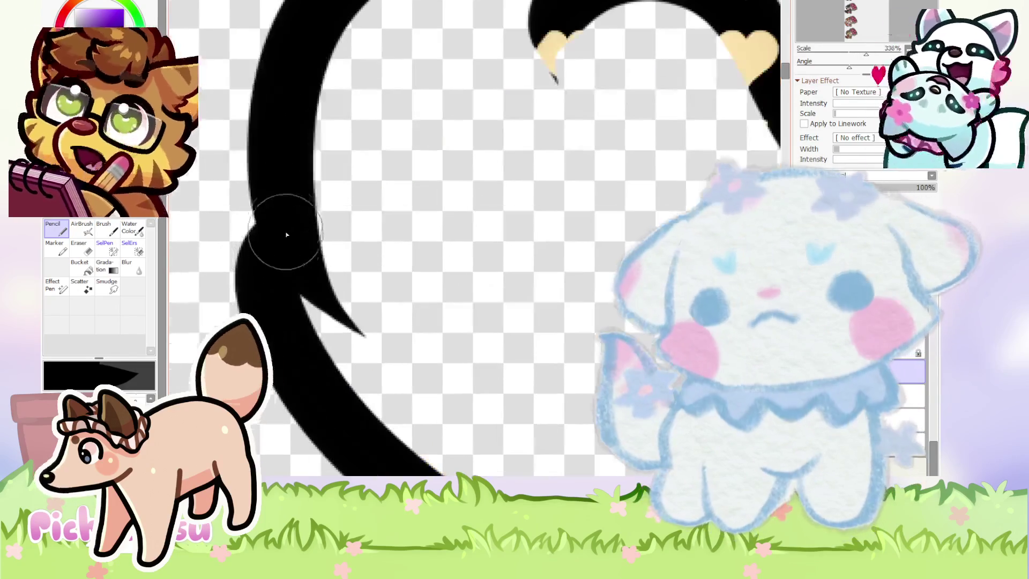
# Extend the tail's inner curve downward, then erase parts of the tail.
pyautogui.moveTo(306, 241); pyautogui.dragTo(451, 351)
pyautogui.click(91, 252)
pyautogui.scroll(1, 327, 194)
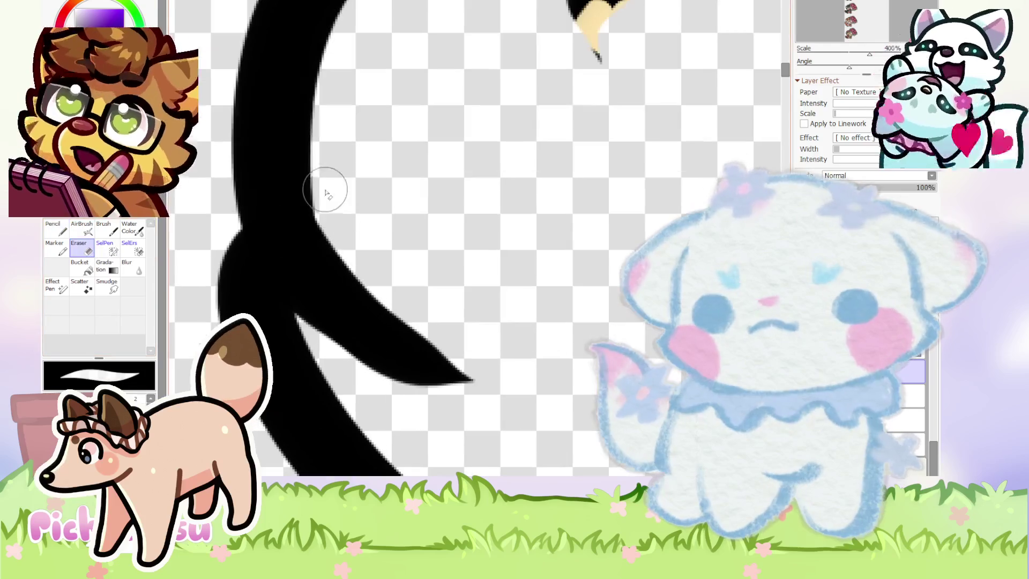
pyautogui.scroll(-3, 432, 248)
pyautogui.scroll(3, 316, 263)
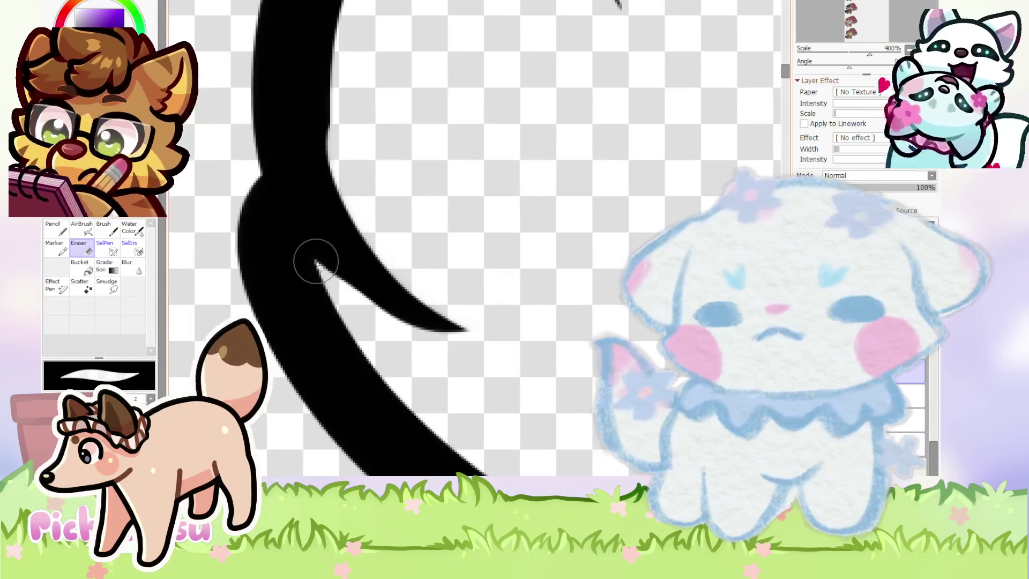
pyautogui.scroll(-4, 504, 343)
pyautogui.scroll(3, 341, 101)
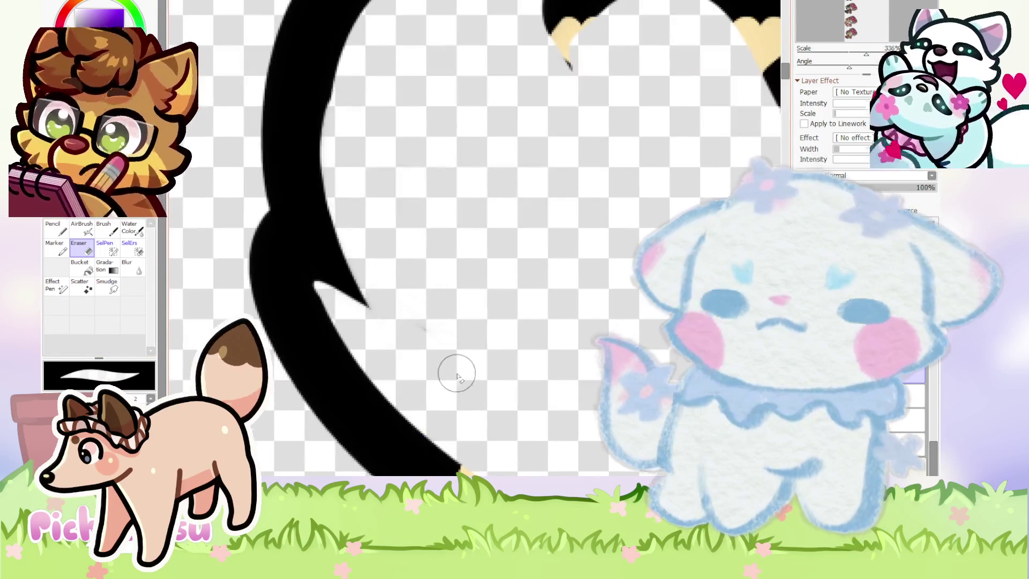
pyautogui.scroll(-3, 453, 378)
pyautogui.scroll(-1, 504, 256)
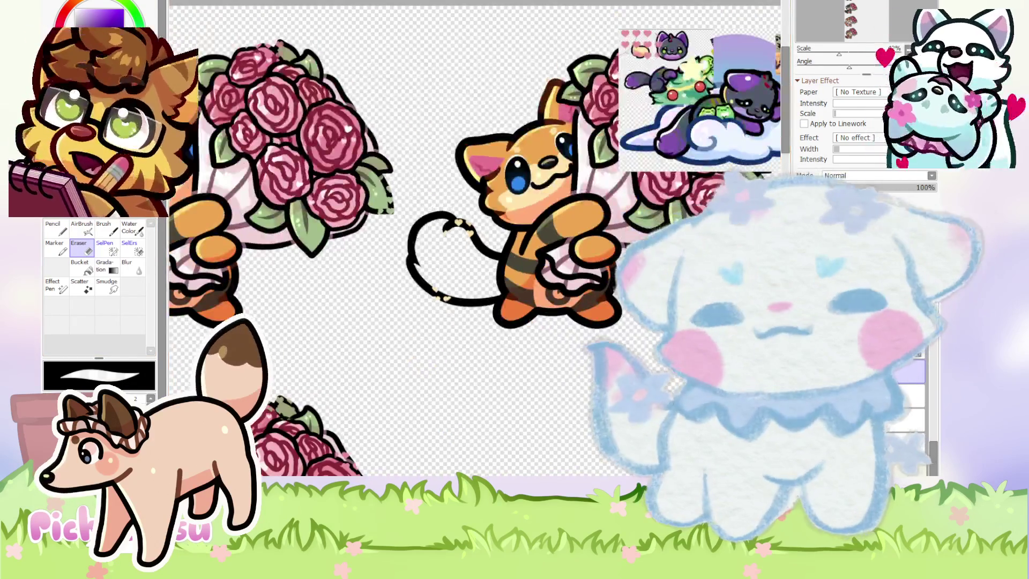
pyautogui.scroll(6, 424, 248)
pyautogui.scroll(-2, 226, 217)
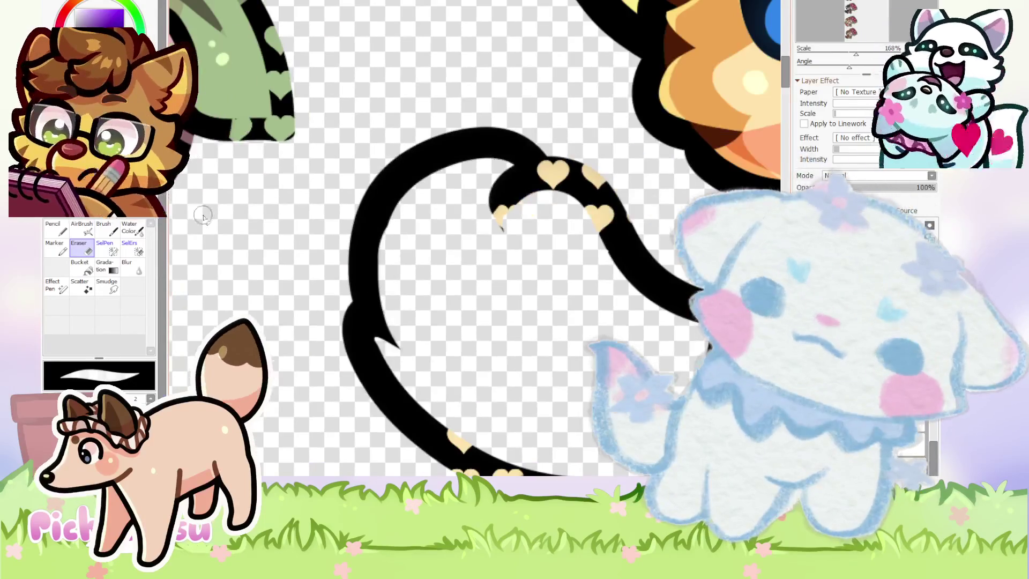
pyautogui.scroll(-2, 328, 292)
# Draw a large black looped tail left of the fox's body, then undo it.
pyautogui.click(53, 228)
pyautogui.scroll(3, 429, 225)
pyautogui.moveTo(522, 292); pyautogui.dragTo(394, 257)
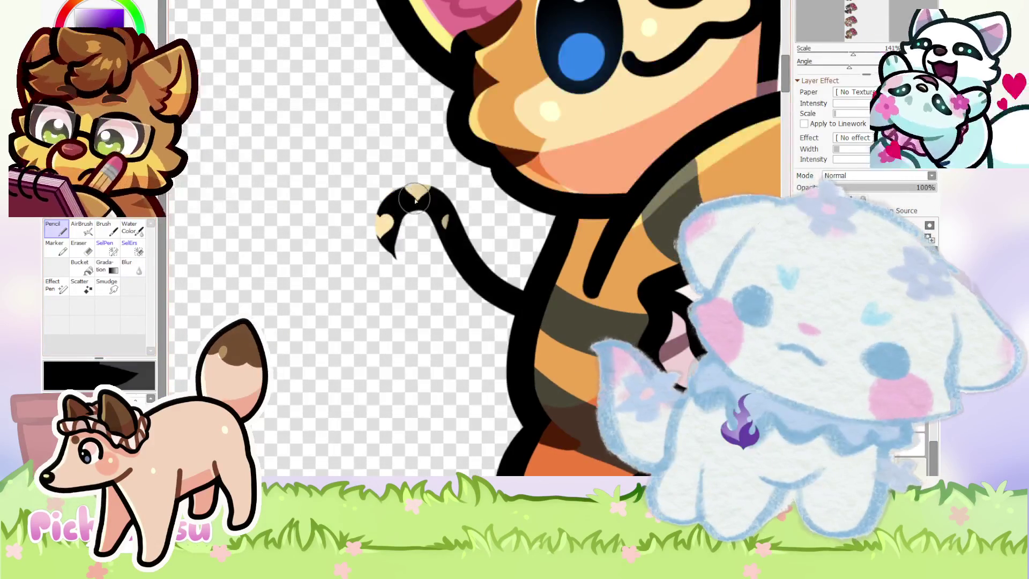
pyautogui.moveTo(415, 201); pyautogui.dragTo(413, 420)
pyautogui.scroll(-3, 313, 187)
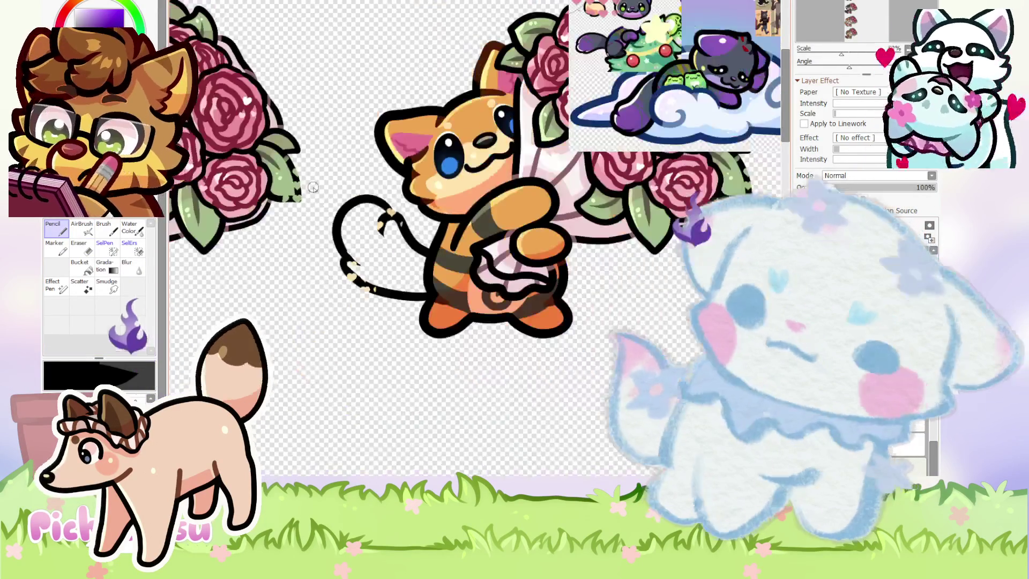
pyautogui.scroll(-1, 313, 187)
pyautogui.hotkey('ctrl', 'z')
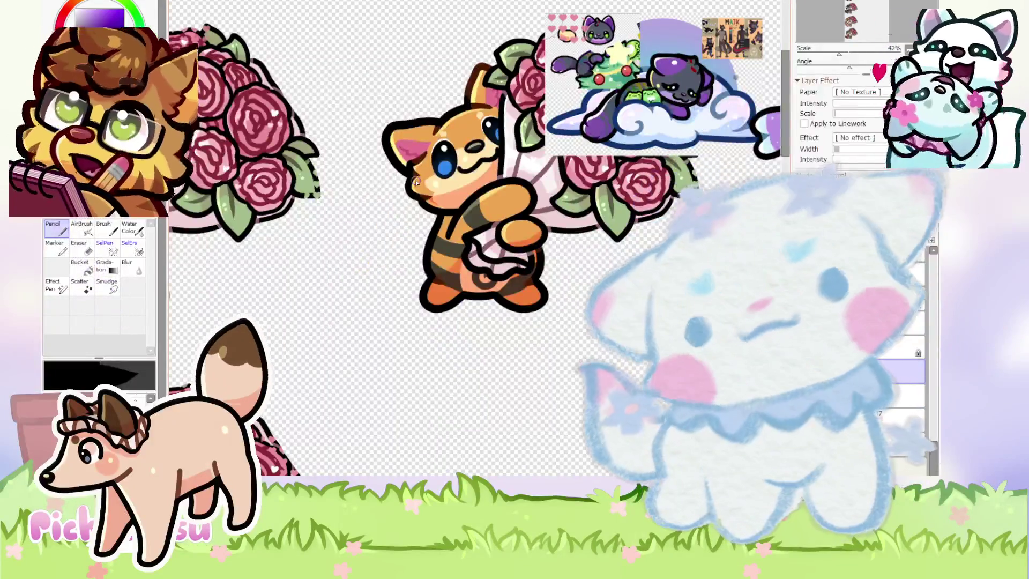
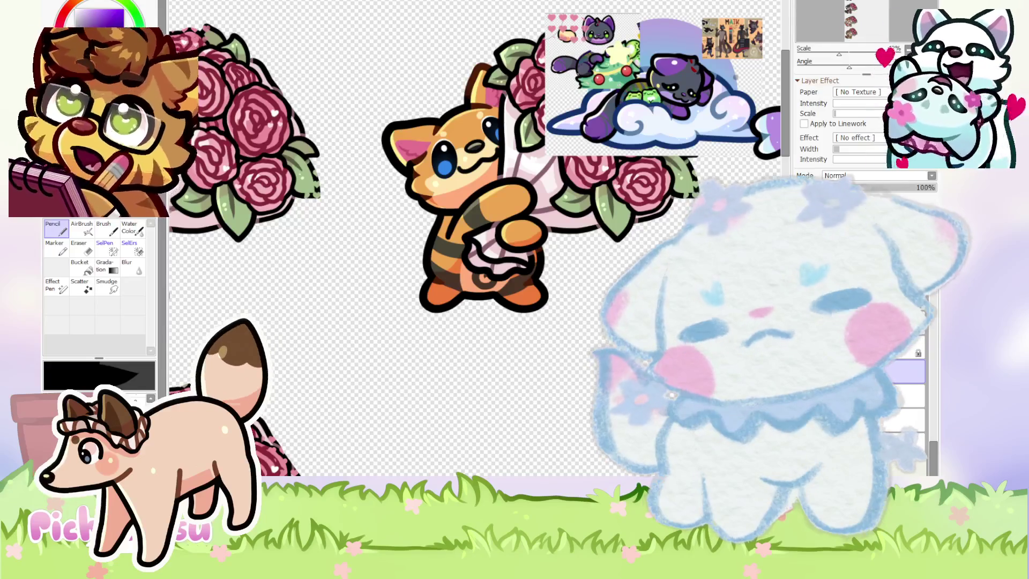
# Sketch a first outline of the cat's tail with the Pencil, then undo it.
pyautogui.scroll(5, 375, 220)
pyautogui.scroll(2, 407, 218)
pyautogui.scroll(1, 408, 217)
pyautogui.moveTo(472, 252)
pyautogui.mouseDown()
pyautogui.moveTo(341, 178)
pyautogui.moveTo(251, 316)
pyautogui.mouseUp()
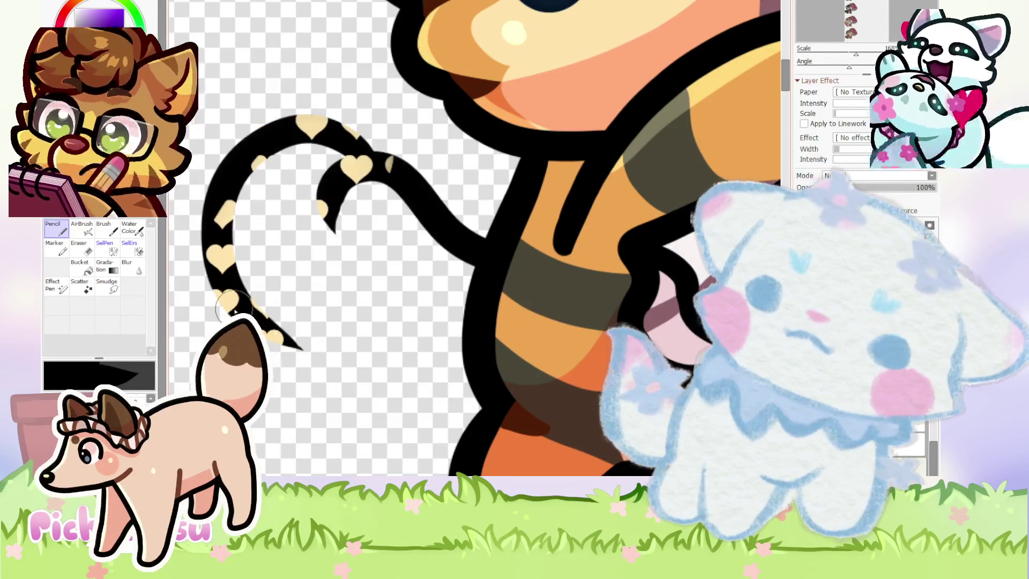
pyautogui.scroll(-3, 551, 372)
pyautogui.scroll(-2, 358, 222)
pyautogui.scroll(1, 358, 222)
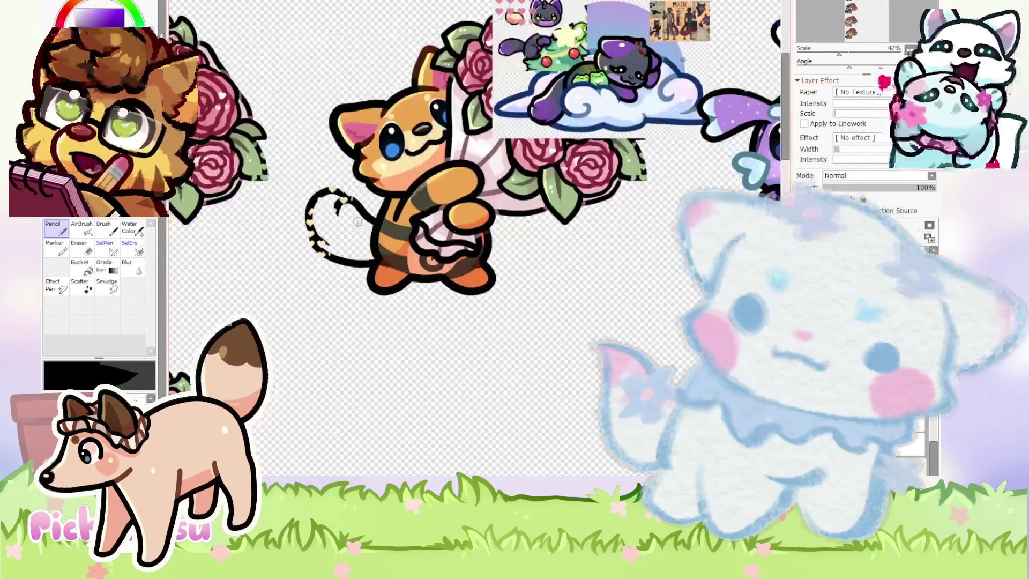
pyautogui.scroll(1, 358, 222)
pyautogui.scroll(3, 308, 201)
pyautogui.hotkey('ctrl', 'z')
# Redraw the tail curling up from the body, with its tip looping back down.
pyautogui.scroll(2, 308, 201)
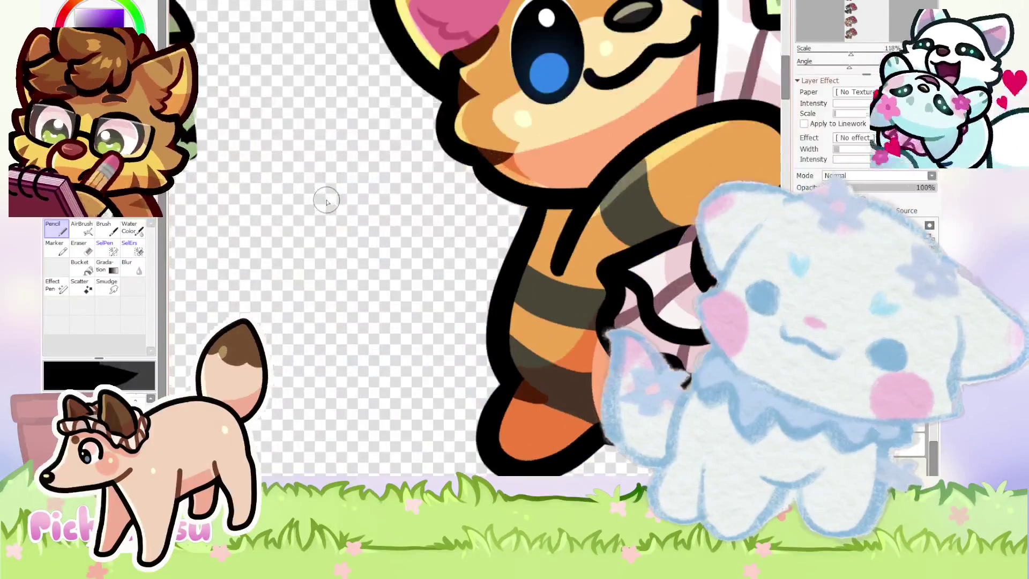
pyautogui.scroll(1, 324, 201)
pyautogui.moveTo(587, 291); pyautogui.dragTo(380, 227)
pyautogui.moveTo(415, 158); pyautogui.dragTo(303, 325)
pyautogui.hotkey('ctrl', 'z')
pyautogui.hotkey('ctrl', 'z')
pyautogui.moveTo(536, 273); pyautogui.dragTo(370, 203)
pyautogui.moveTo(383, 140)
pyautogui.mouseDown()
pyautogui.moveTo(277, 322)
pyautogui.moveTo(498, 306)
pyautogui.mouseUp()
# Use the Eraser to tidy the tail tip.
pyautogui.scroll(-2, 275, 211)
pyautogui.scroll(-3, 275, 210)
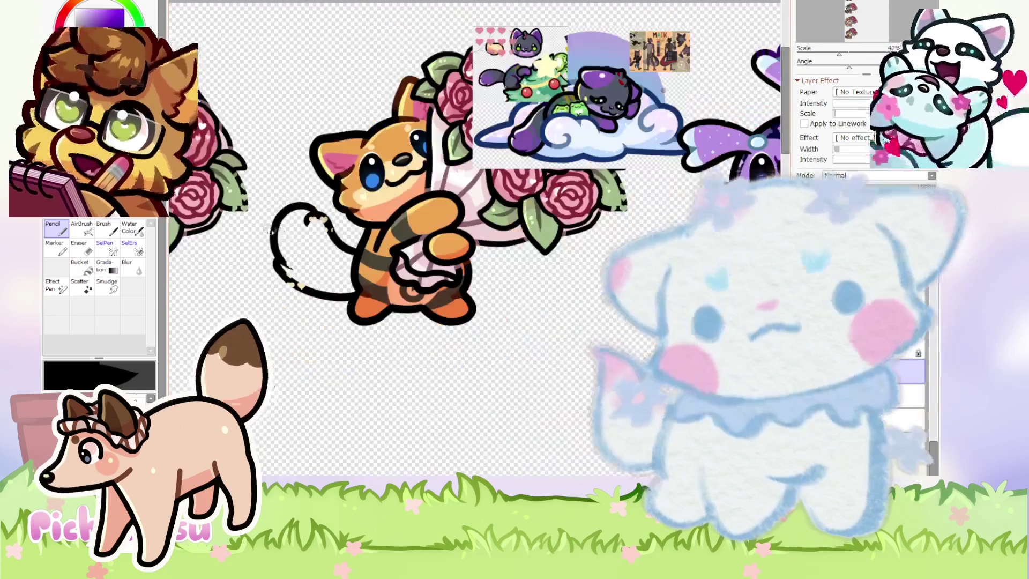
pyautogui.scroll(-1, 275, 211)
pyautogui.click(79, 248)
pyautogui.scroll(3, 265, 275)
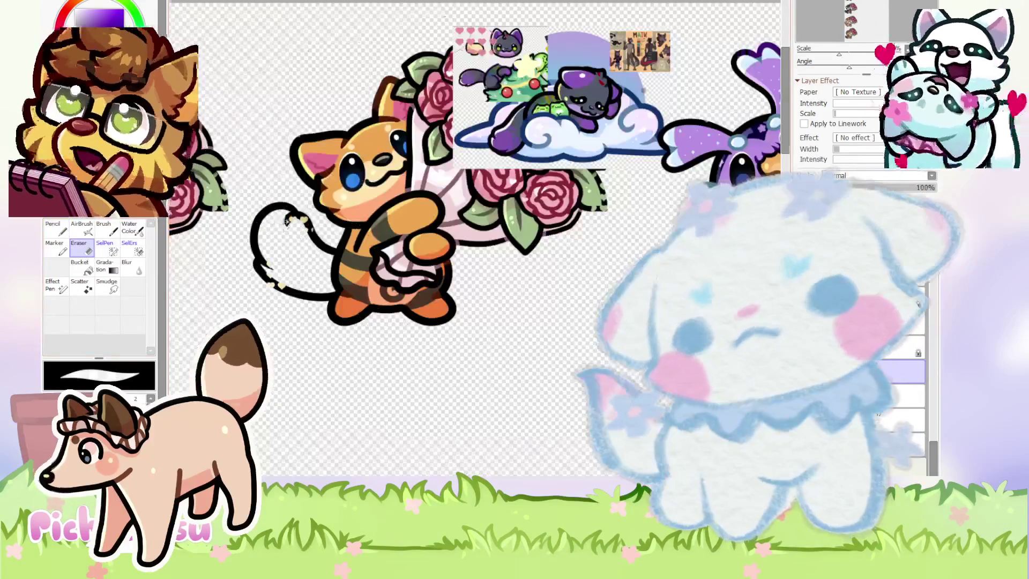
pyautogui.scroll(5, 265, 275)
pyautogui.scroll(1, 265, 275)
pyautogui.scroll(-5, 261, 302)
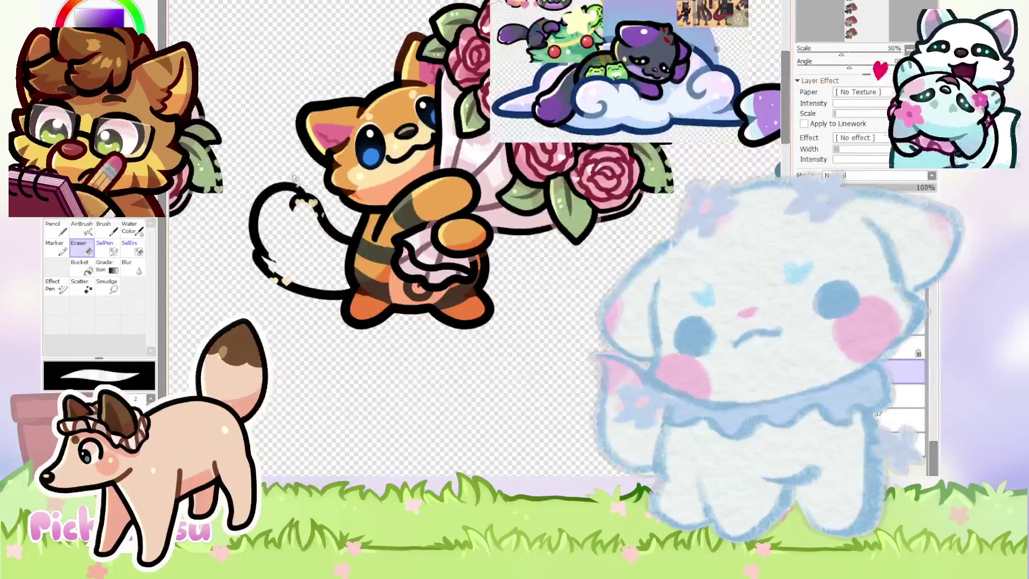
pyautogui.scroll(2, 263, 221)
pyautogui.scroll(2, 265, 222)
pyautogui.scroll(1, 270, 223)
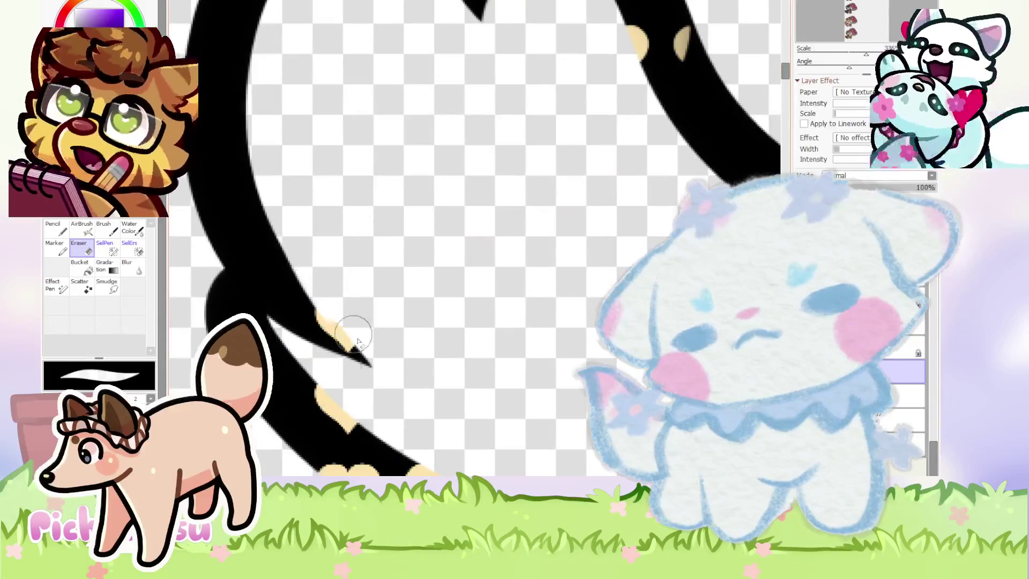
pyautogui.scroll(1, 280, 224)
pyautogui.scroll(-4, 280, 224)
pyautogui.scroll(-1, 228, 233)
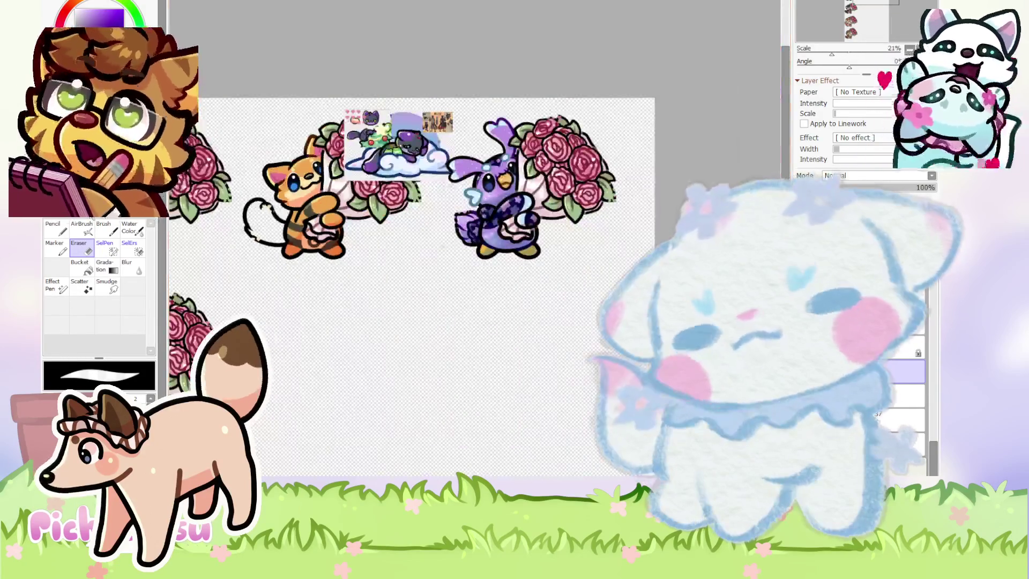
pyautogui.scroll(4, 257, 211)
pyautogui.scroll(3, 261, 211)
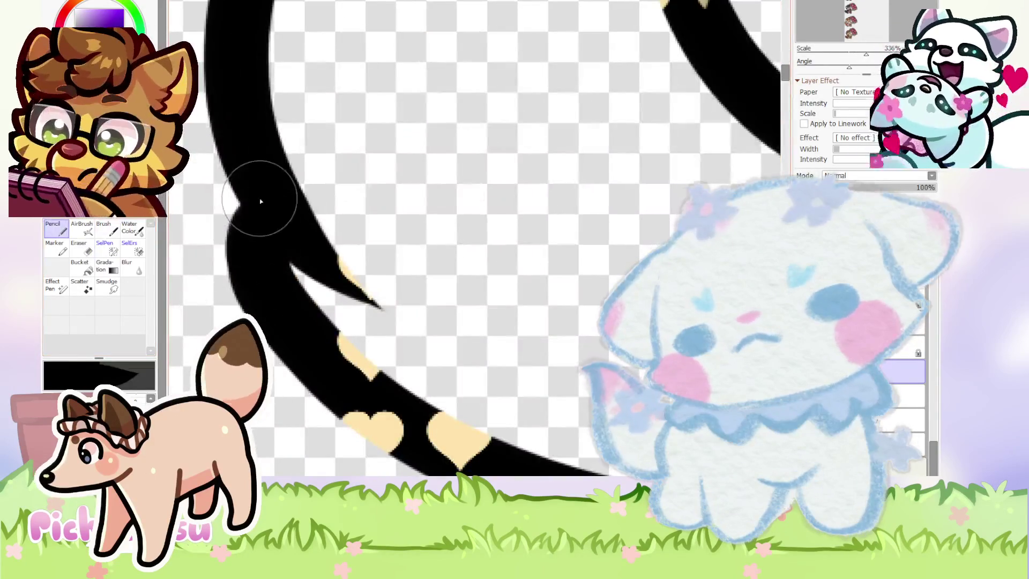
pyautogui.scroll(-3, 263, 230)
pyautogui.scroll(-2, 262, 229)
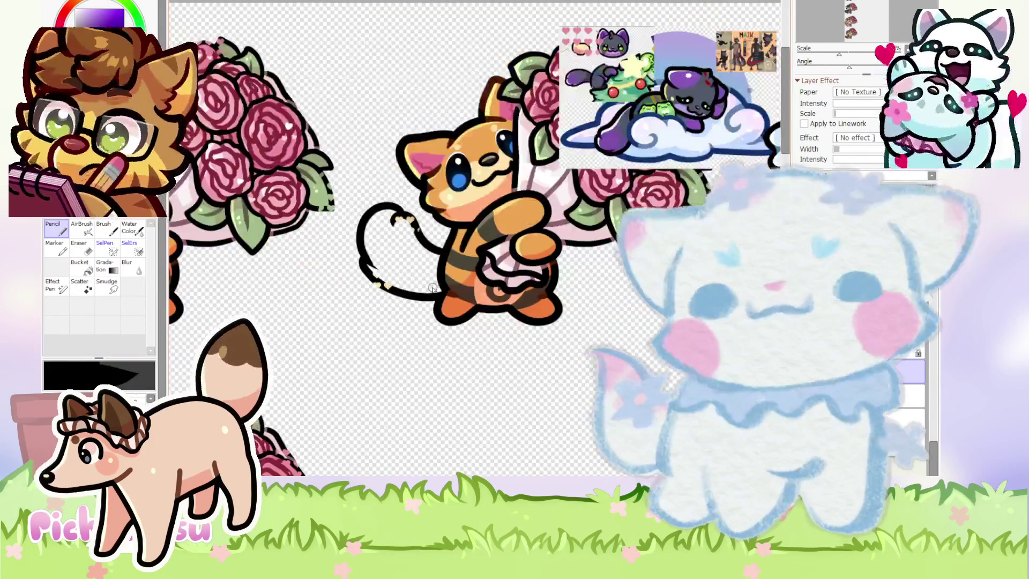
pyautogui.scroll(2, 433, 289)
pyautogui.scroll(-1, 391, 288)
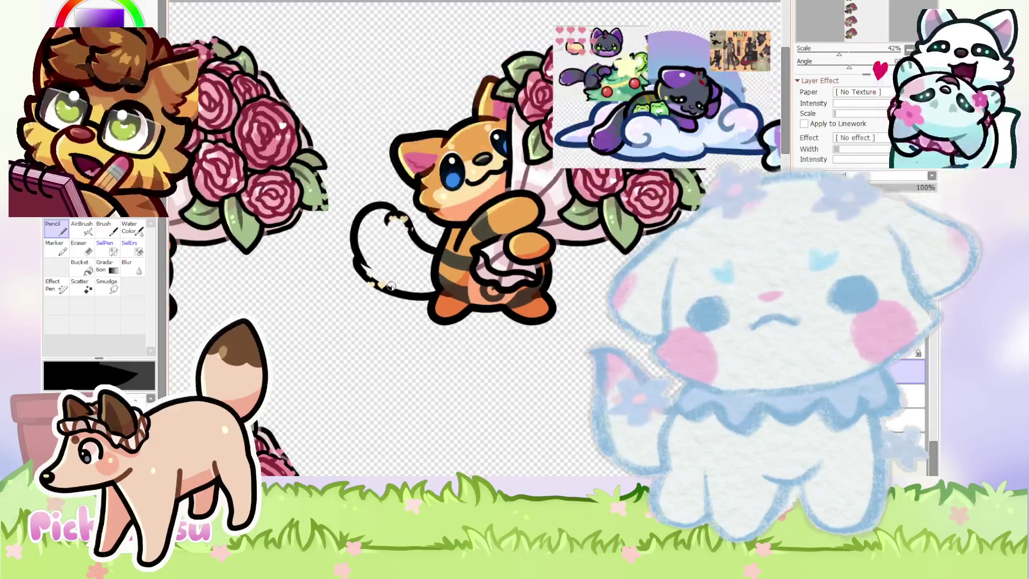
pyautogui.scroll(-1, 391, 286)
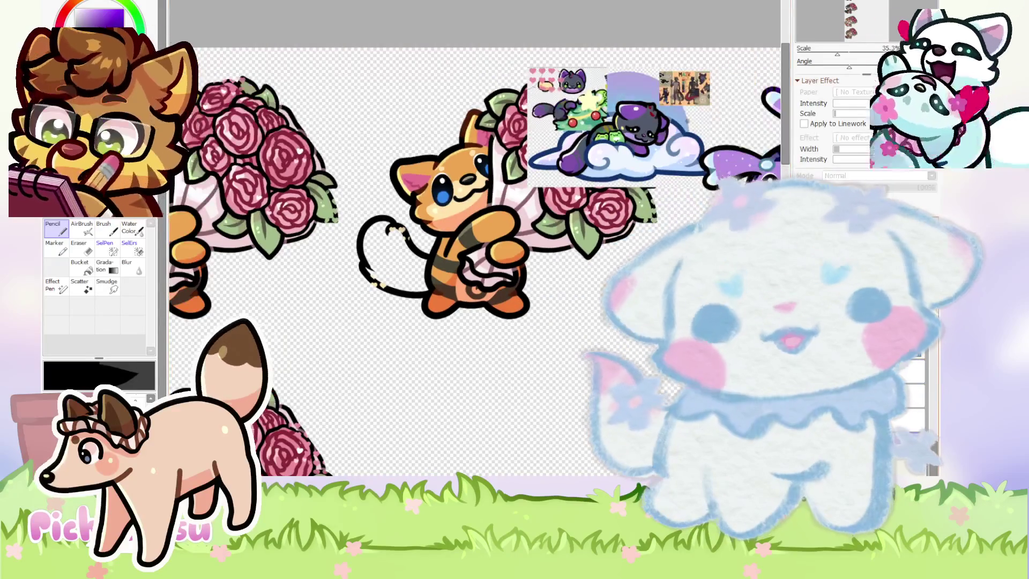
pyautogui.scroll(6, 589, 183)
pyautogui.scroll(-6, 586, 181)
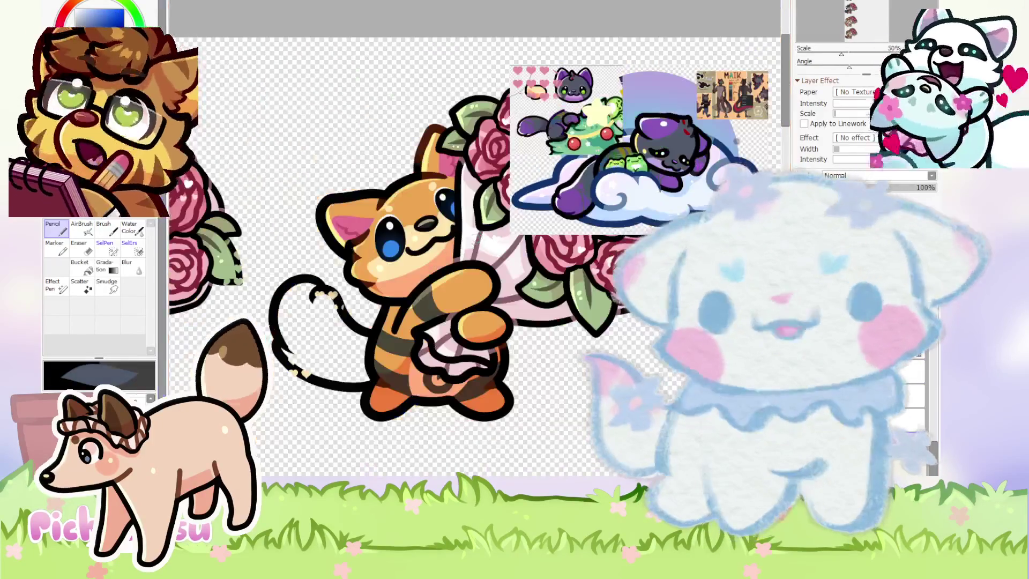
pyautogui.scroll(4, 281, 351)
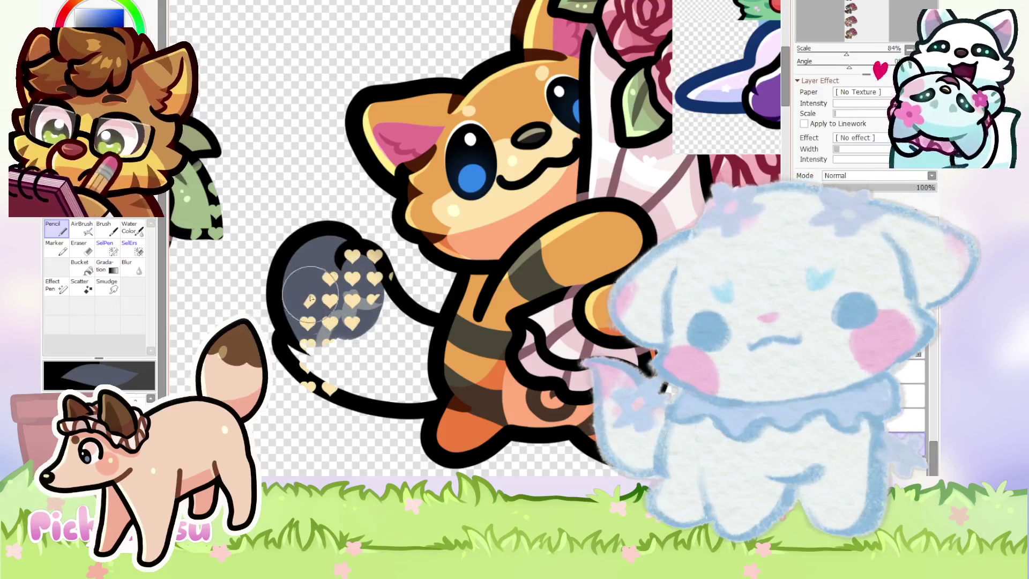
pyautogui.moveTo(319, 346); pyautogui.dragTo(365, 298)
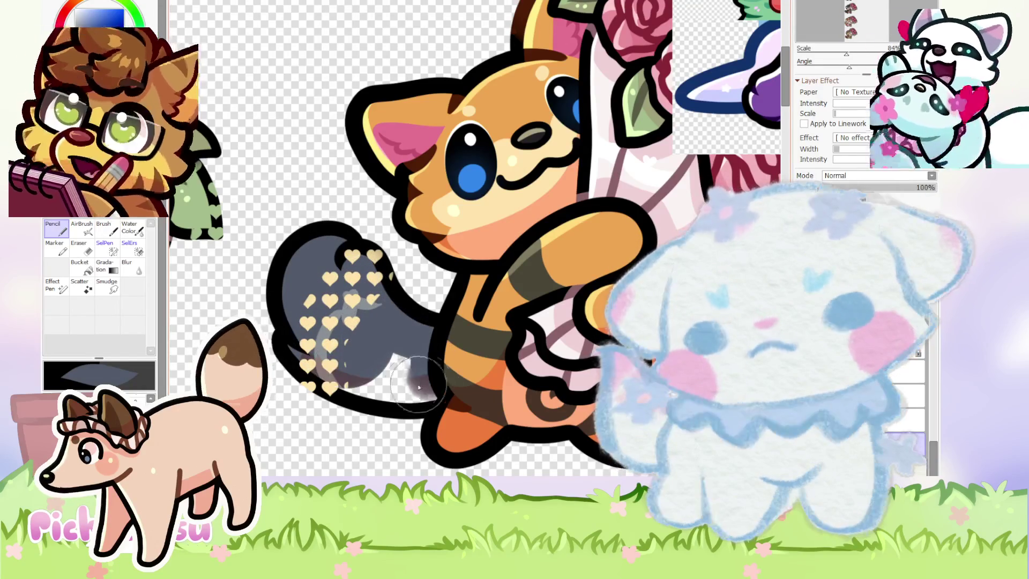
pyautogui.scroll(-4, 392, 363)
pyautogui.scroll(3, 397, 316)
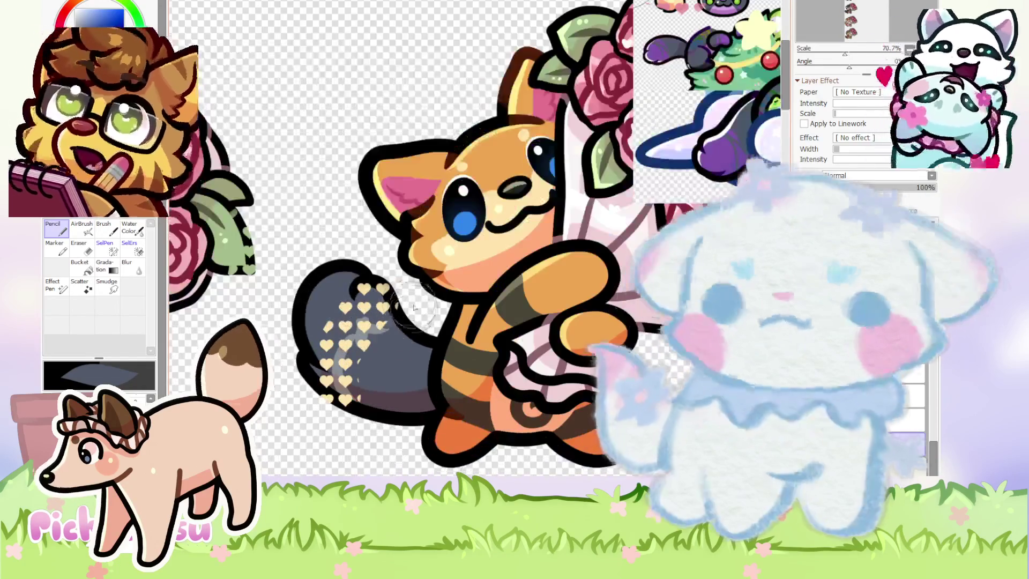
pyautogui.scroll(1, 758, 308)
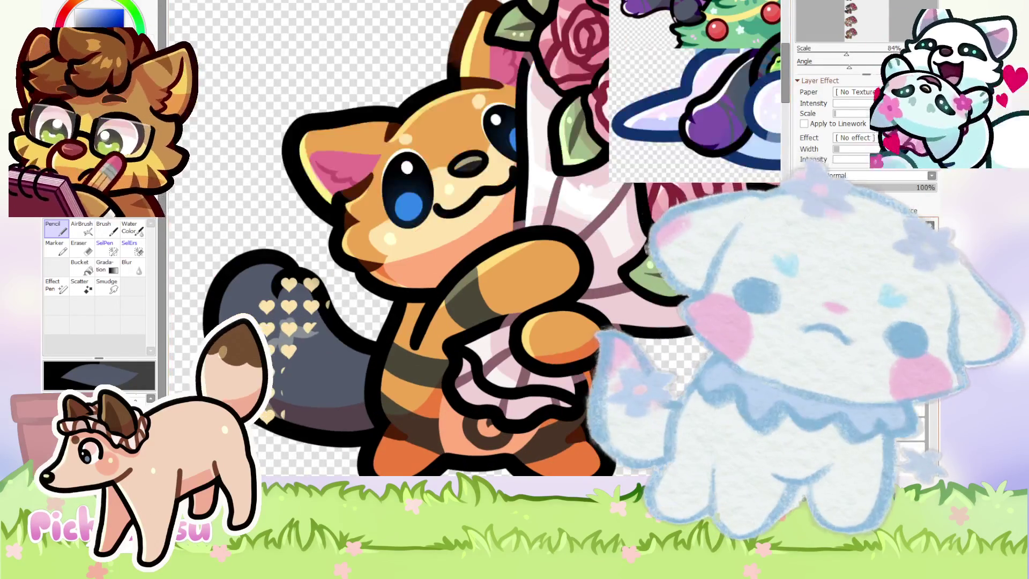
pyautogui.scroll(-1, 375, 316)
pyautogui.scroll(-3, 378, 296)
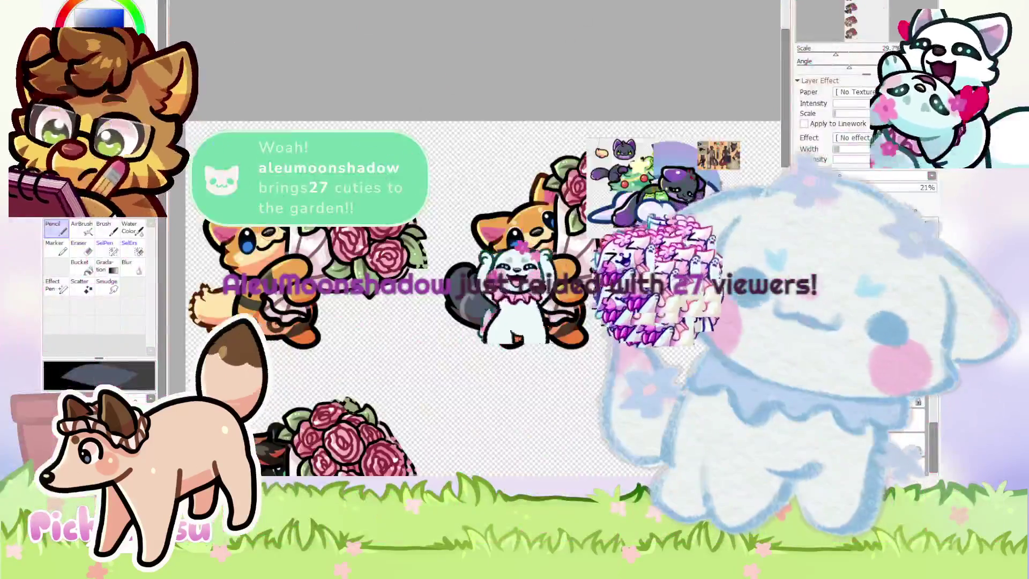
pyautogui.scroll(2, 471, 295)
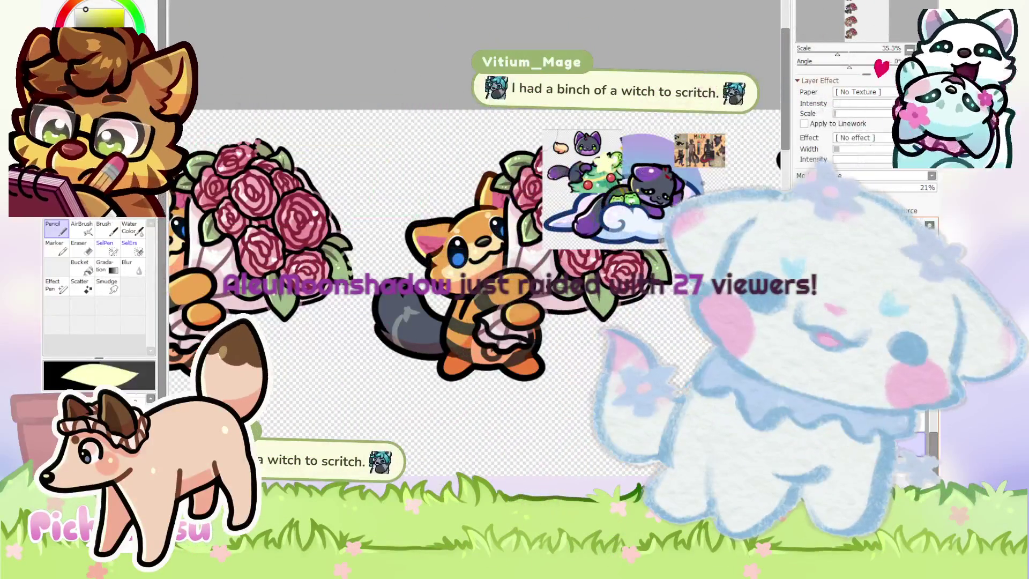
pyautogui.scroll(3, 445, 321)
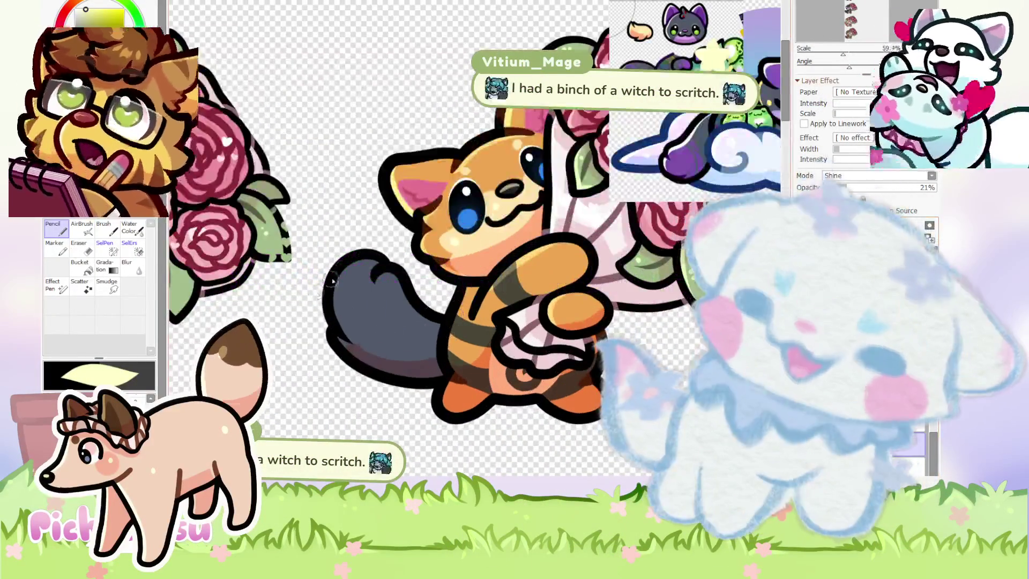
pyautogui.scroll(3, 349, 263)
pyautogui.scroll(-3, 323, 398)
pyautogui.scroll(3, 306, 322)
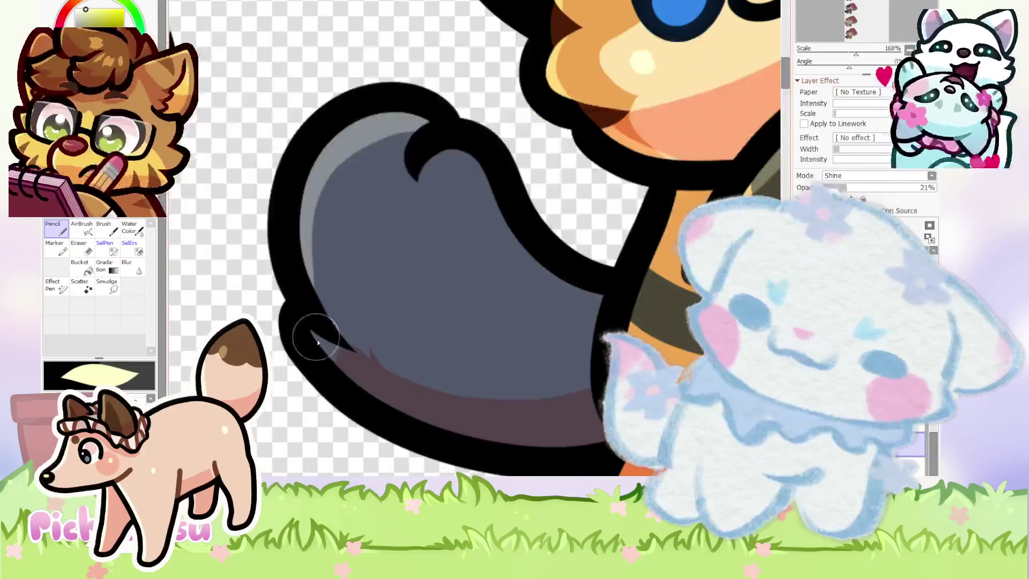
pyautogui.scroll(-3, 270, 305)
pyautogui.scroll(-2, 300, 292)
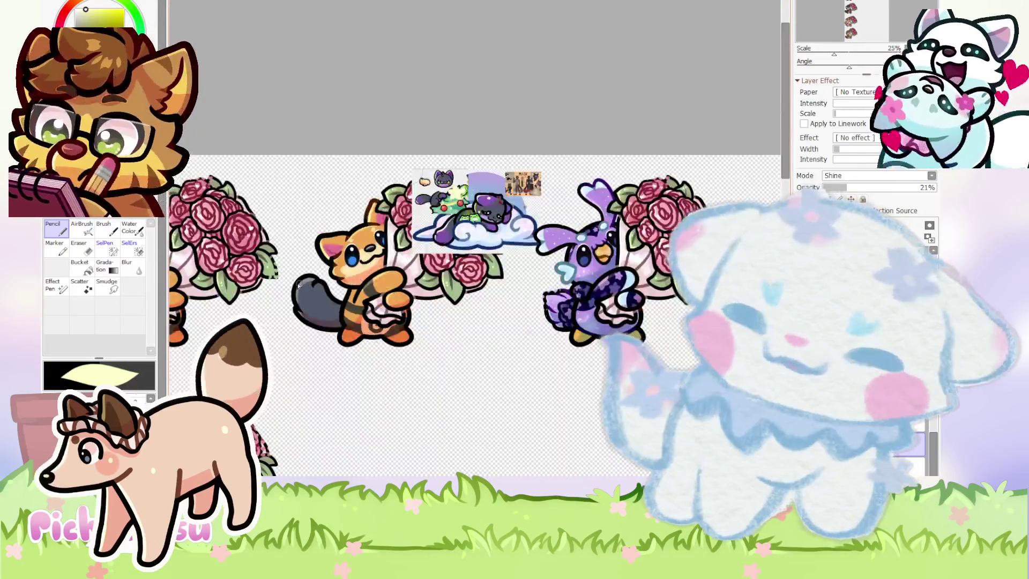
pyautogui.scroll(2, 320, 286)
pyautogui.scroll(2, 318, 310)
pyautogui.scroll(-2, 314, 308)
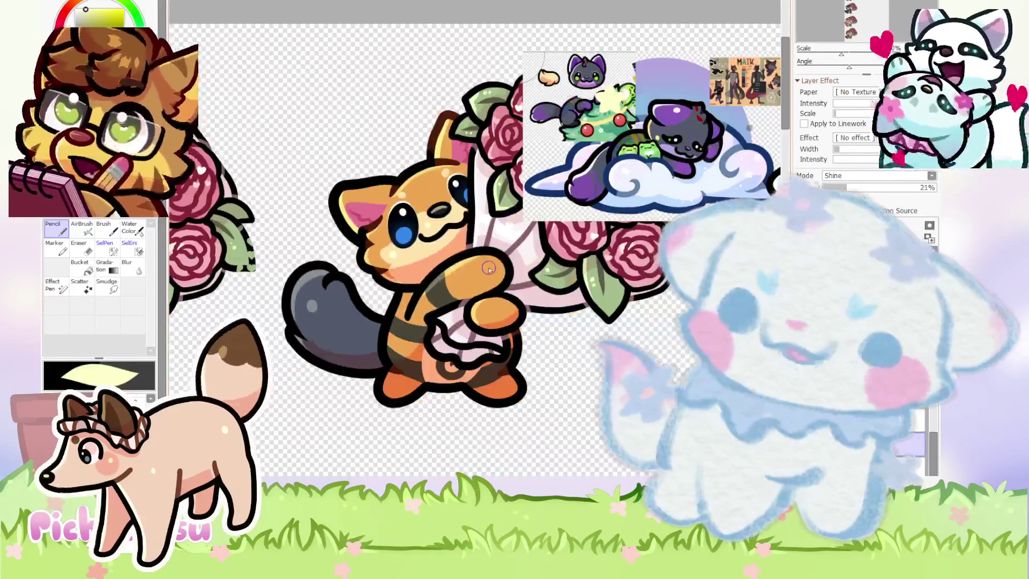
# On the Normal layer, brush dark grey shading up the lower part of the purple tail.
pyautogui.scroll(3, 584, 192)
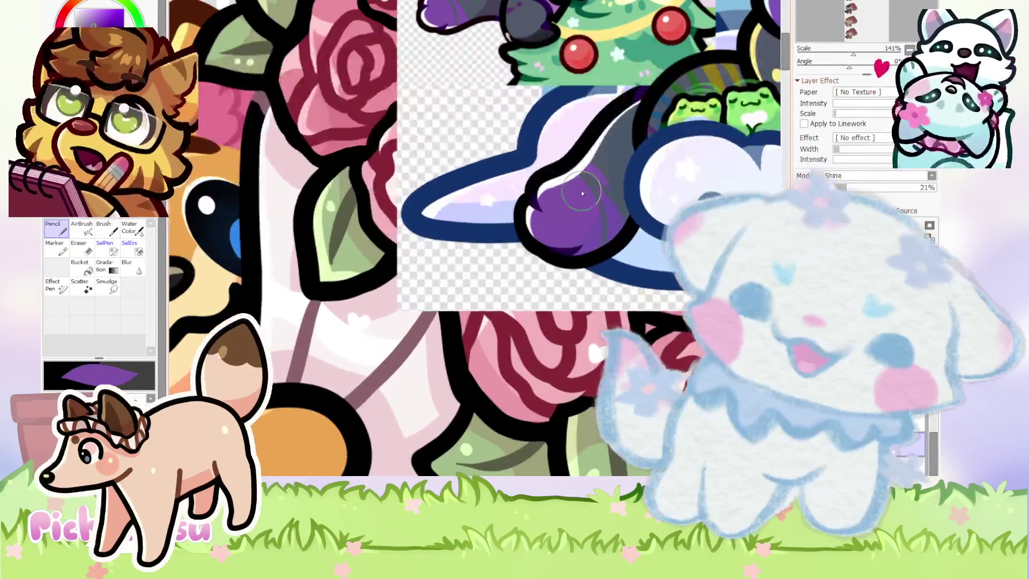
pyautogui.scroll(-2, 584, 187)
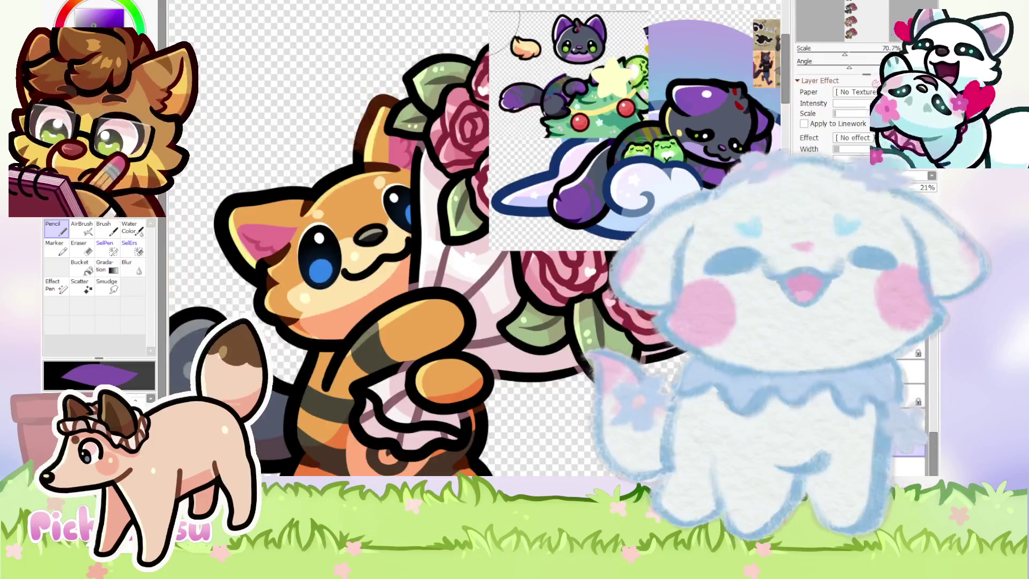
pyautogui.scroll(-3, 516, 216)
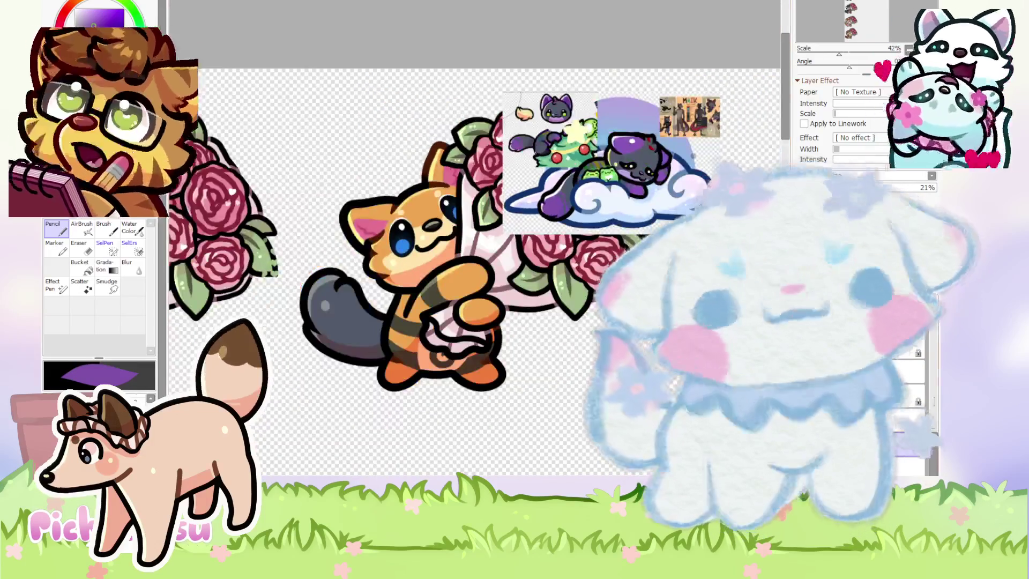
pyautogui.click(869, 349)
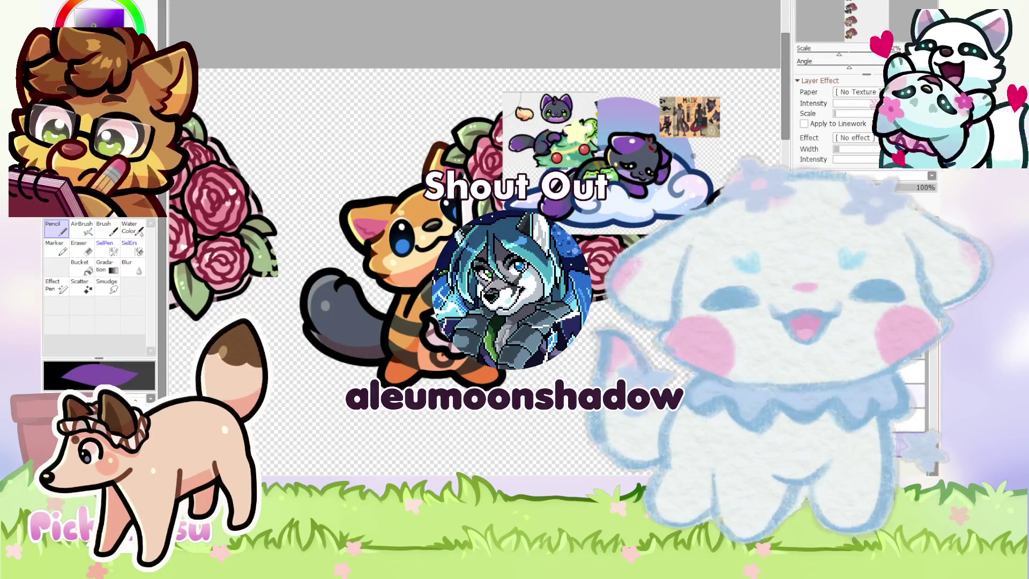
pyautogui.scroll(3, 347, 297)
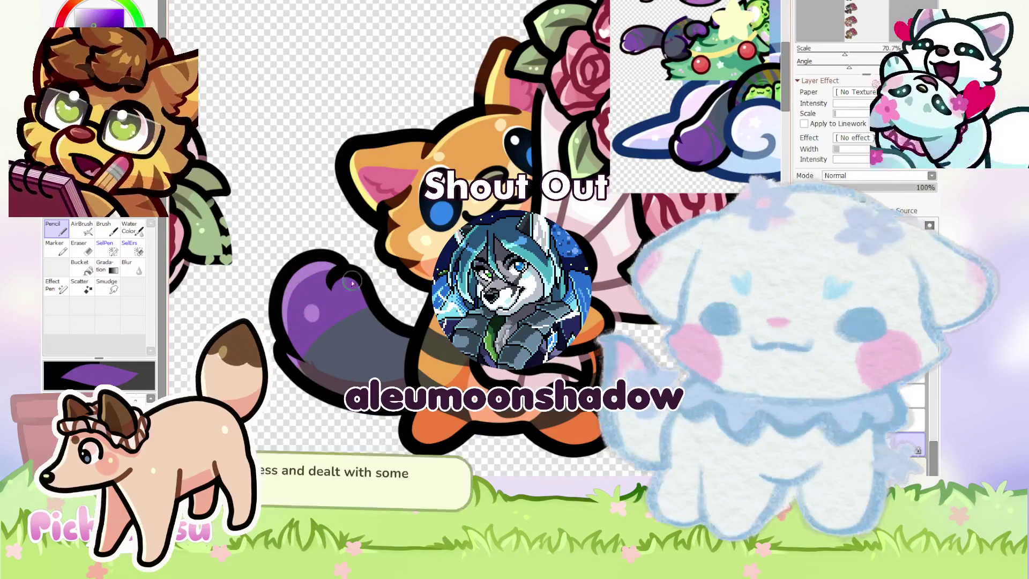
pyautogui.scroll(2, 381, 322)
pyautogui.scroll(-1, 338, 348)
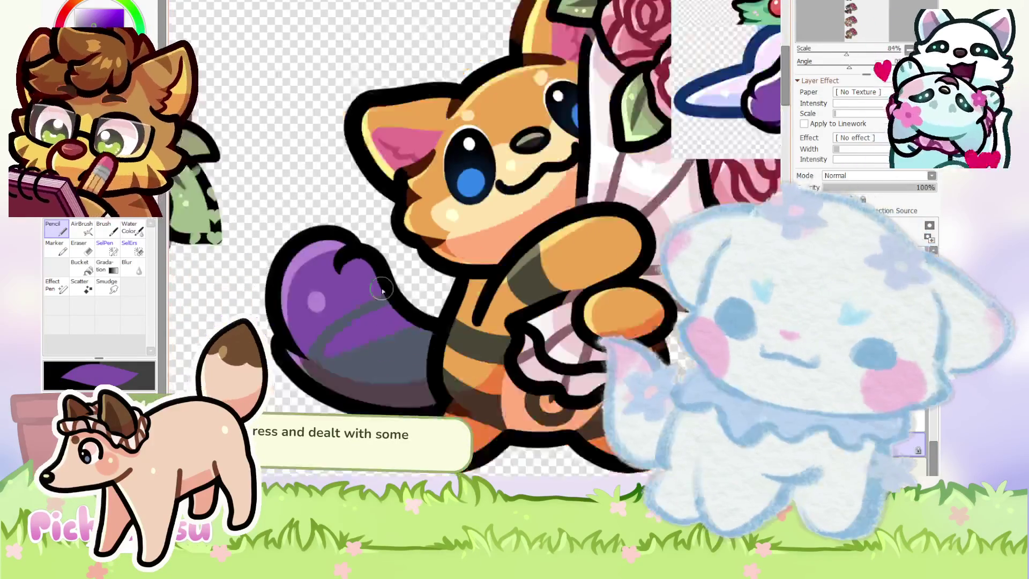
pyautogui.moveTo(325, 341); pyautogui.dragTo(380, 258)
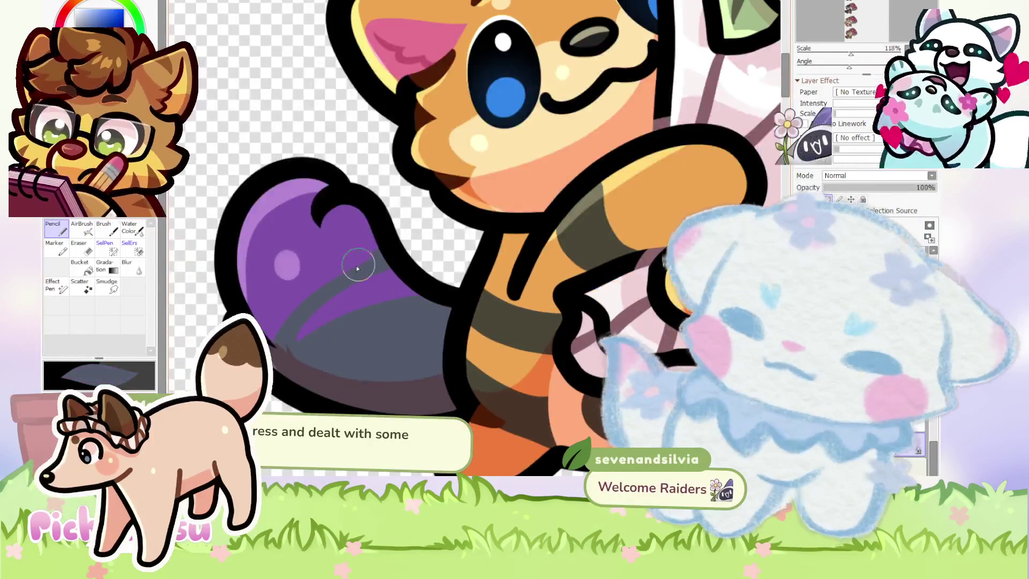
pyautogui.moveTo(286, 303); pyautogui.dragTo(285, 362)
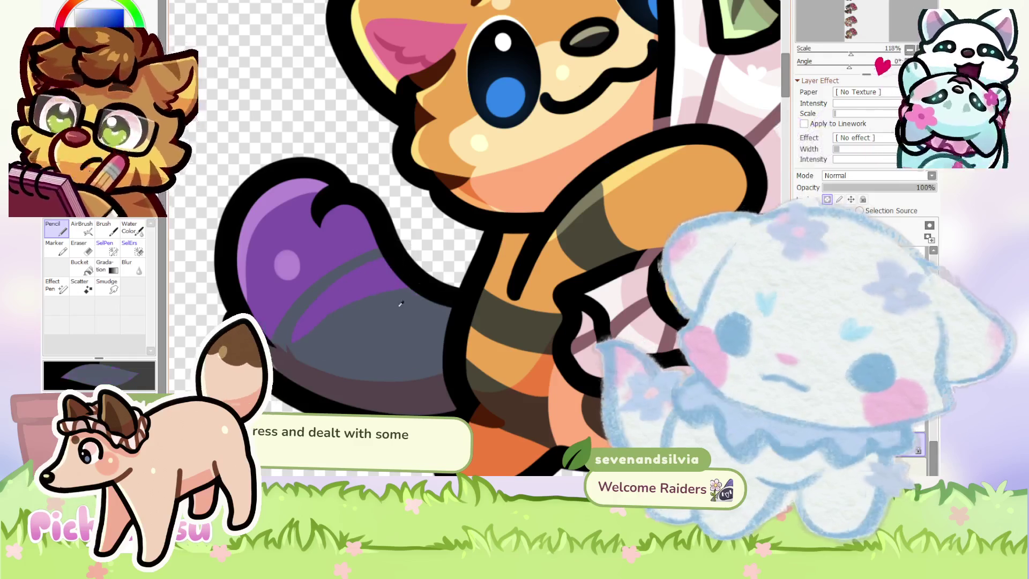
# Pick the tail purple and blend it into the grey, then reselect blue-grey.
pyautogui.keyDown('alt'); pyautogui.click(368, 280); pyautogui.keyUp('alt')
pyautogui.moveTo(343, 316); pyautogui.dragTo(300, 375)
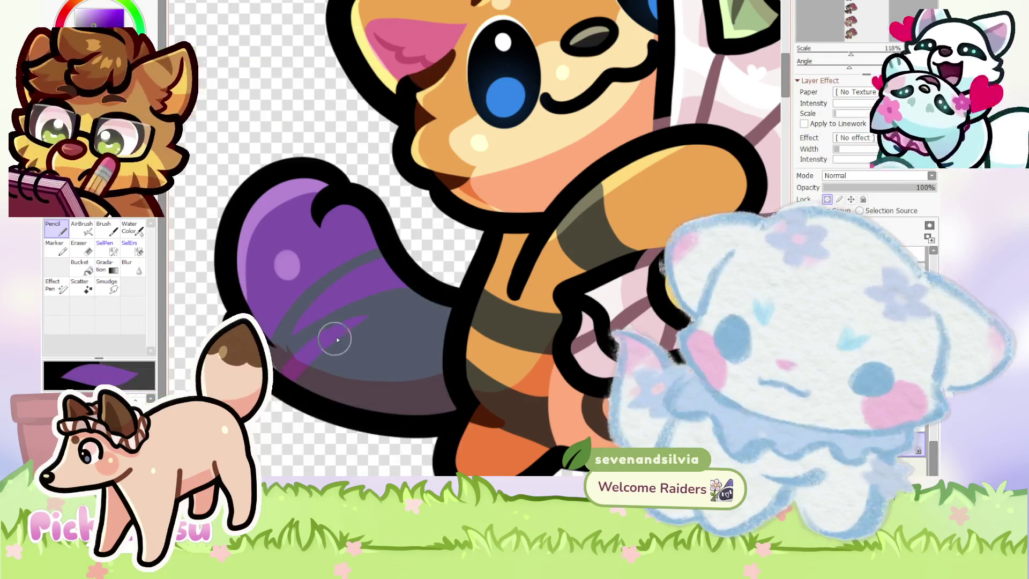
pyautogui.keyDown('alt'); pyautogui.click(344, 361); pyautogui.keyUp('alt')
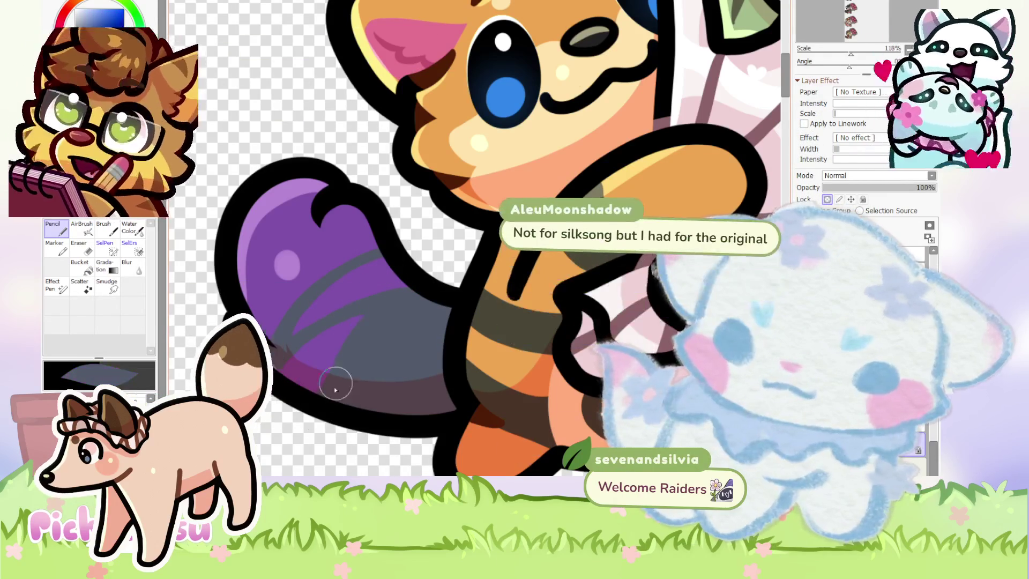
# Inspect the purple-to-grey tail gradient, then brush dark grey over the arm and paw.
pyautogui.scroll(-5, 345, 361)
pyautogui.scroll(3, 329, 312)
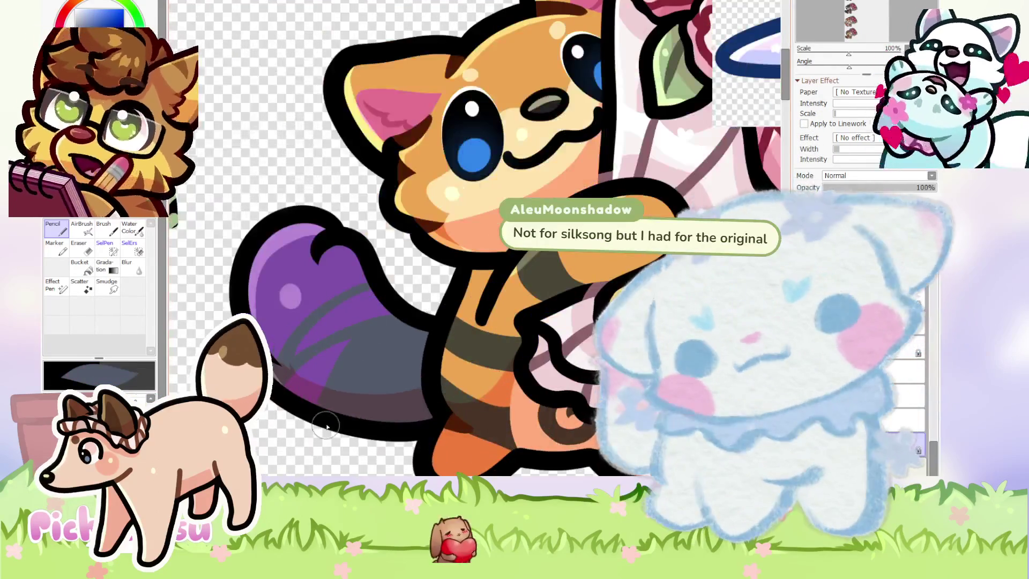
pyautogui.scroll(-4, 429, 297)
pyautogui.scroll(2, 536, 269)
pyautogui.scroll(2, 536, 270)
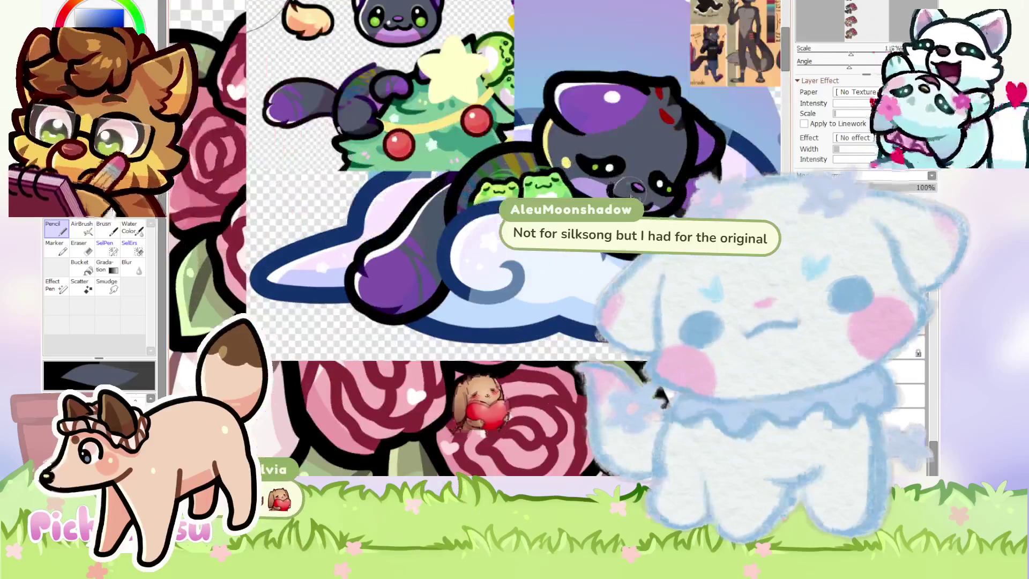
pyautogui.scroll(-5, 536, 270)
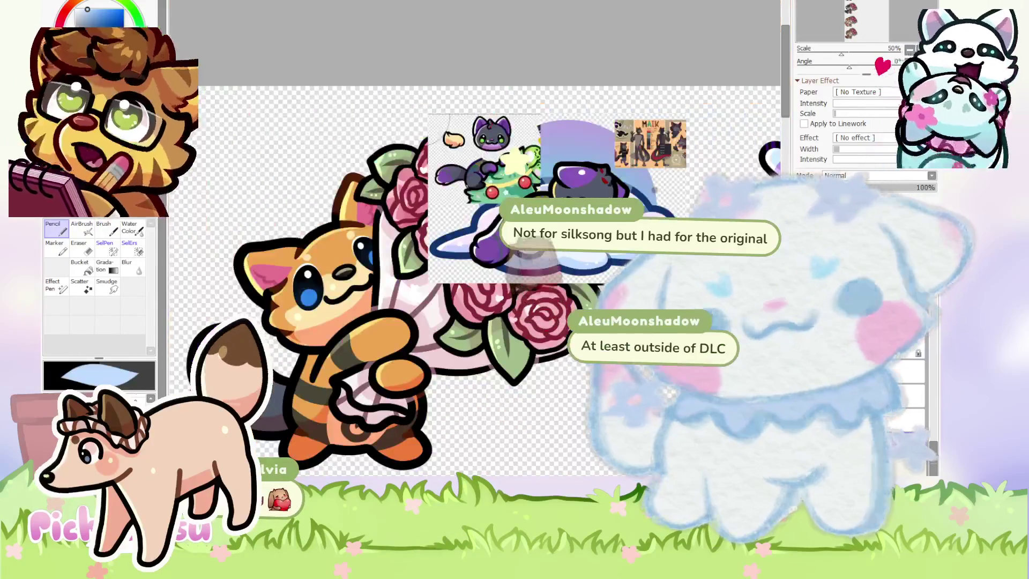
pyautogui.scroll(-3, 475, 214)
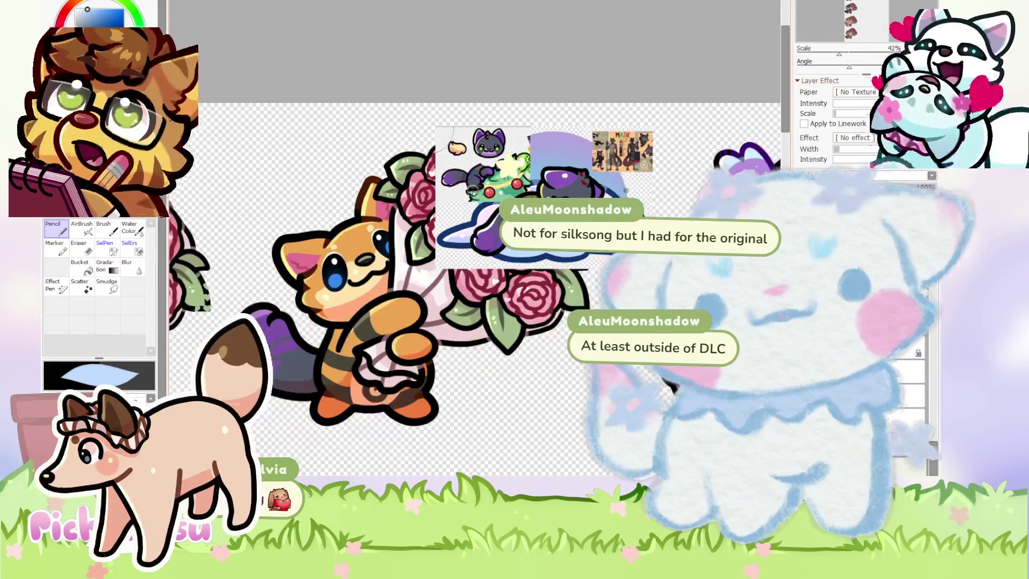
pyautogui.scroll(1, 375, 303)
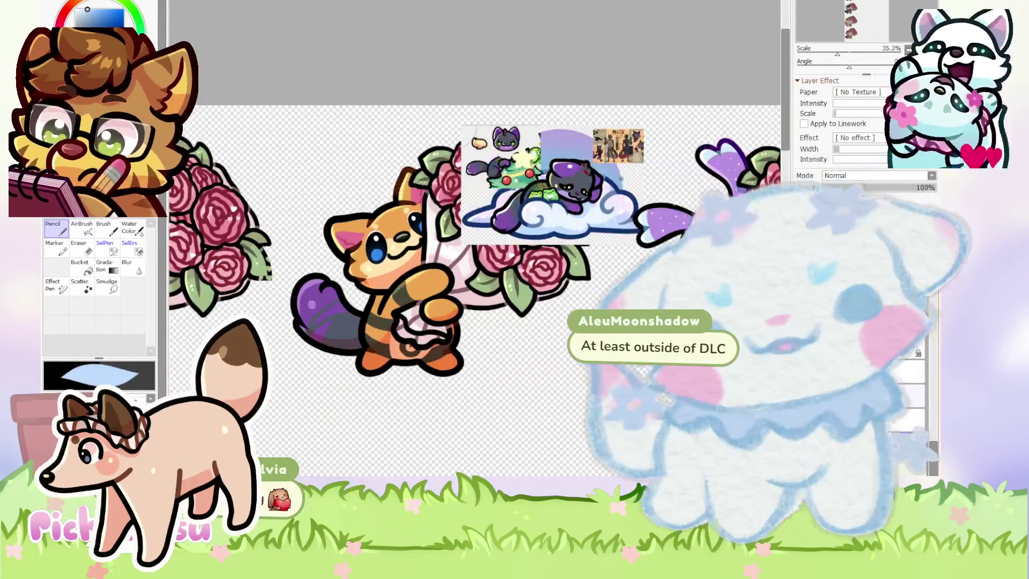
pyautogui.scroll(-1, 879, 175)
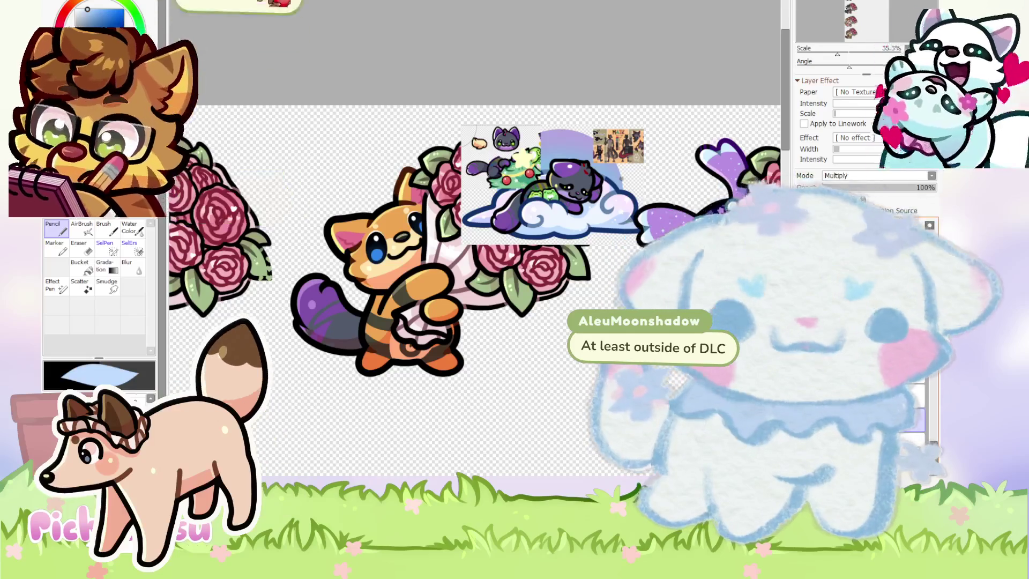
pyautogui.scroll(4, 360, 341)
pyautogui.scroll(2, 361, 341)
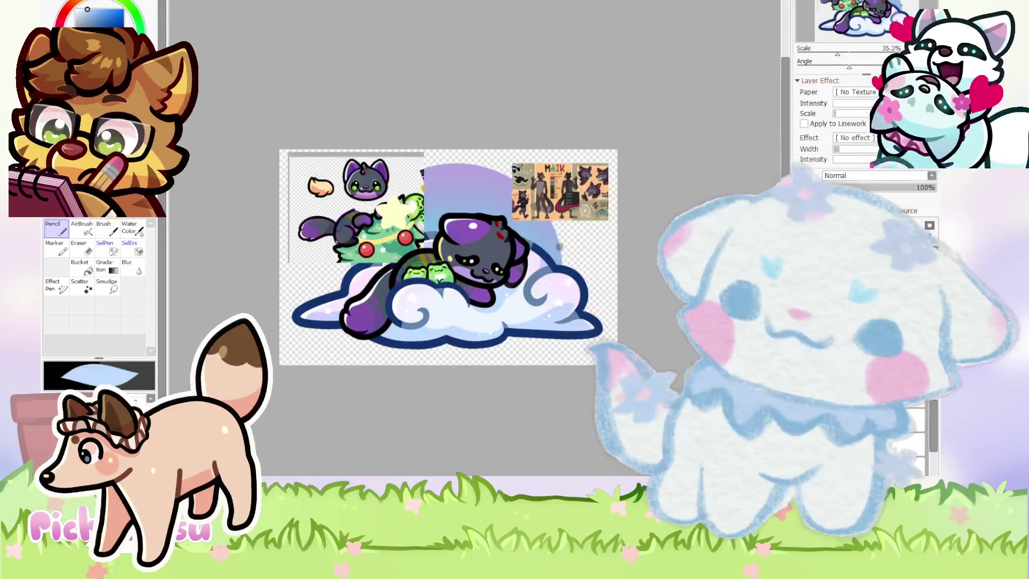
pyautogui.scroll(2, 421, 276)
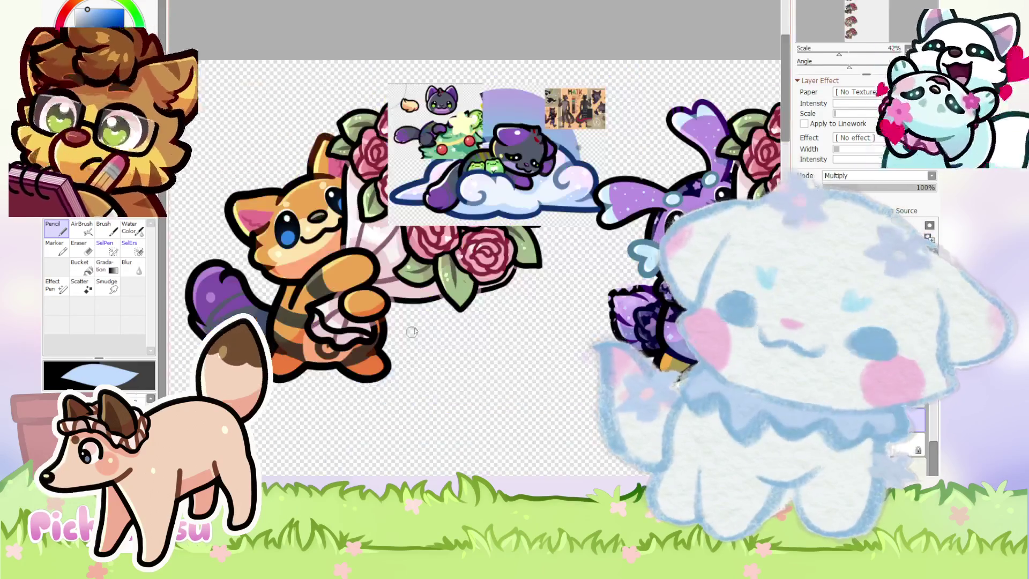
pyautogui.scroll(-3, 456, 292)
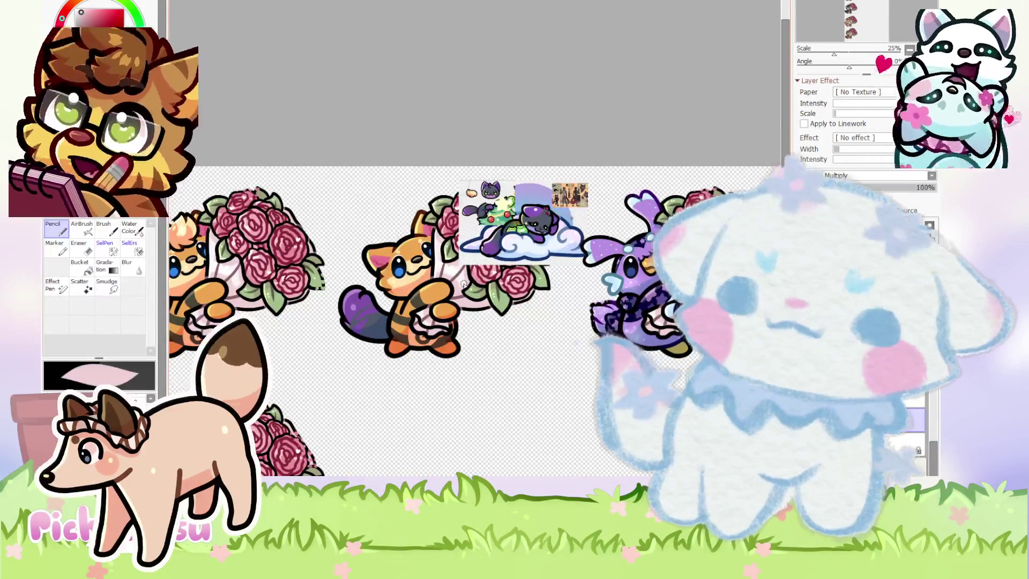
pyautogui.scroll(1, 463, 284)
pyautogui.scroll(2, 559, 113)
pyautogui.scroll(2, 559, 114)
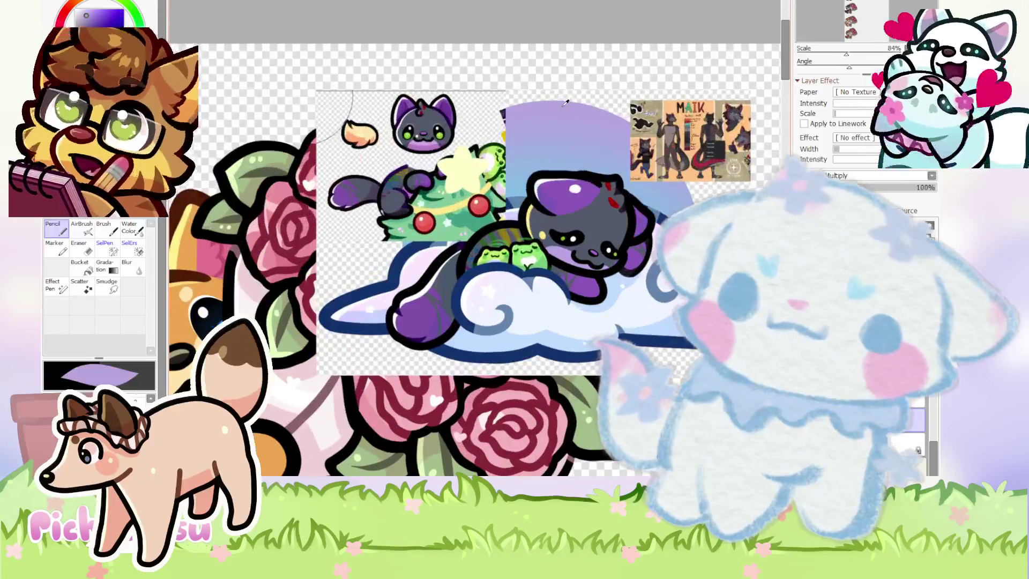
pyautogui.scroll(-2, 566, 102)
pyautogui.scroll(-1, 453, 290)
pyautogui.scroll(2, 527, 240)
pyautogui.scroll(-1, 566, 250)
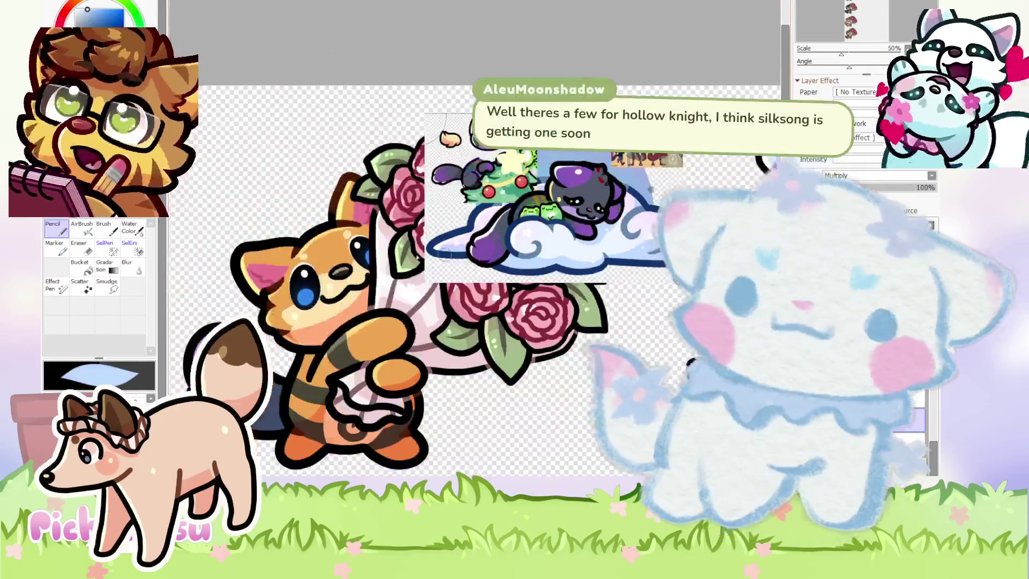
pyautogui.scroll(-1, 621, 245)
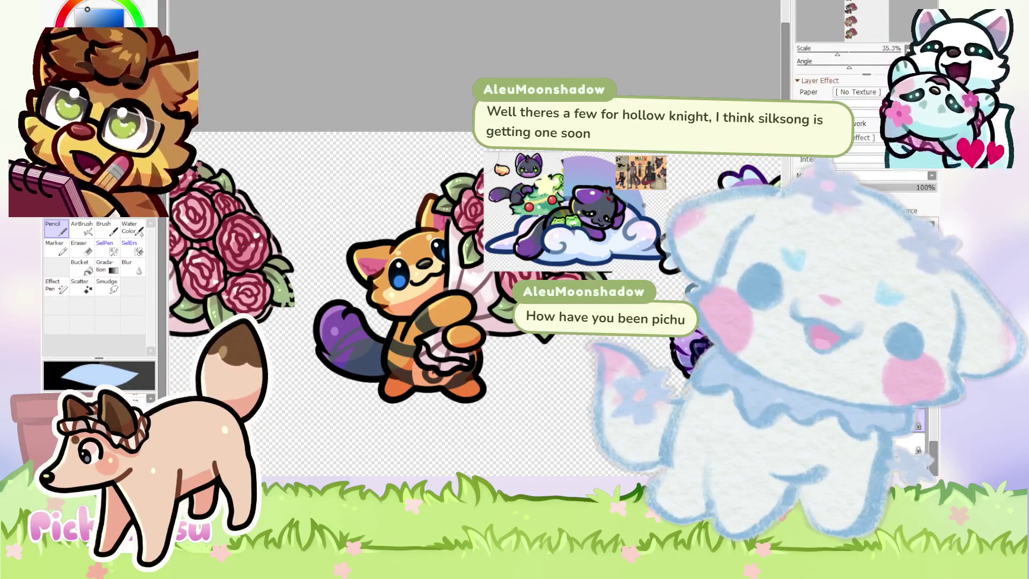
pyautogui.scroll(1, 472, 236)
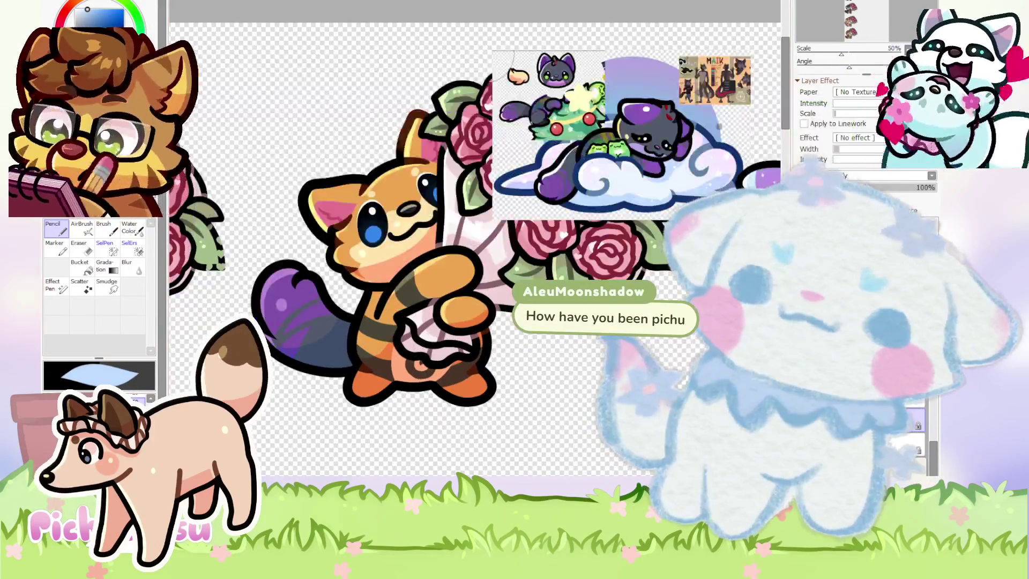
pyautogui.scroll(2, 474, 238)
pyautogui.scroll(-2, 475, 239)
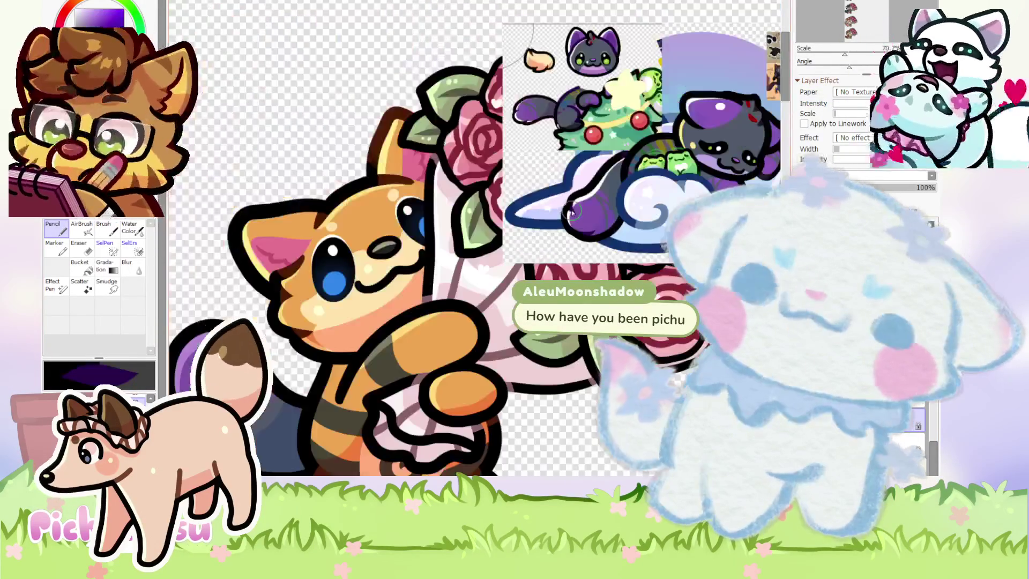
pyautogui.scroll(-1, 475, 238)
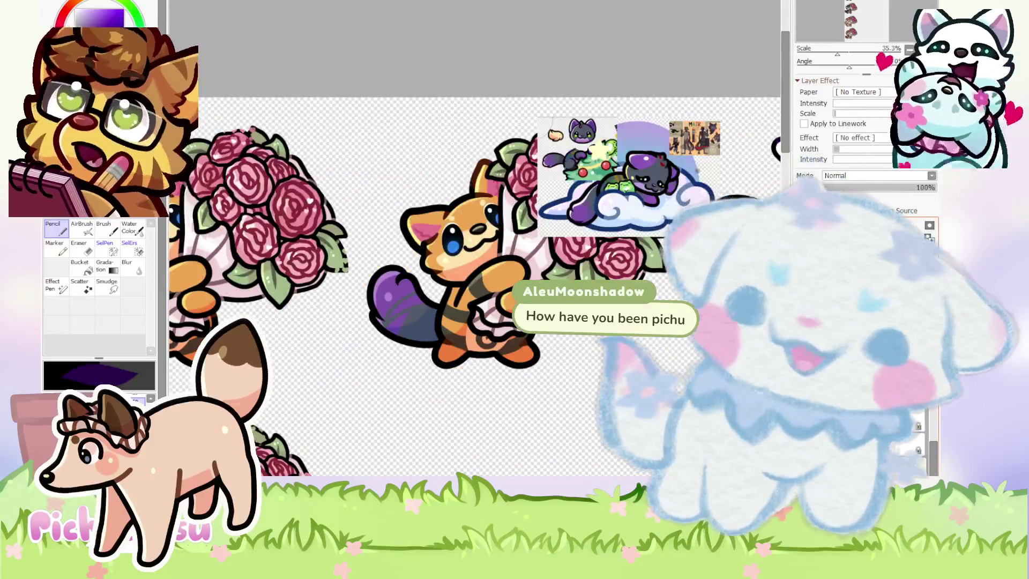
pyautogui.scroll(3, 412, 257)
pyautogui.scroll(2, 413, 257)
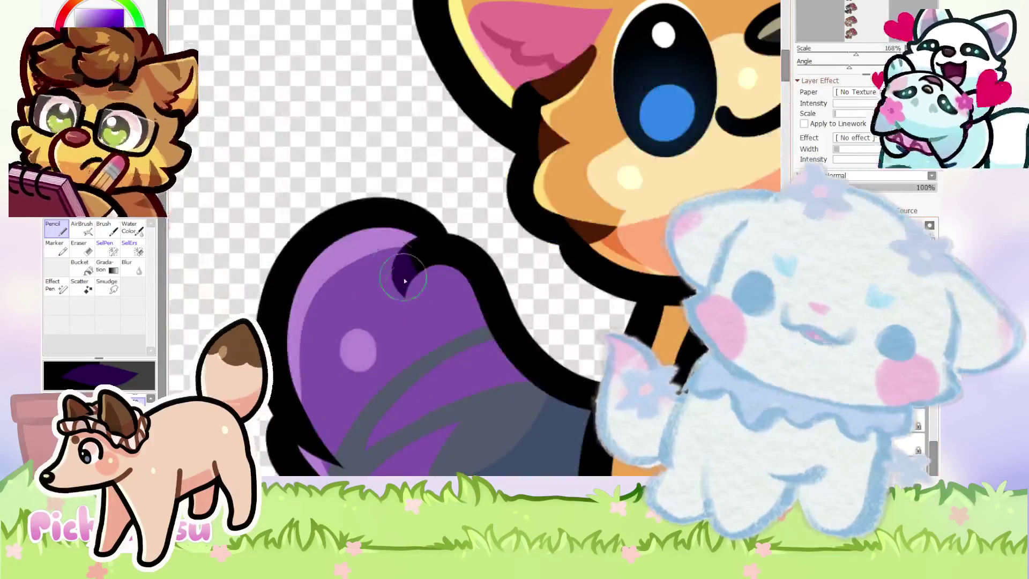
pyautogui.scroll(-2, 416, 281)
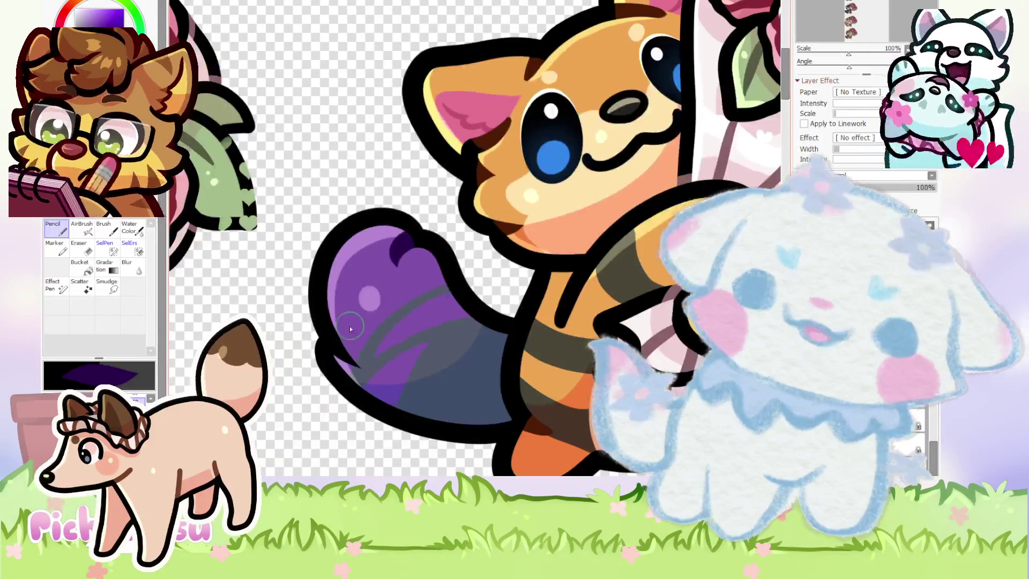
pyautogui.scroll(2, 352, 357)
pyautogui.scroll(-3, 379, 349)
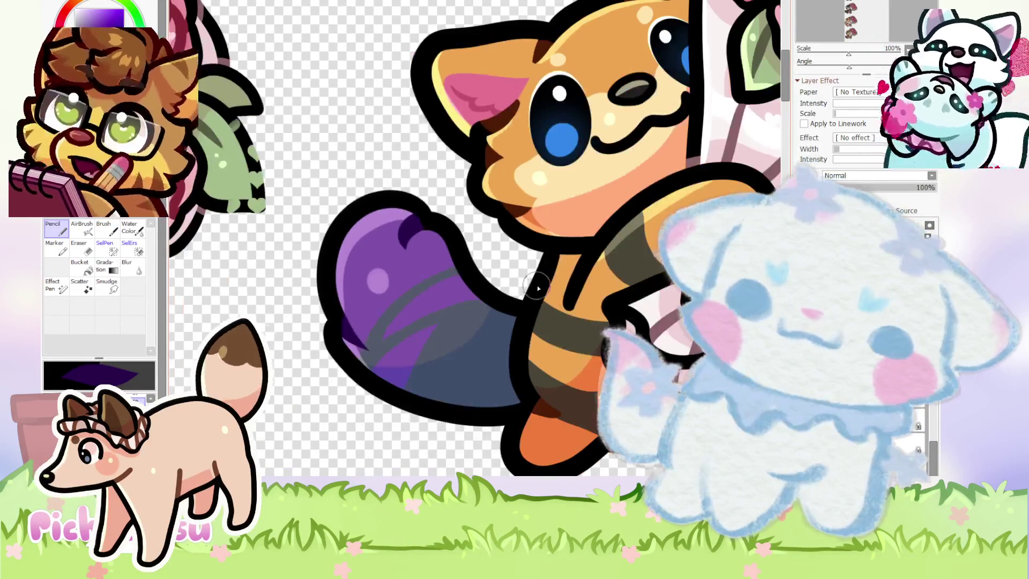
pyautogui.scroll(-1, 527, 400)
pyautogui.scroll(-2, 536, 386)
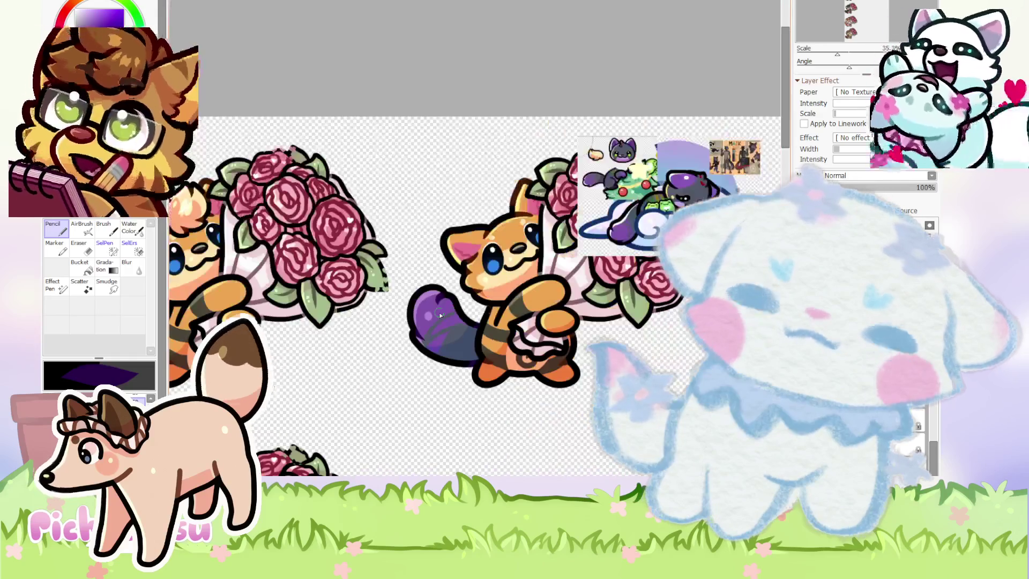
pyautogui.scroll(2, 646, 342)
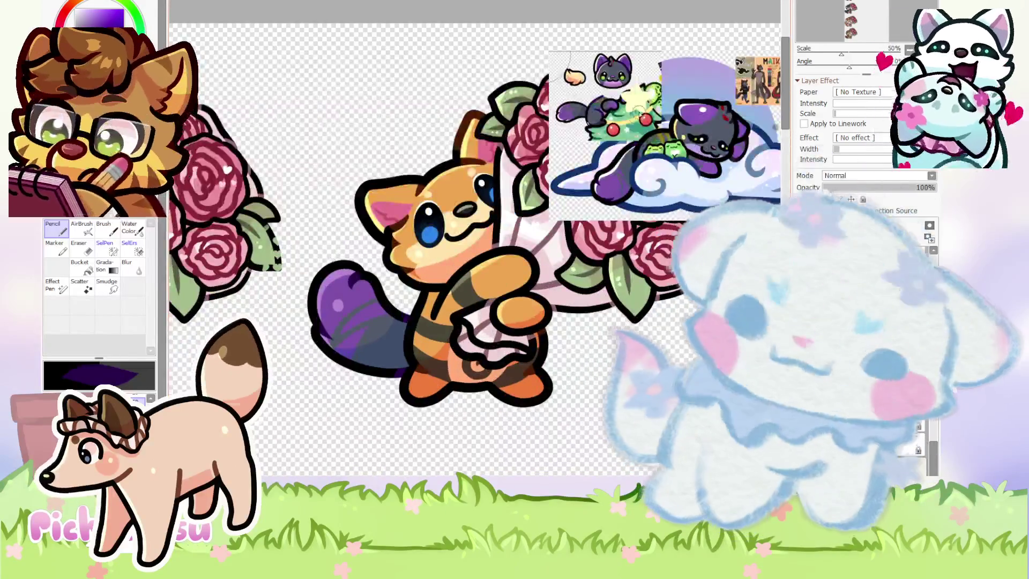
pyautogui.scroll(1, 616, 215)
pyautogui.scroll(1, 603, 174)
pyautogui.scroll(-2, 603, 174)
pyautogui.scroll(2, 566, 274)
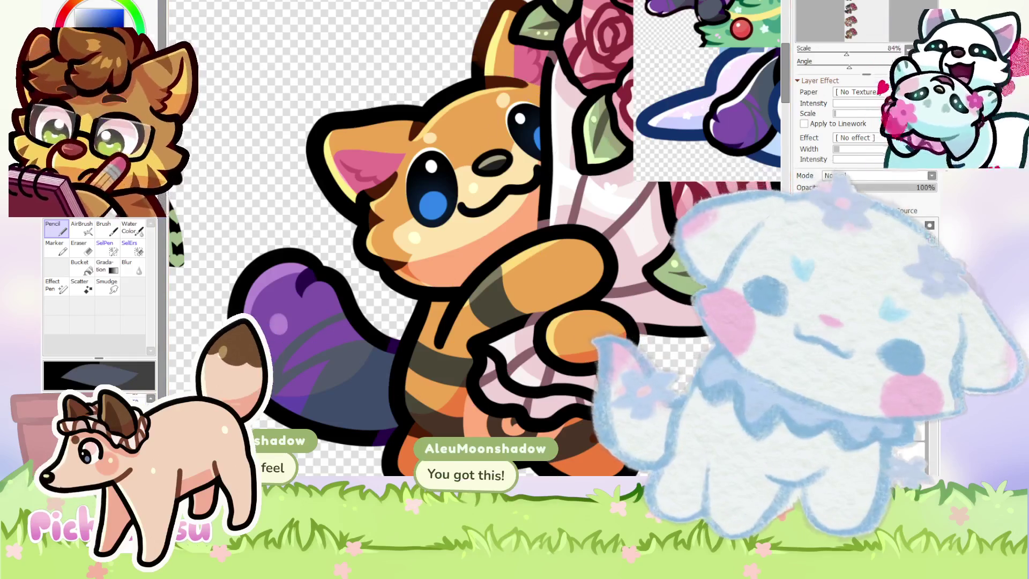
pyautogui.moveTo(536, 300); pyautogui.dragTo(502, 266)
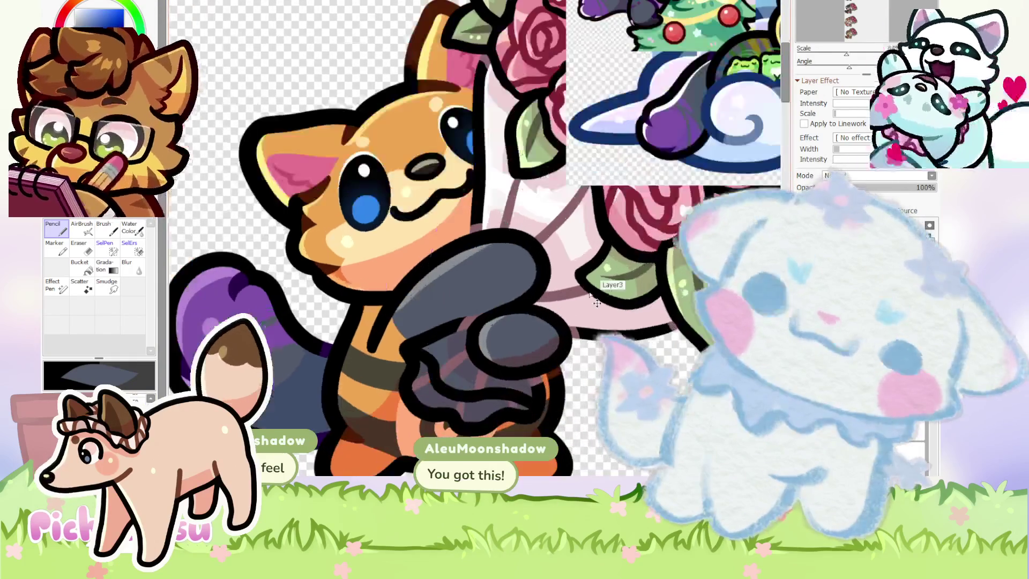
# Replace the oversized grey stroke with a smaller dark grey stroke diagonally across the arm.
pyautogui.hotkey('ctrl', 'z')
pyautogui.scroll(2, 482, 247)
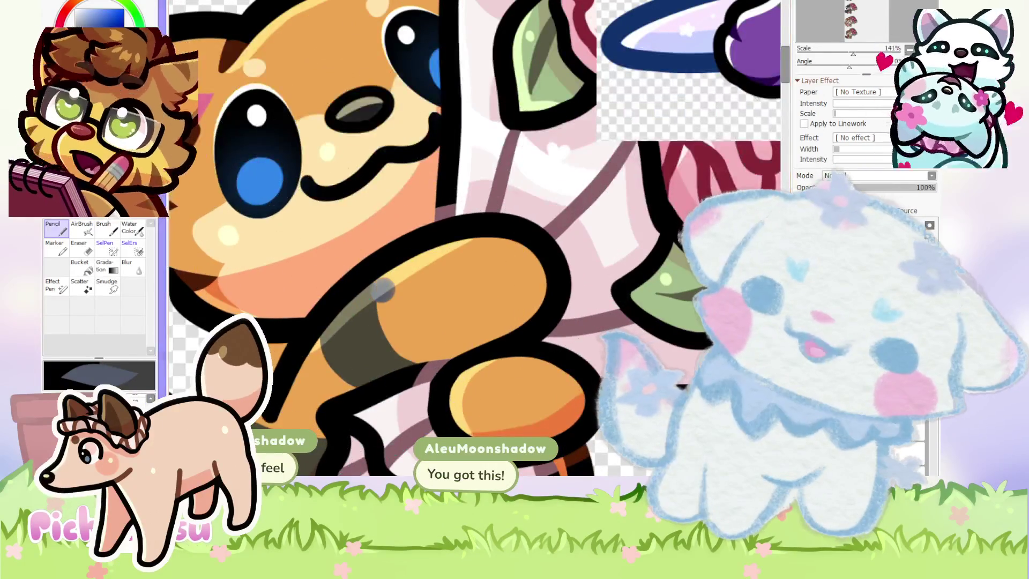
pyautogui.moveTo(383, 292)
pyautogui.mouseDown()
pyautogui.moveTo(314, 384)
pyautogui.moveTo(483, 276)
pyautogui.moveTo(448, 305)
pyautogui.moveTo(526, 423)
pyautogui.mouseUp()
pyautogui.scroll(-1, 461, 375)
pyautogui.scroll(-1, 472, 346)
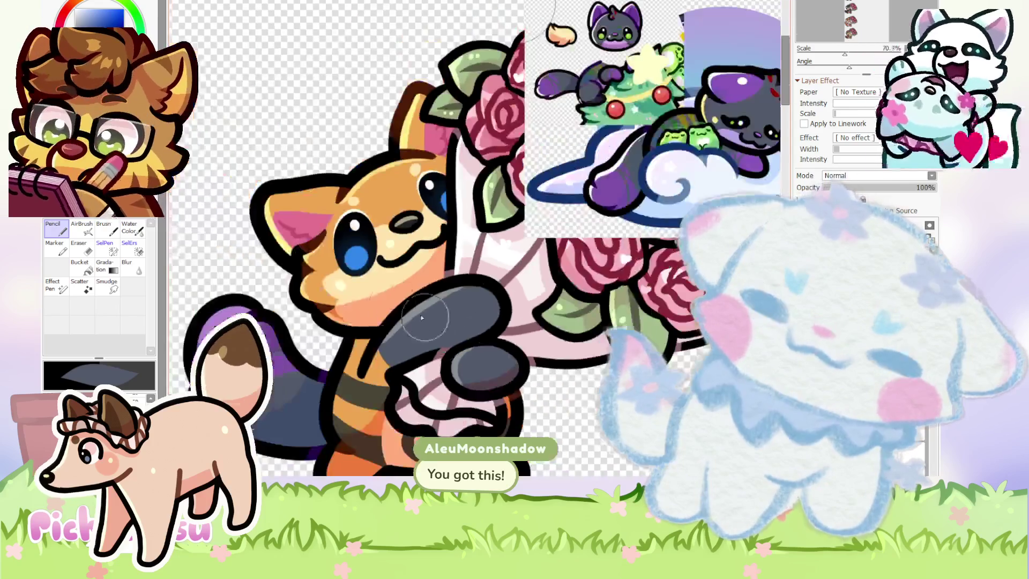
pyautogui.scroll(-1, 295, 330)
pyautogui.scroll(1, 293, 331)
# Sample the tail purple and paint translucent purple stripes down the upper arm and paw.
pyautogui.keyDown('alt'); pyautogui.click(257, 343); pyautogui.keyUp('alt')
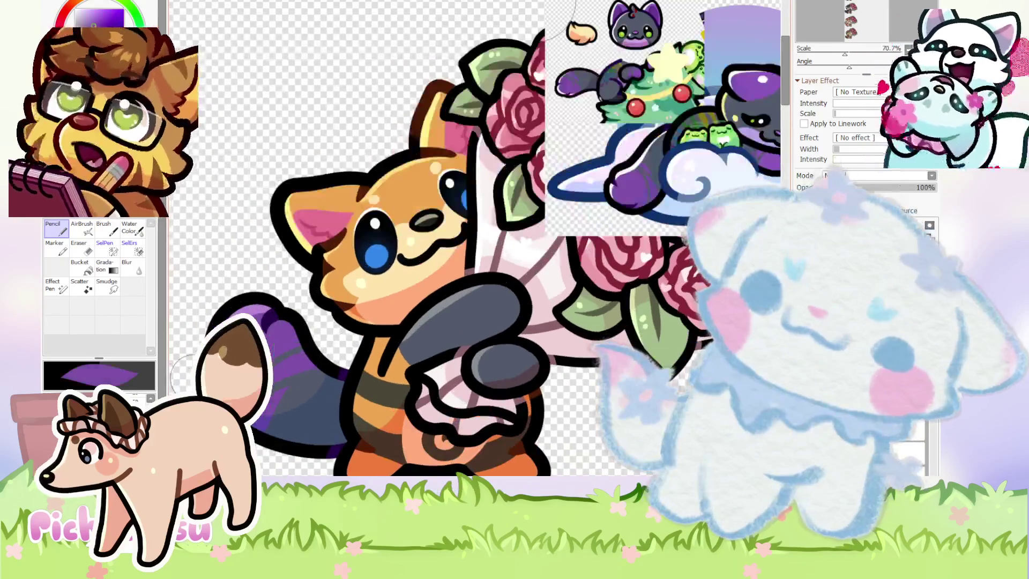
pyautogui.scroll(2, 489, 290)
pyautogui.moveTo(489, 291)
pyautogui.mouseDown()
pyautogui.moveTo(490, 375)
pyautogui.moveTo(512, 456)
pyautogui.mouseUp()
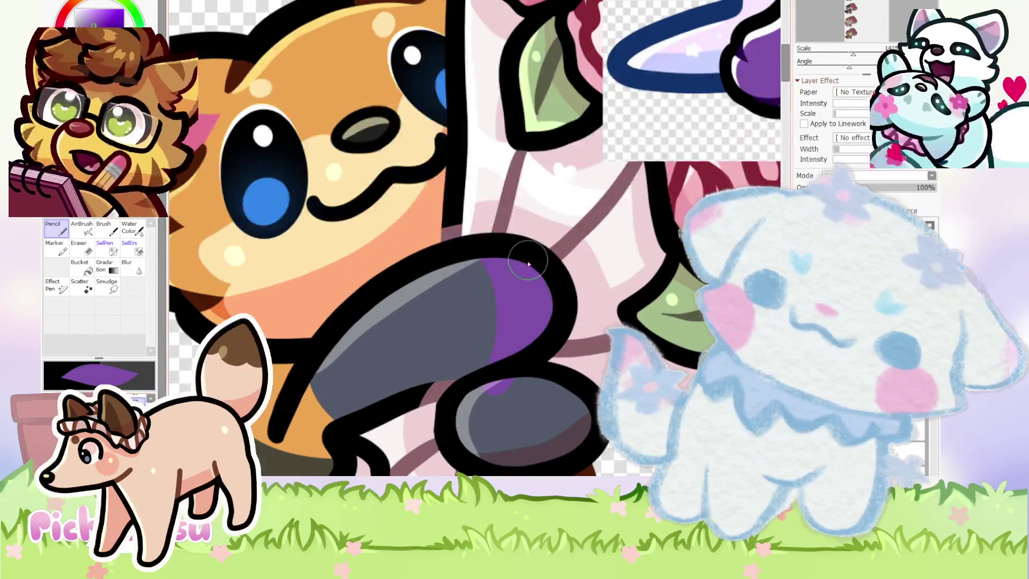
pyautogui.scroll(-1, 392, 330)
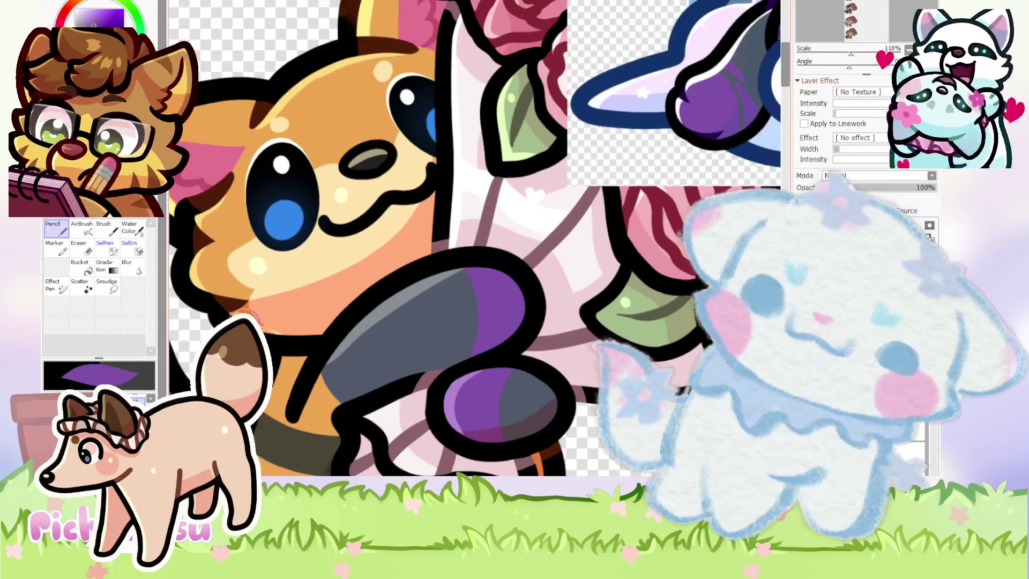
pyautogui.scroll(3, 455, 239)
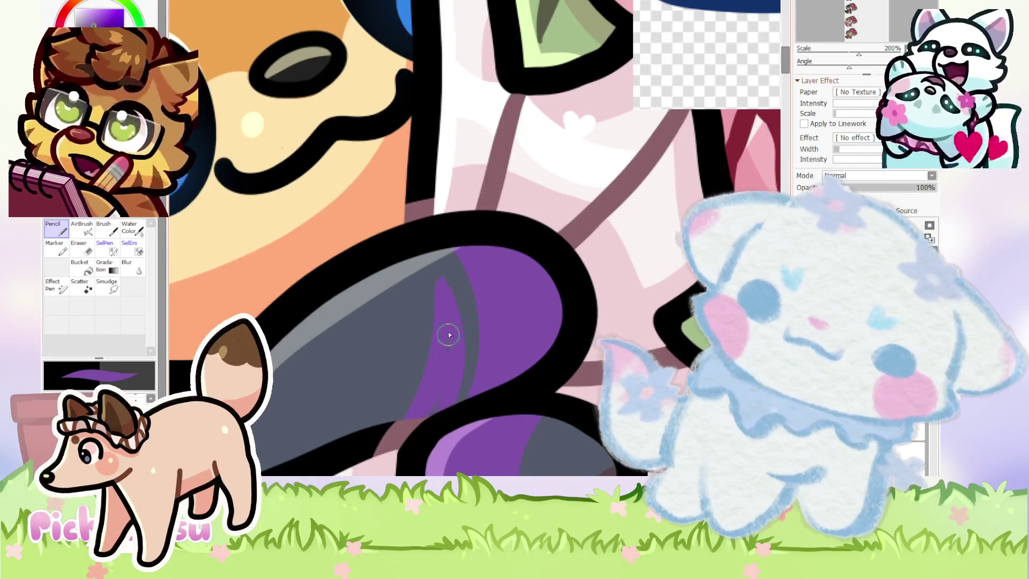
pyautogui.keyDown('alt'); pyautogui.click(444, 358); pyautogui.keyUp('alt')
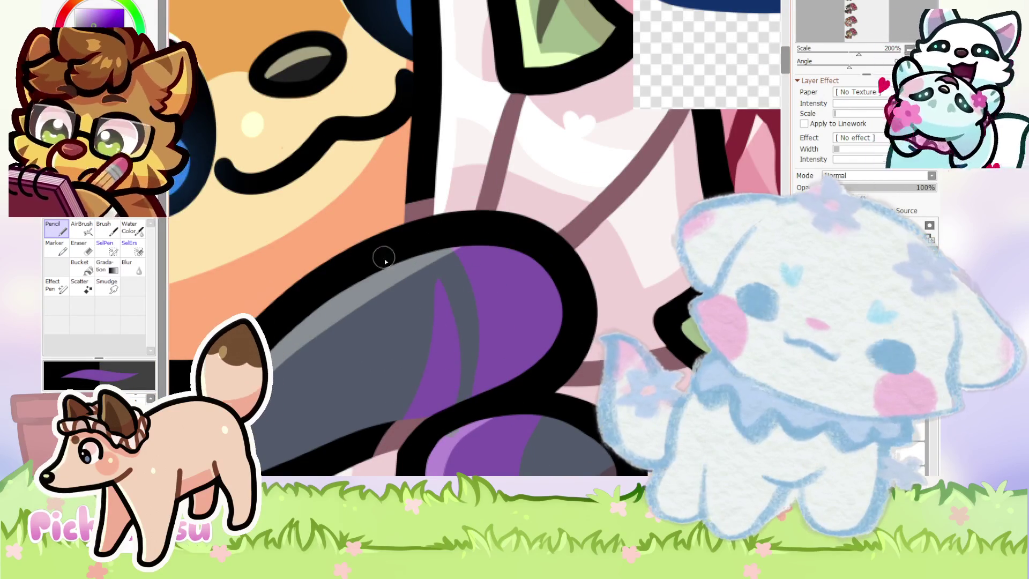
pyautogui.moveTo(397, 249); pyautogui.dragTo(411, 341)
# Draw a thin dark purple curve through the paw, then return to grey-blue.
pyautogui.keyDown('alt'); pyautogui.click(402, 313); pyautogui.keyUp('alt')
pyautogui.scroll(-3, 376, 252)
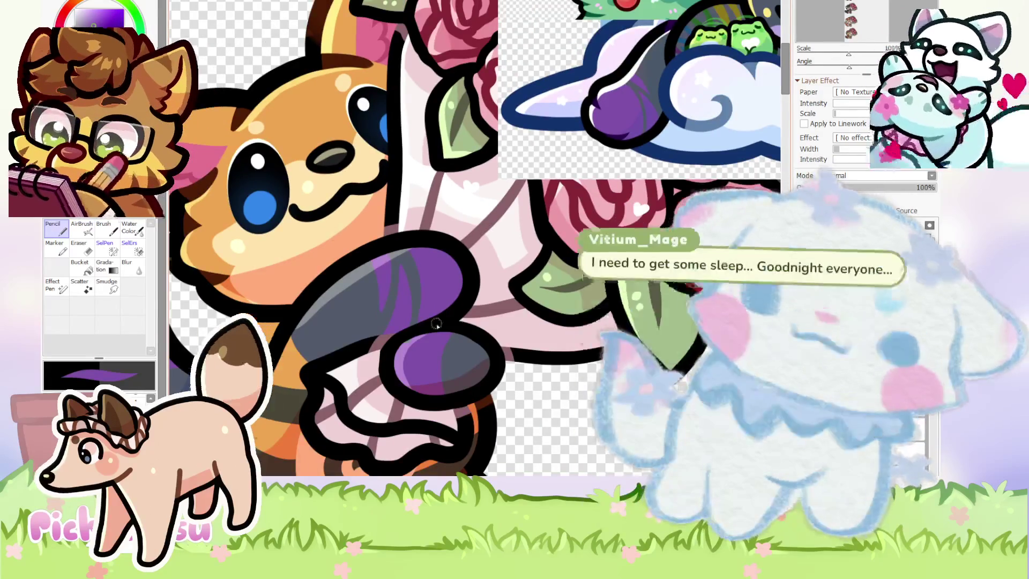
pyautogui.scroll(2, 427, 343)
pyautogui.moveTo(491, 335); pyautogui.dragTo(464, 410)
pyautogui.keyDown('alt'); pyautogui.click(501, 375); pyautogui.keyUp('alt')
pyautogui.scroll(1, 510, 349)
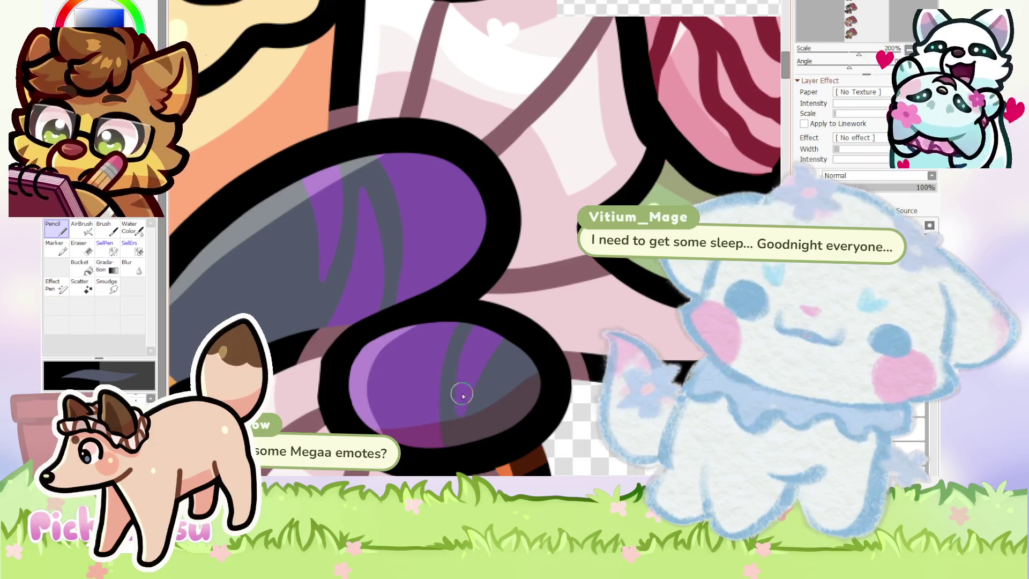
pyautogui.press('x')
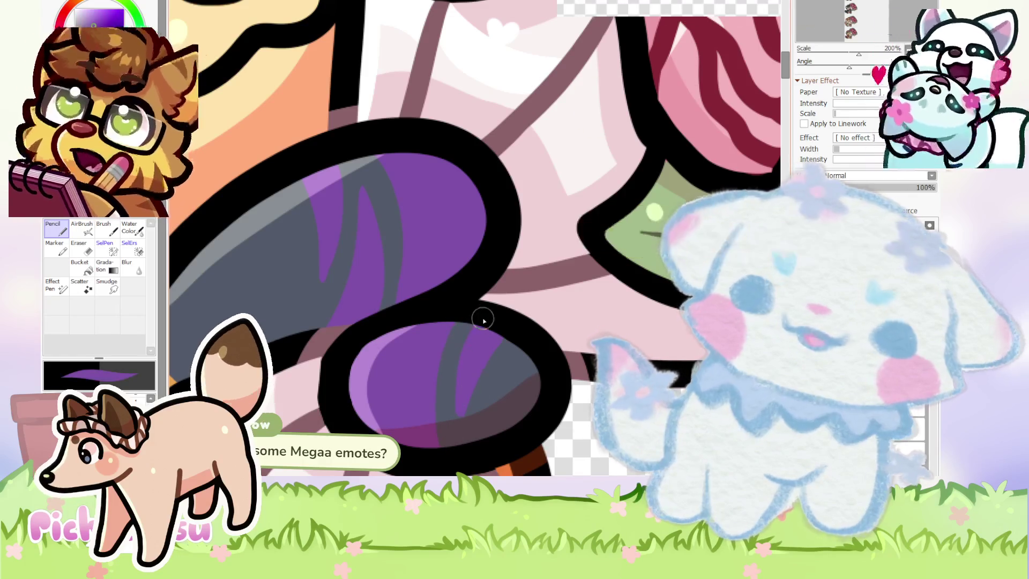